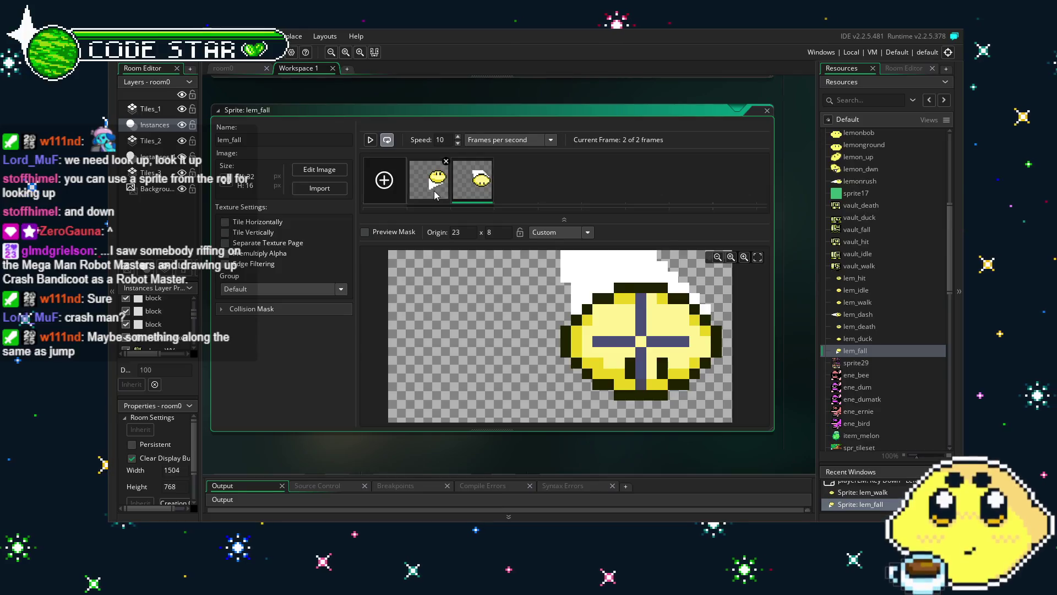
# - Compare the rising and falling frames of the lem_fall sprite
pyautogui.click(434, 193)
pyautogui.click(486, 194)
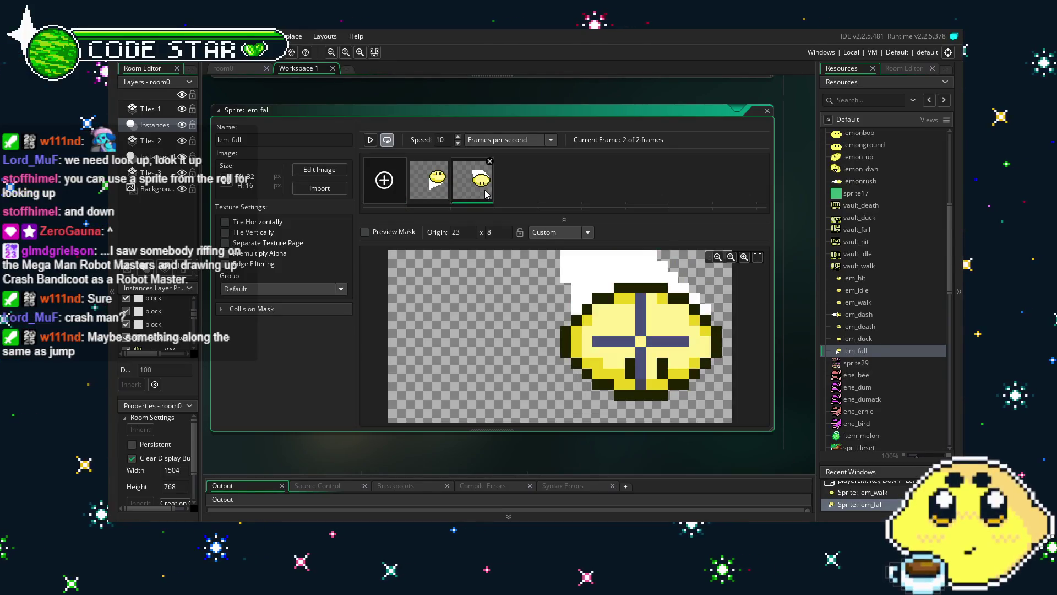
pyautogui.click(441, 196)
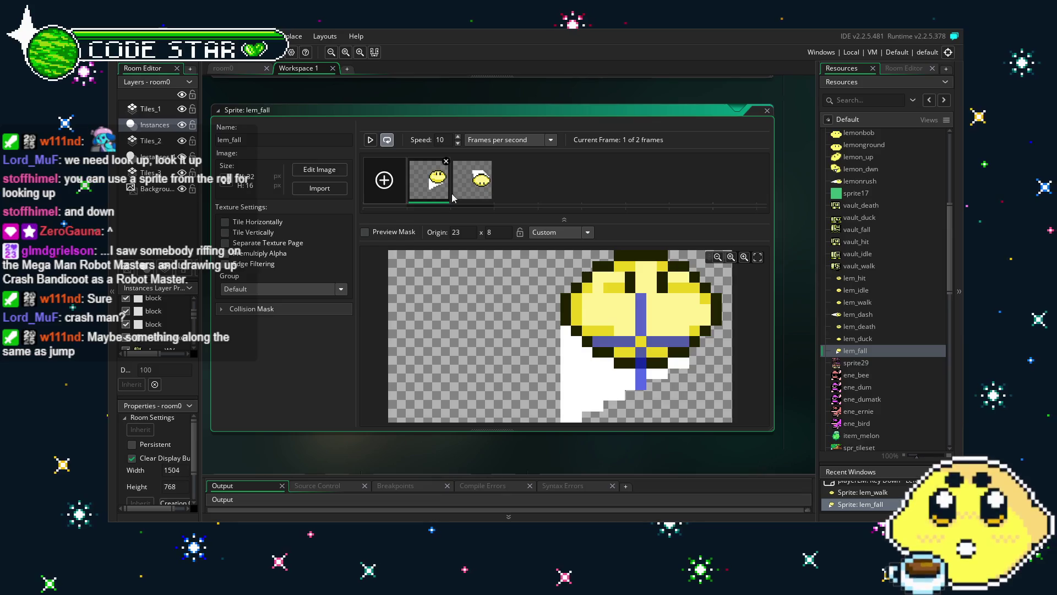
pyautogui.click(483, 189)
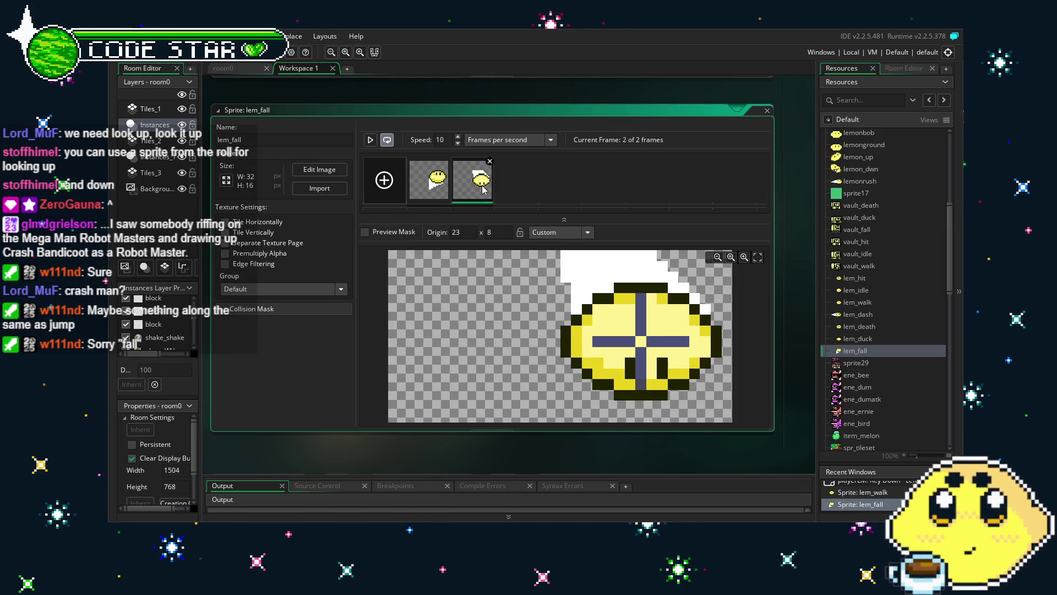
pyautogui.click(432, 191)
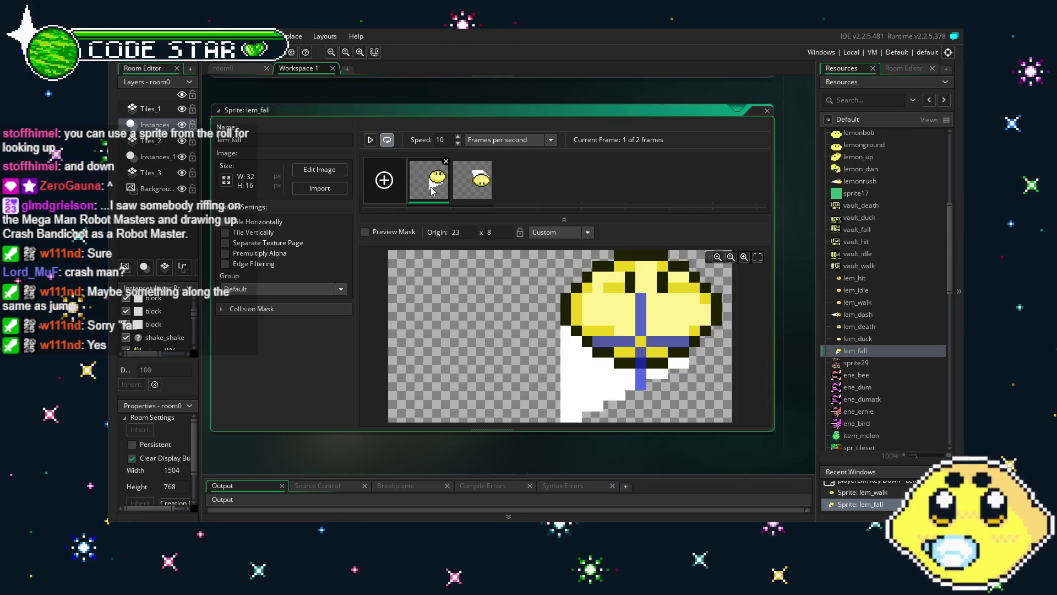
# - Duplicate lem_fall as lem_jump and place it above lem_fall in Resources
pyautogui.click(871, 338)
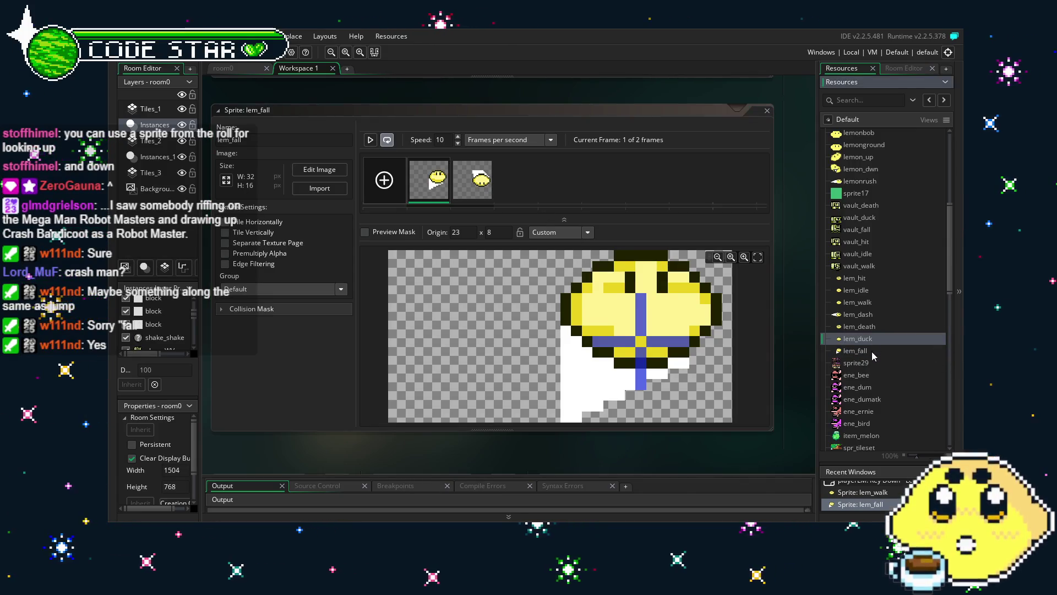
pyautogui.rightClick(871, 351)
pyautogui.click(805, 451)
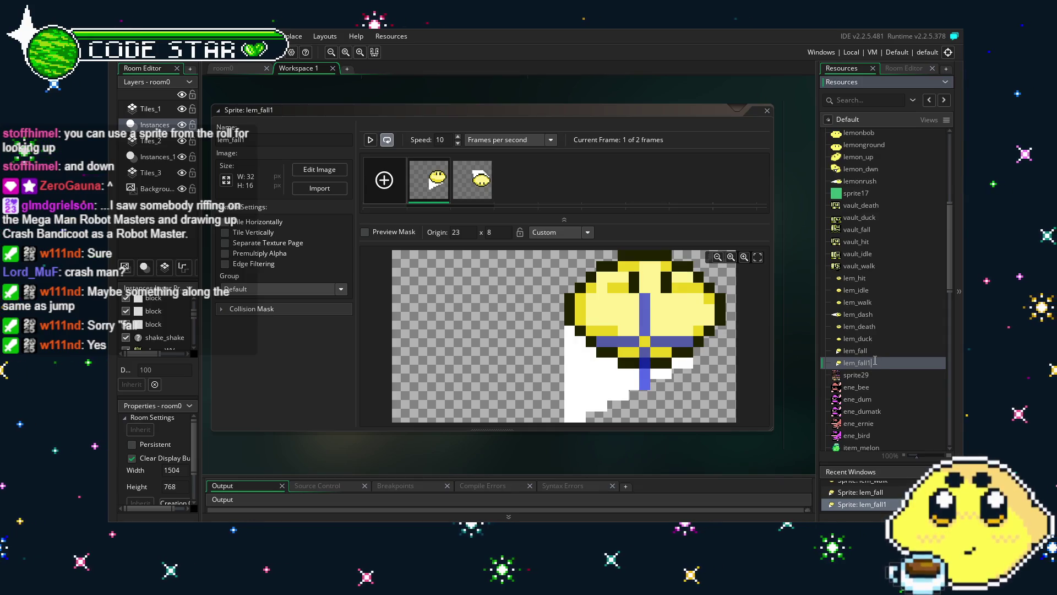
pyautogui.press('BackSpace')
pyautogui.press('BackSpace')
pyautogui.press('BackSpace')
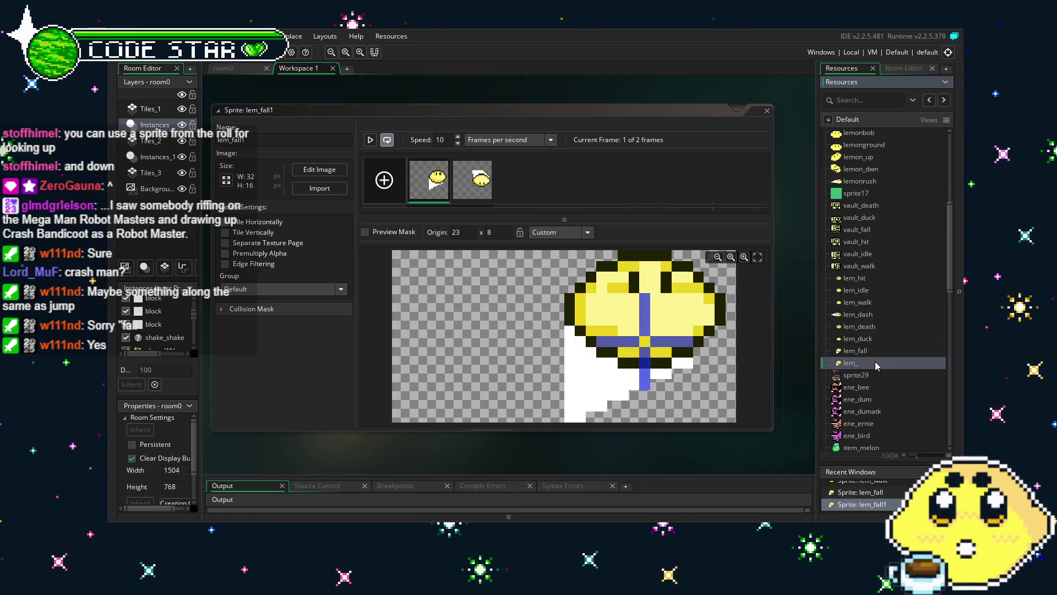
pyautogui.write('jump')
pyautogui.press('Return')
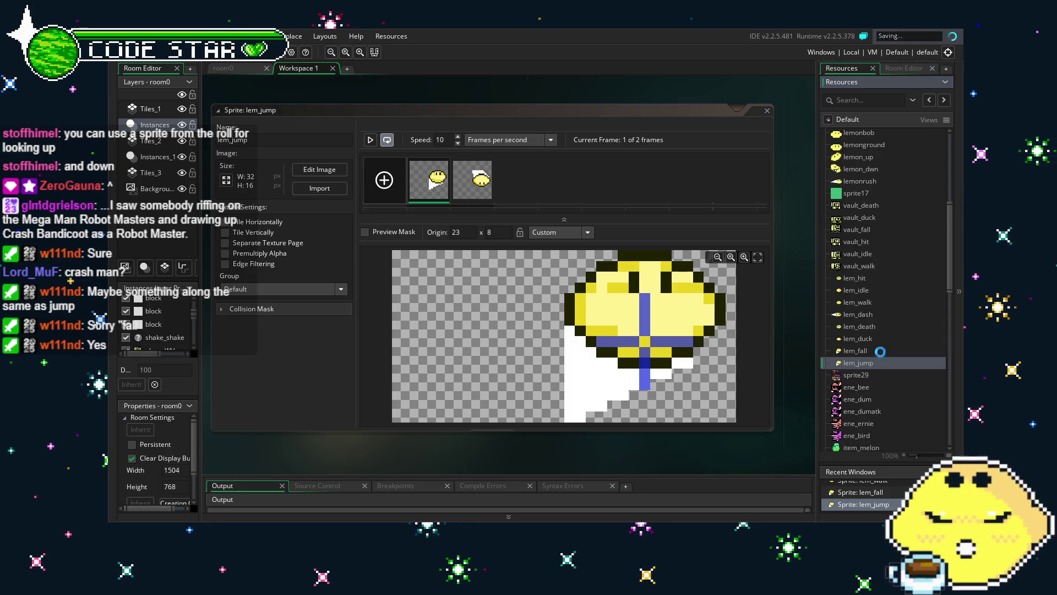
pyautogui.moveTo(871, 362); pyautogui.dragTo(871, 355)
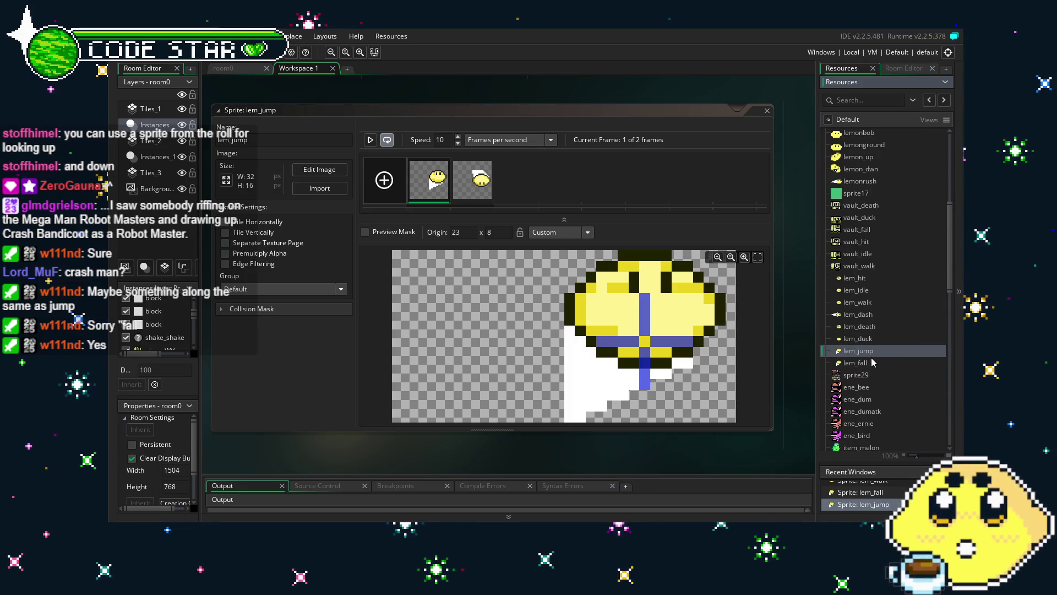
# - Delete the falling frame from lem_jump, leaving lem_jump and lem_fall one frame each
pyautogui.click(871, 362)
pyautogui.click(483, 188)
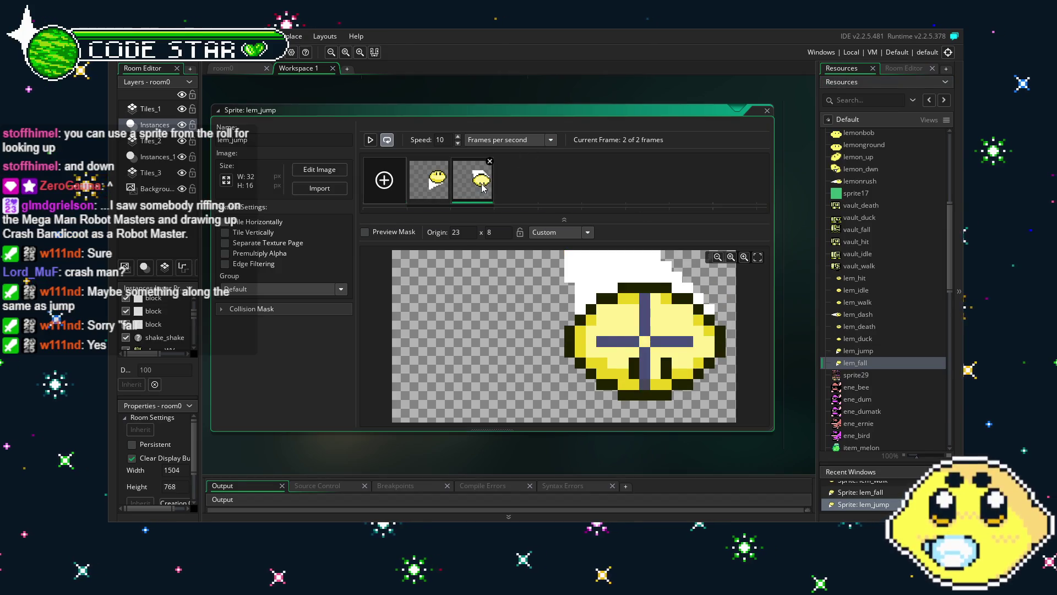
pyautogui.press('Delete')
pyautogui.doubleClick(862, 364)
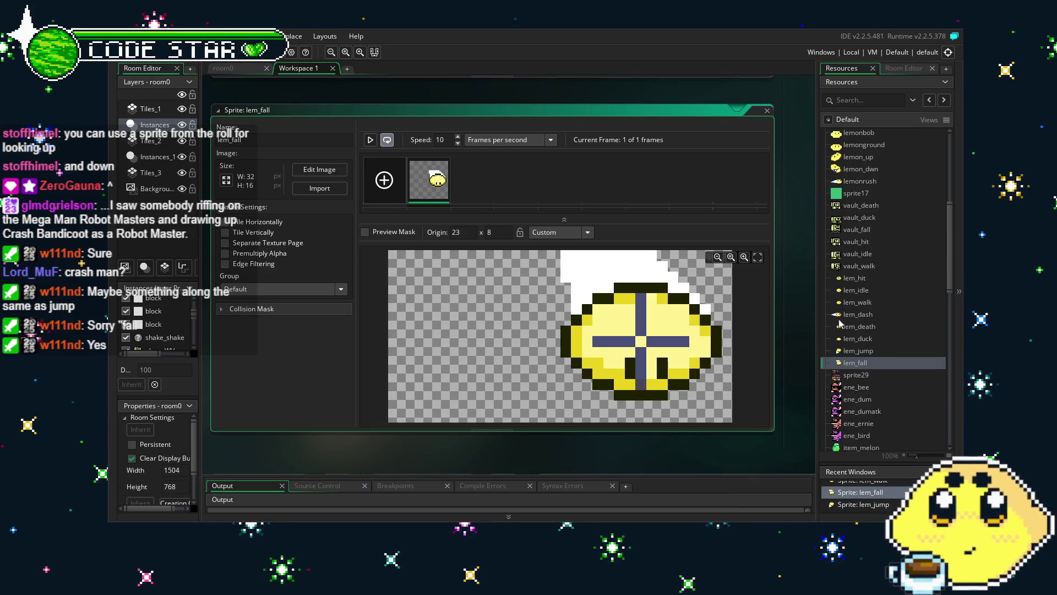
pyautogui.doubleClick(853, 351)
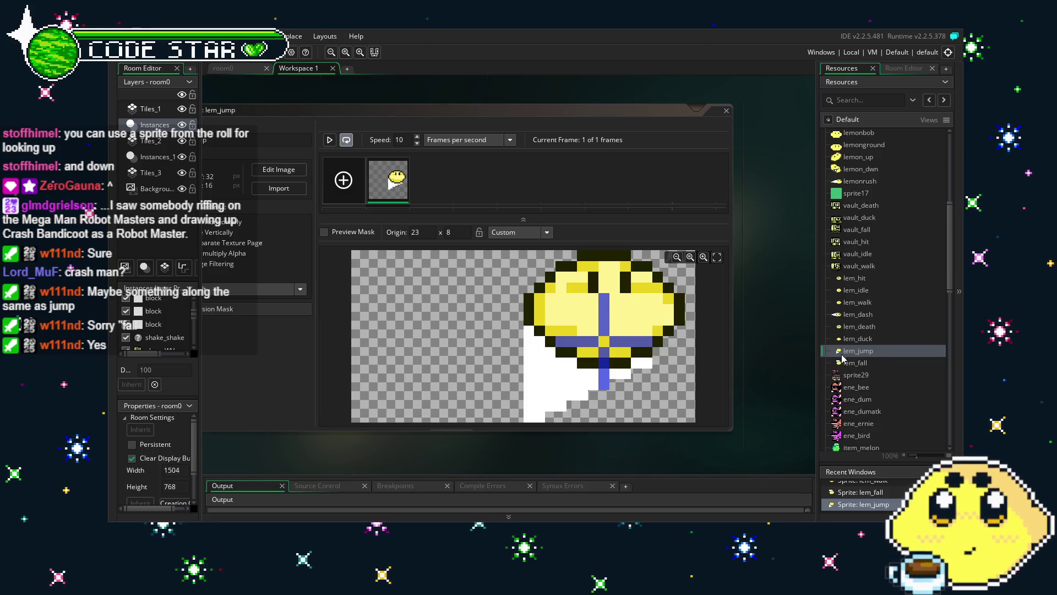
pyautogui.click(859, 352)
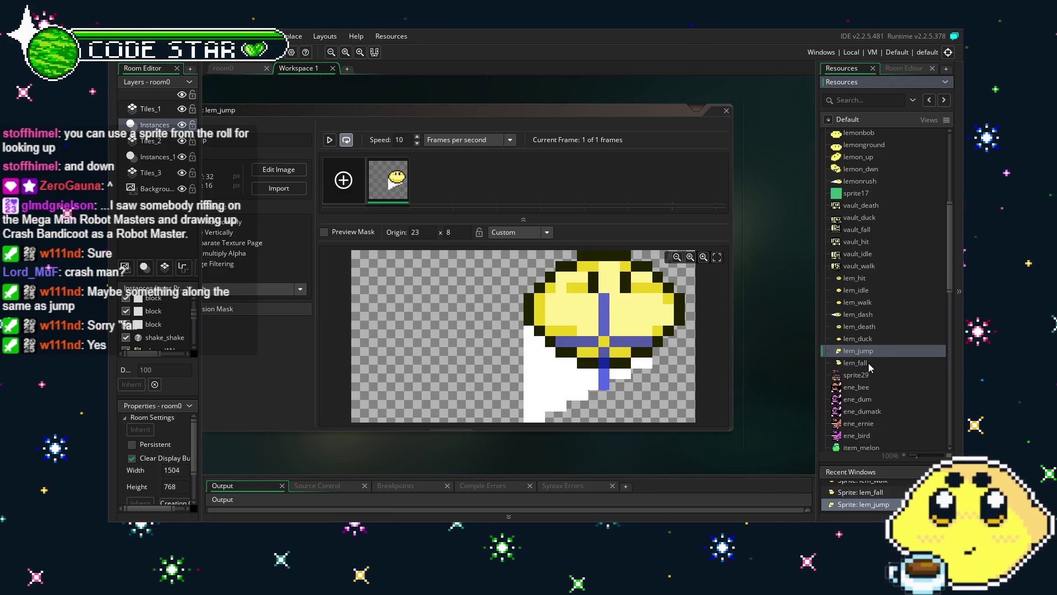
# - Duplicate lem_jump, move the copy below lem_fall, and name it lem_up
pyautogui.rightClick(851, 354)
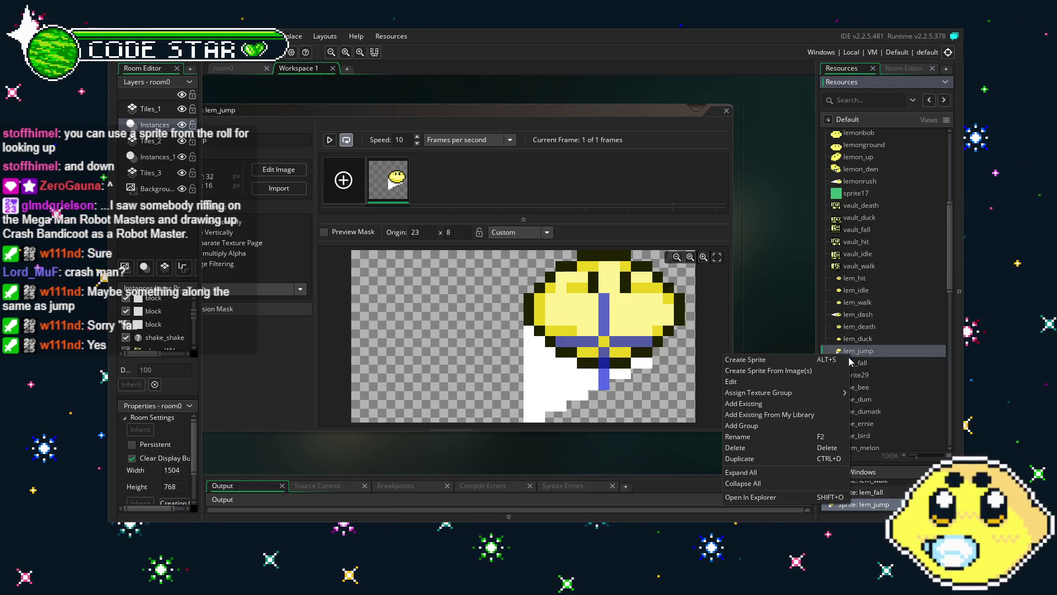
pyautogui.click(794, 458)
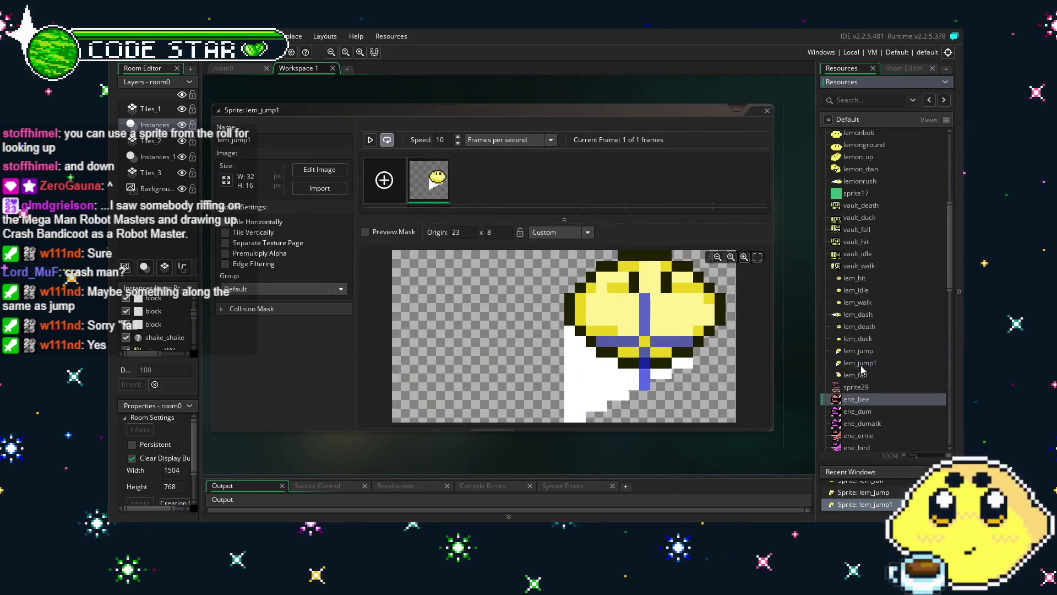
pyautogui.moveTo(865, 363); pyautogui.dragTo(865, 380)
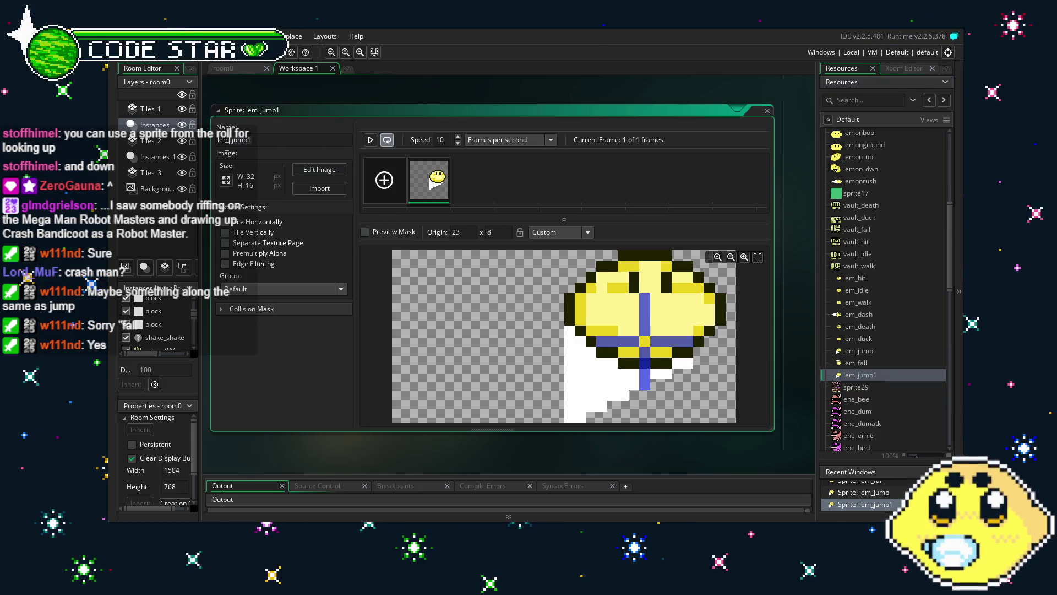
pyautogui.click(292, 194)
pyautogui.write('lem_up')
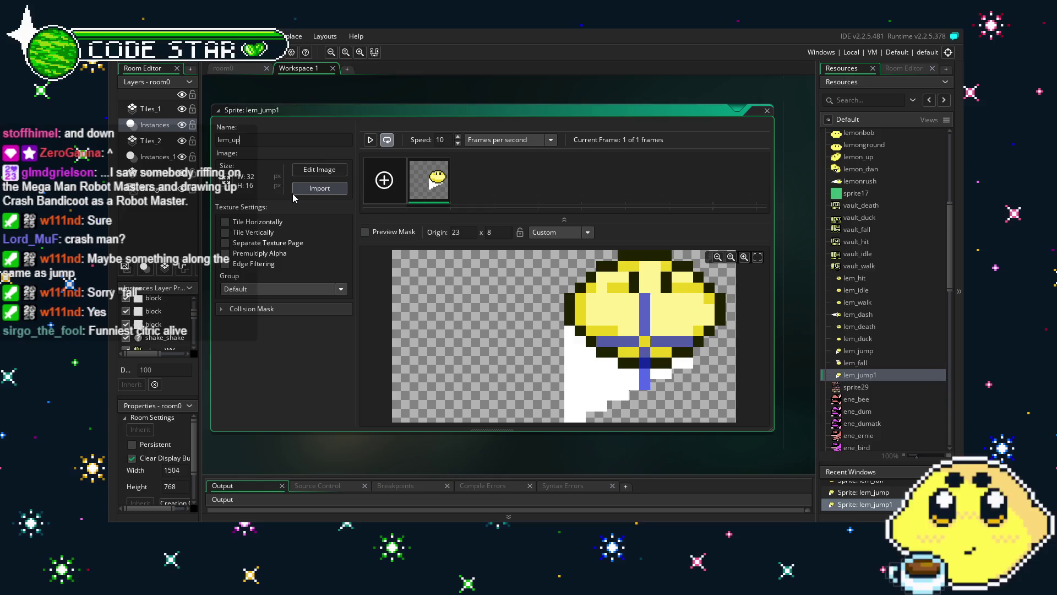
pyautogui.press('Return')
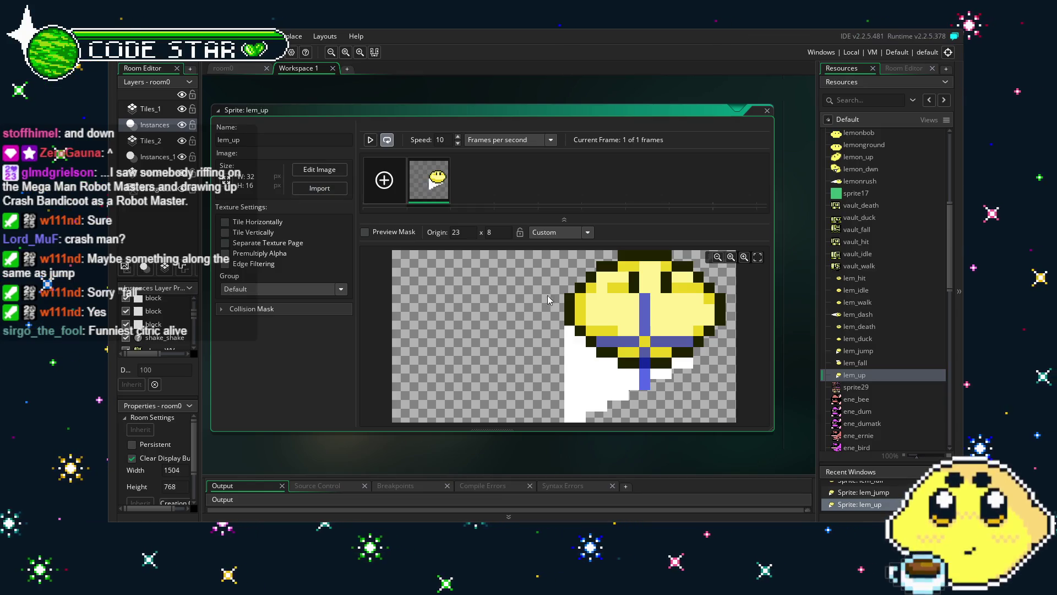
# - Erase the white trail from the lem_up frame and shift the lemon down about 5 pixels
pyautogui.doubleClick(435, 190)
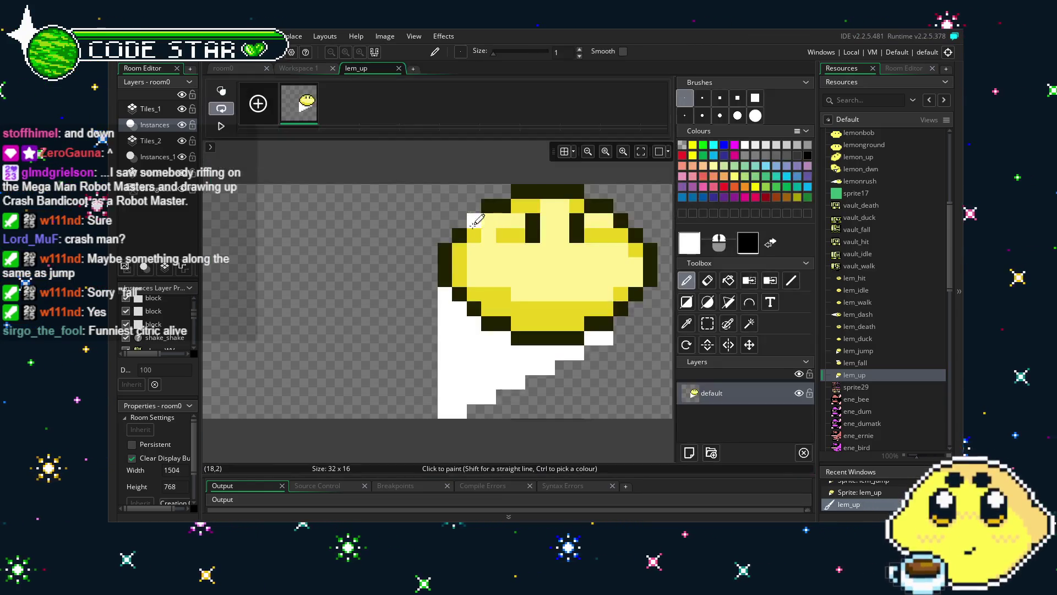
pyautogui.click(477, 367)
pyautogui.press('Delete')
pyautogui.click(605, 339)
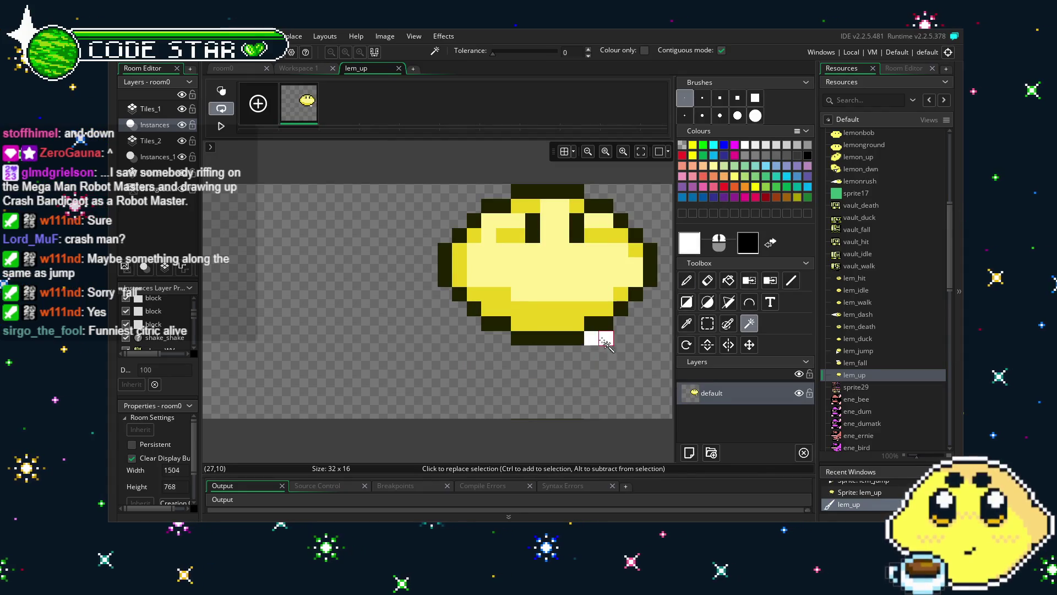
pyautogui.click(209, 353)
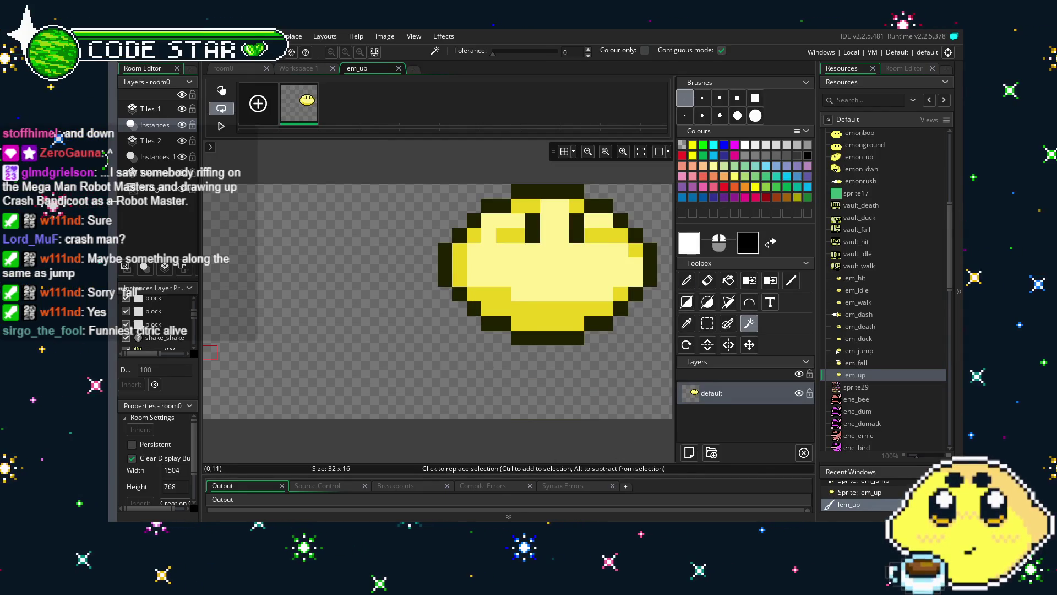
pyautogui.press('space')
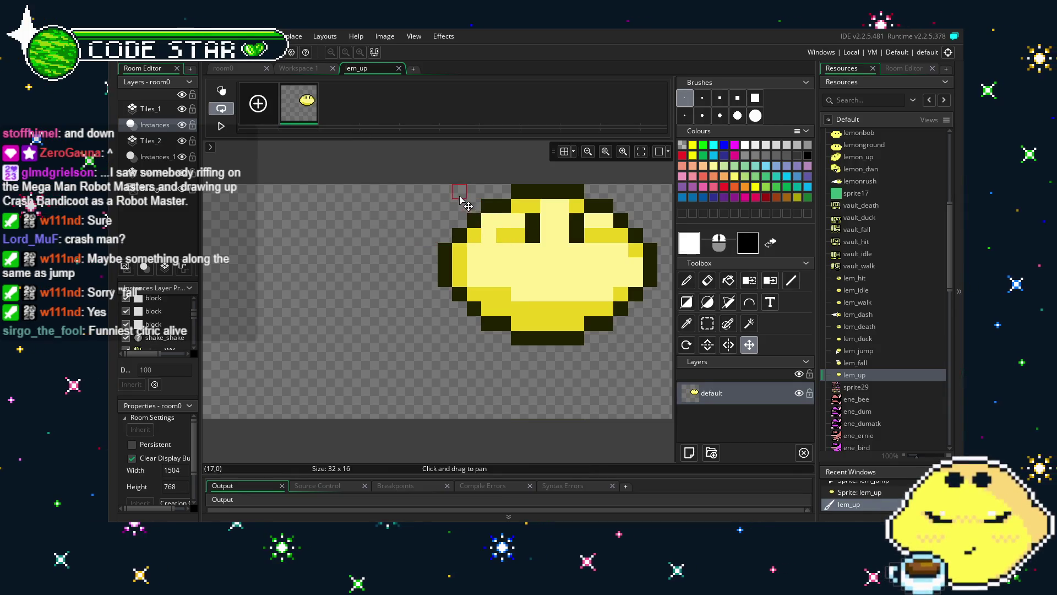
pyautogui.hotkey('ctrl', 'a')
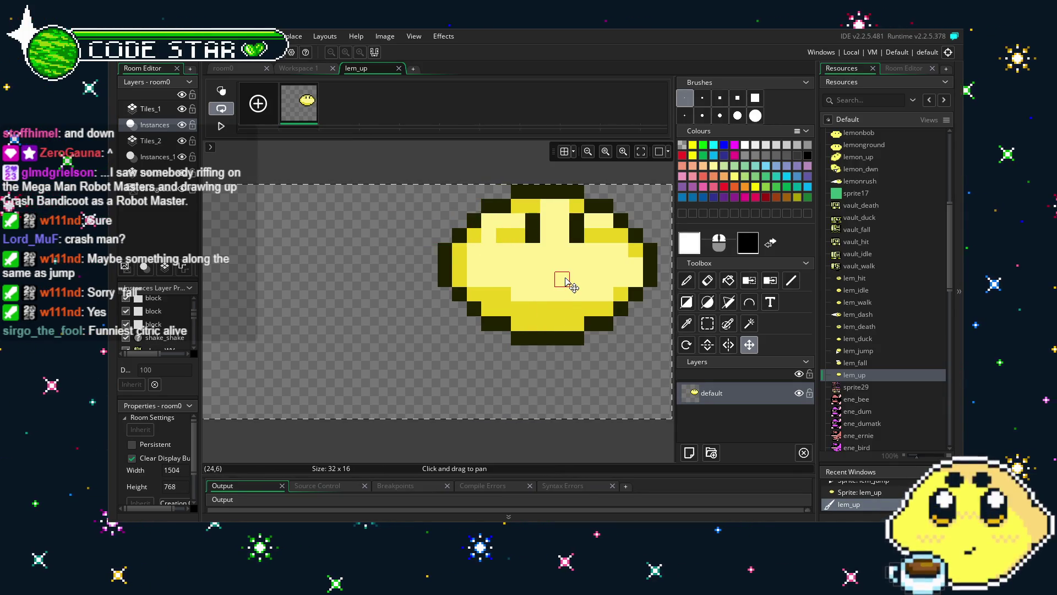
pyautogui.moveTo(567, 282); pyautogui.dragTo(568, 359)
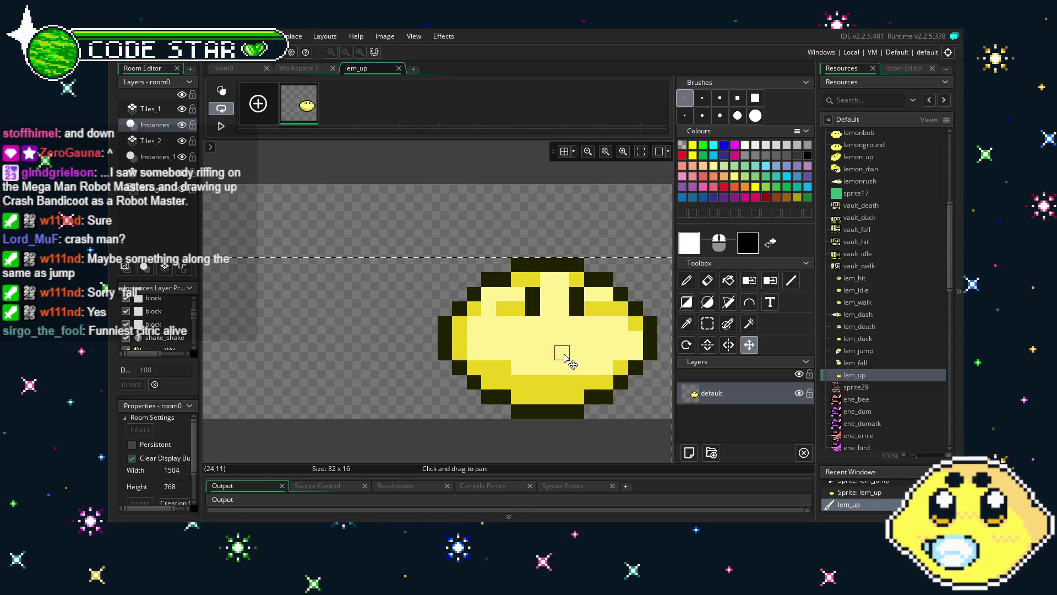
pyautogui.click(398, 69)
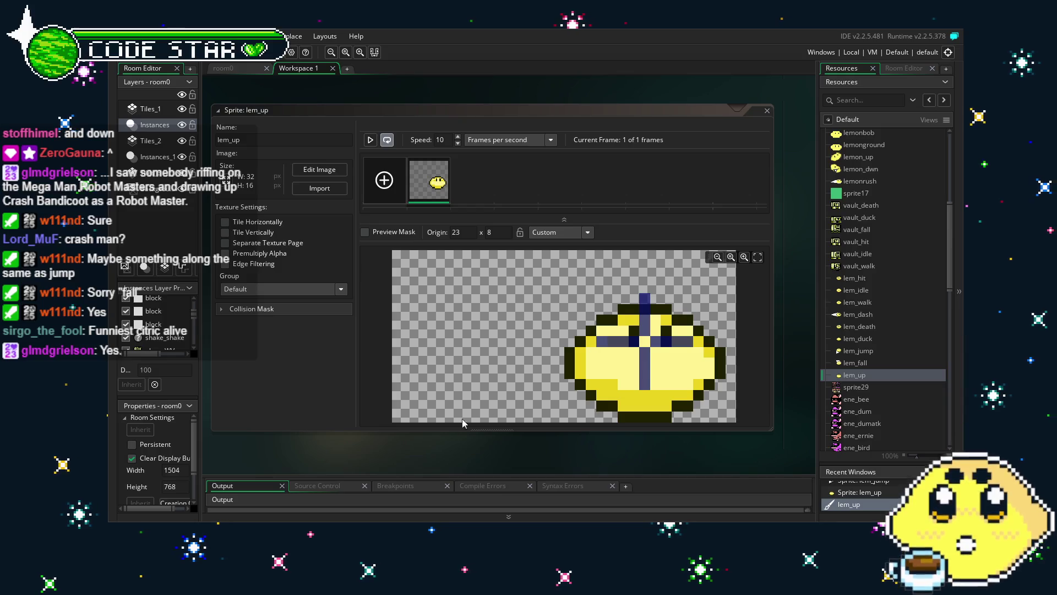
# - Open the lem_fall, lem_hit and lem_idle sprites, then scroll Resources down to Objects
pyautogui.doubleClick(856, 362)
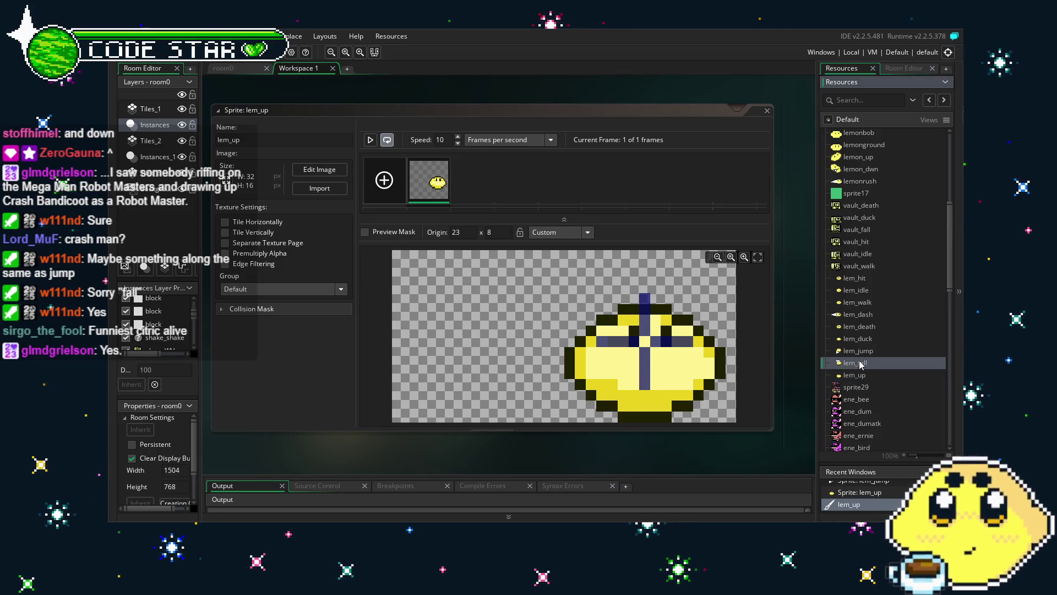
pyautogui.click(854, 353)
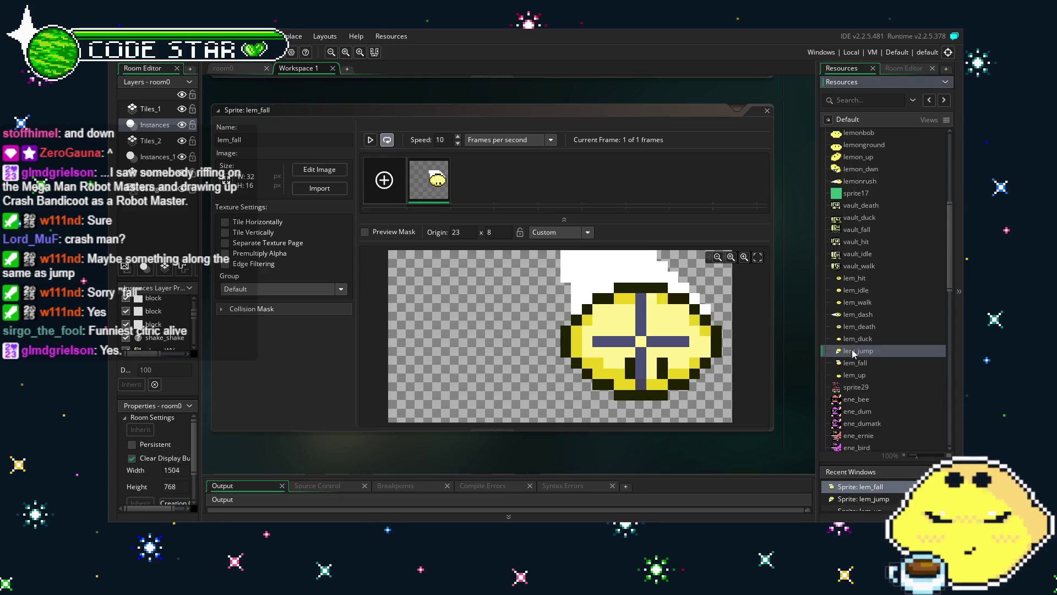
pyautogui.doubleClick(860, 278)
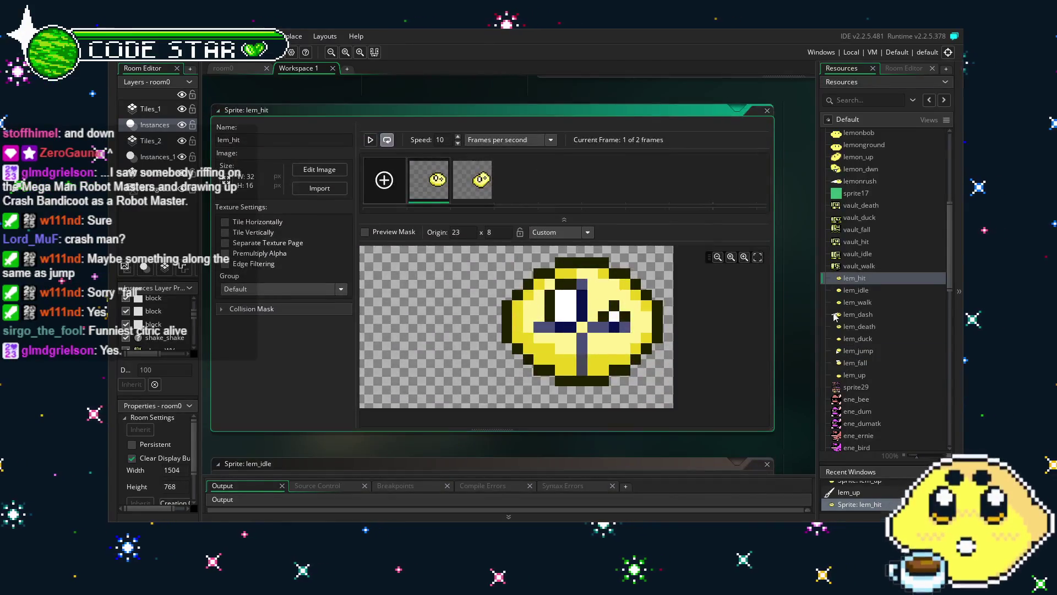
pyautogui.doubleClick(885, 290)
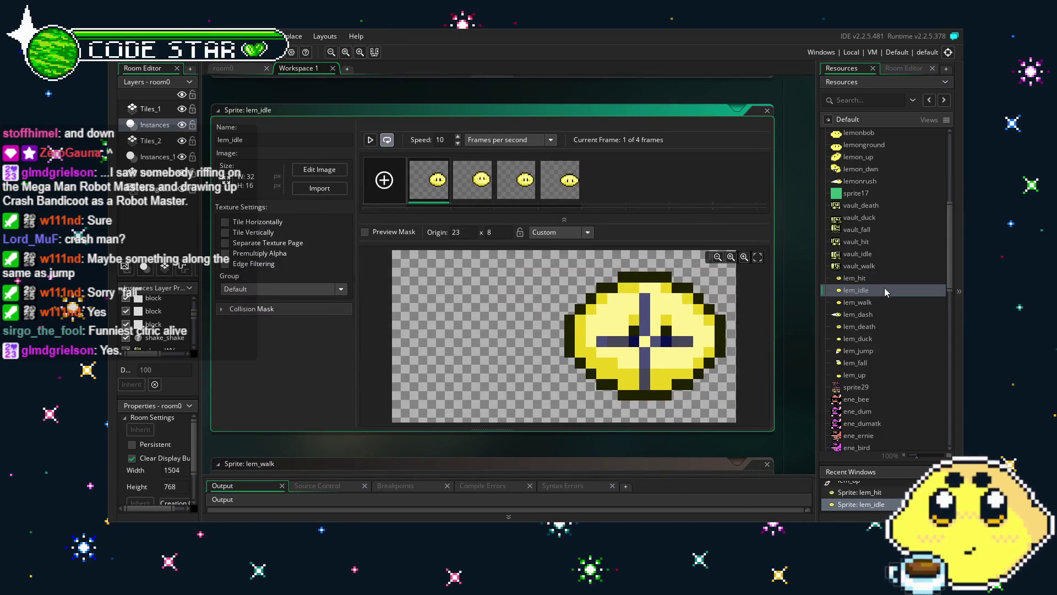
pyautogui.click(259, 71)
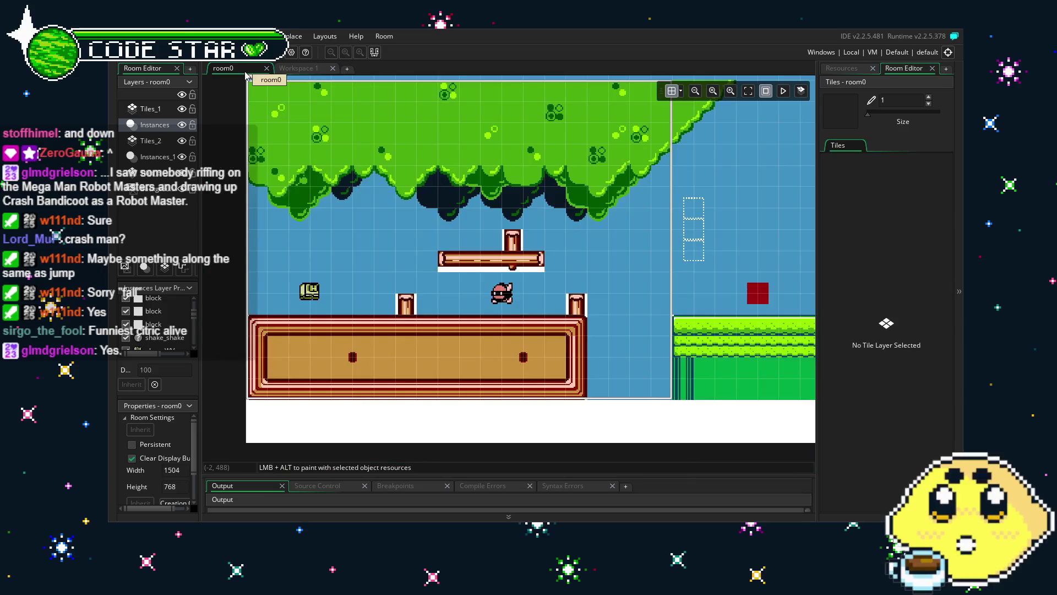
pyautogui.click(298, 68)
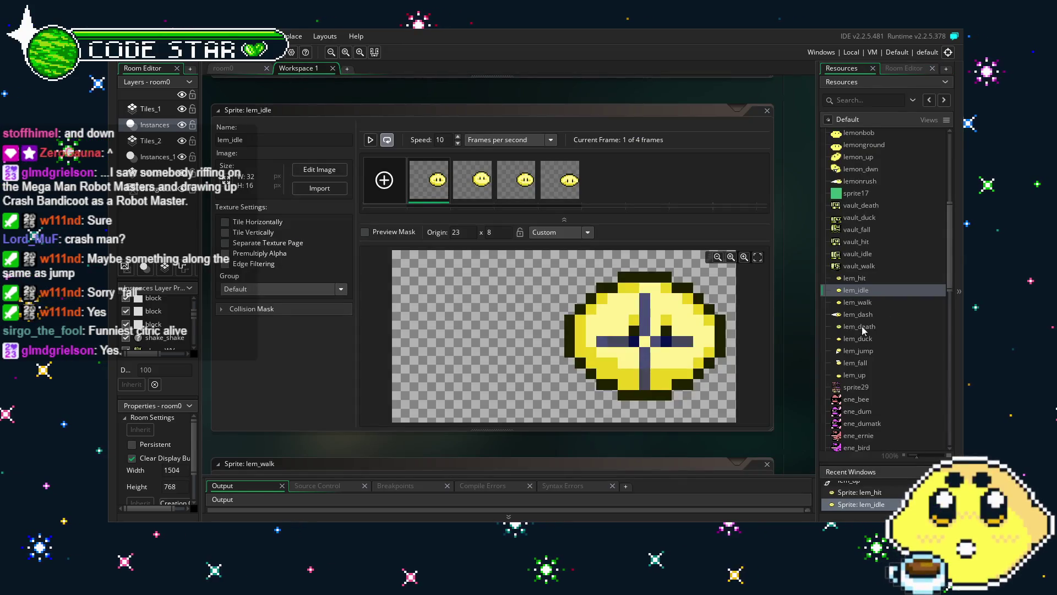
pyautogui.scroll(-7, 867, 361)
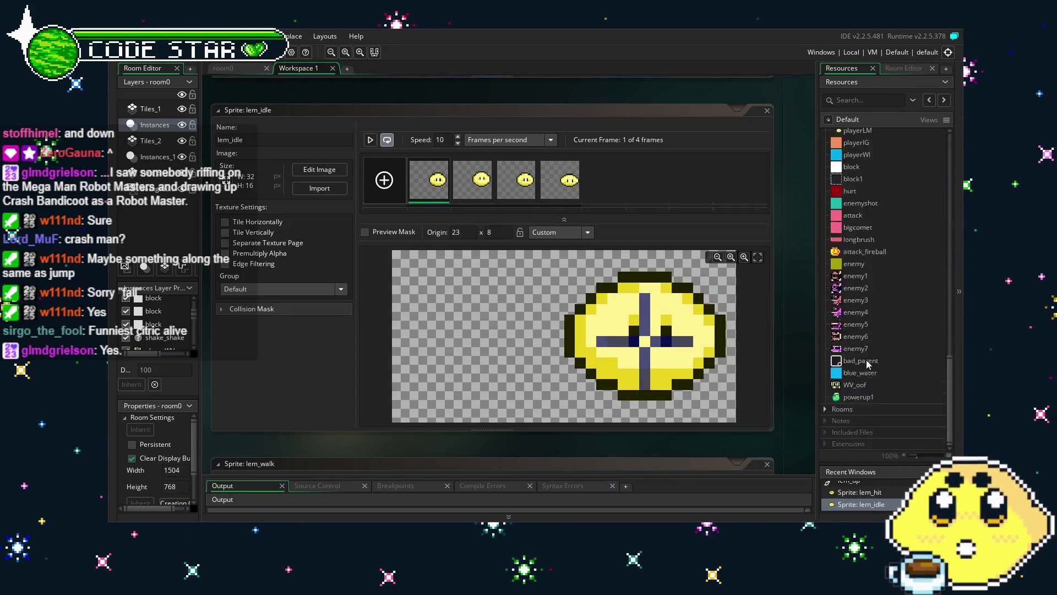
# - In playerLM's Key Down - Left code, replace upbox with lem_up on lines 6 and 15
pyautogui.doubleClick(871, 306)
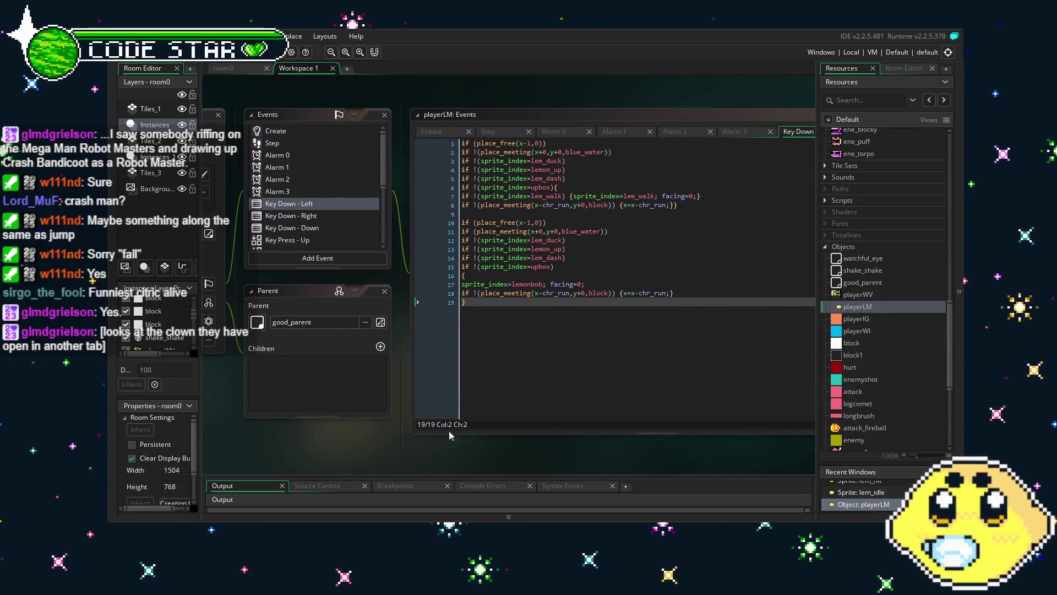
pyautogui.doubleClick(544, 187)
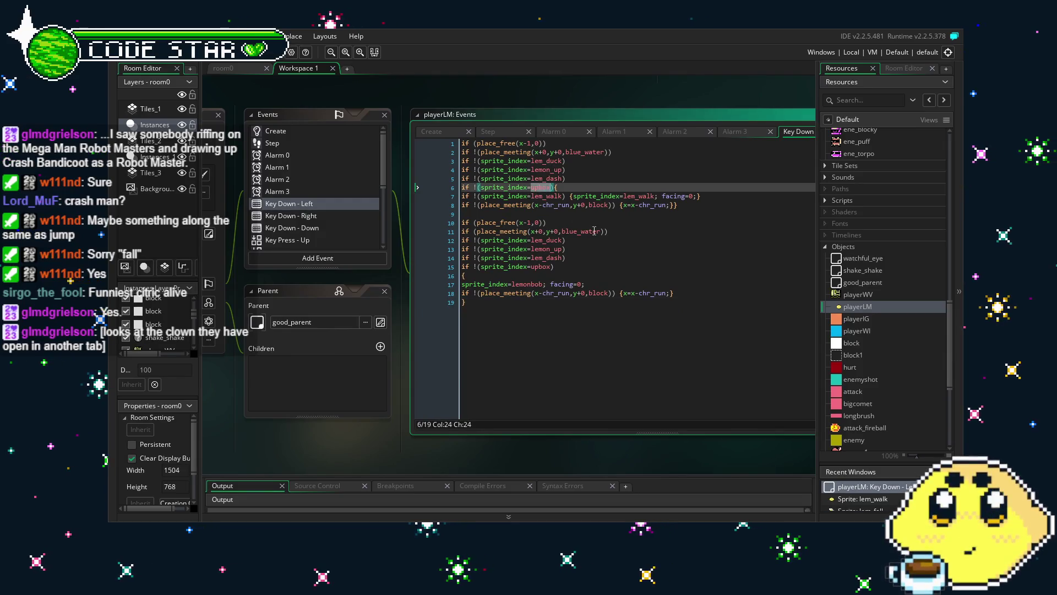
pyautogui.write('lem_up')
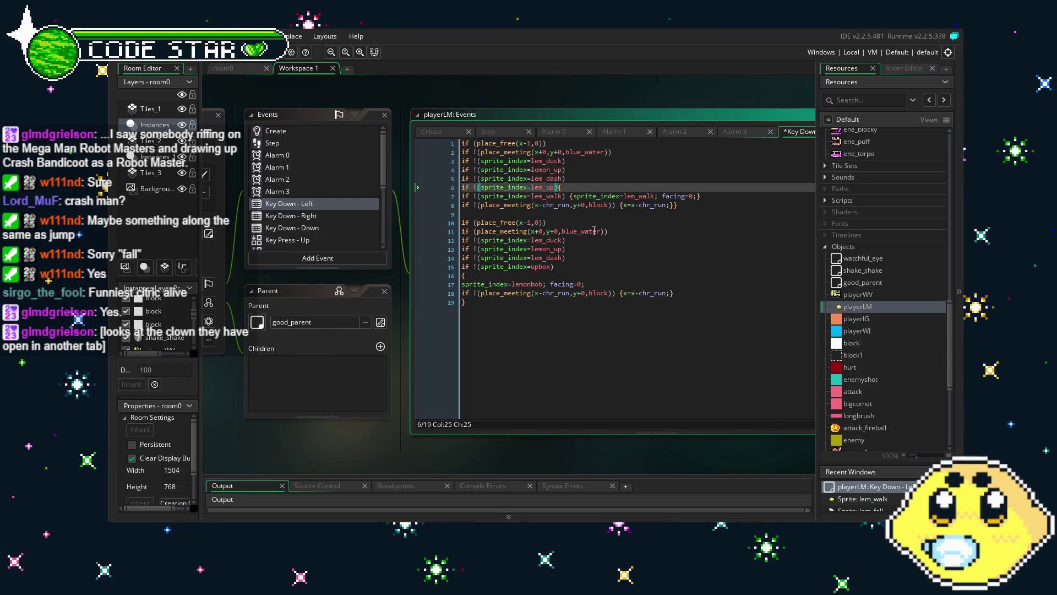
pyautogui.click(297, 131)
pyautogui.click(300, 143)
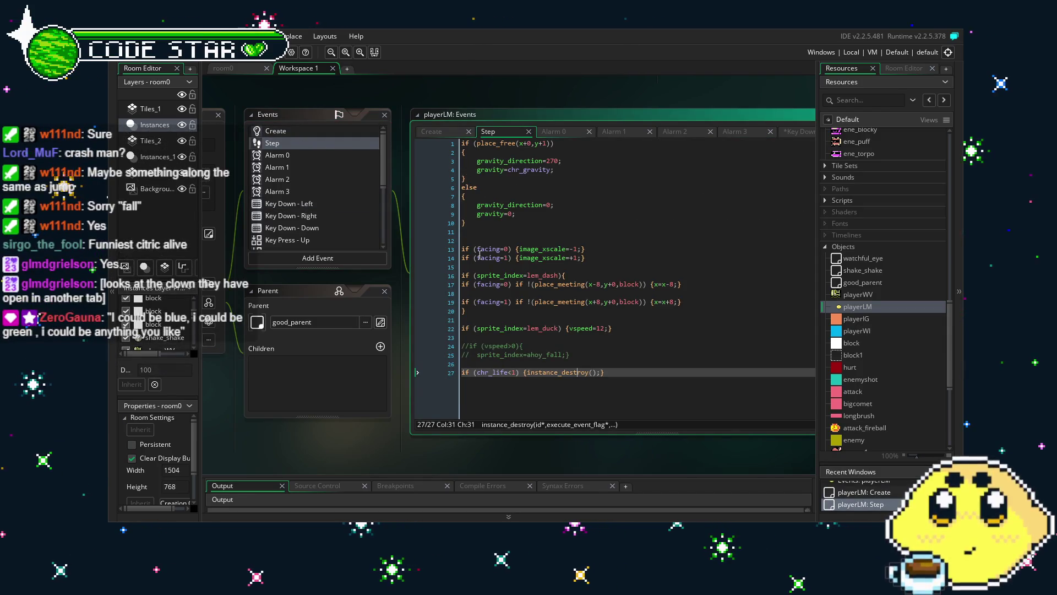
pyautogui.click(297, 155)
pyautogui.click(300, 167)
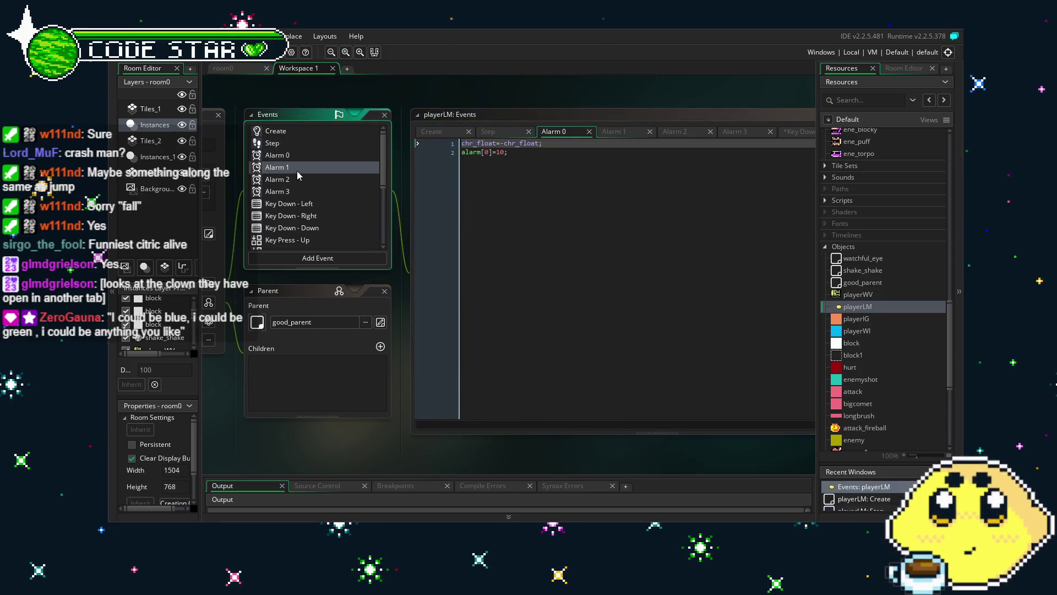
pyautogui.click(302, 180)
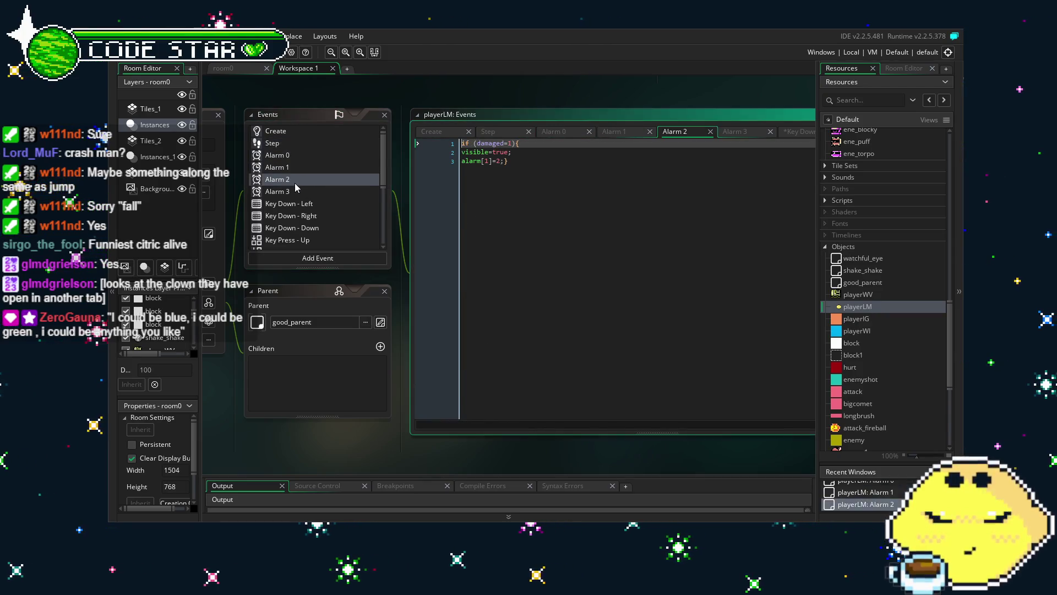
pyautogui.click(302, 191)
pyautogui.click(298, 204)
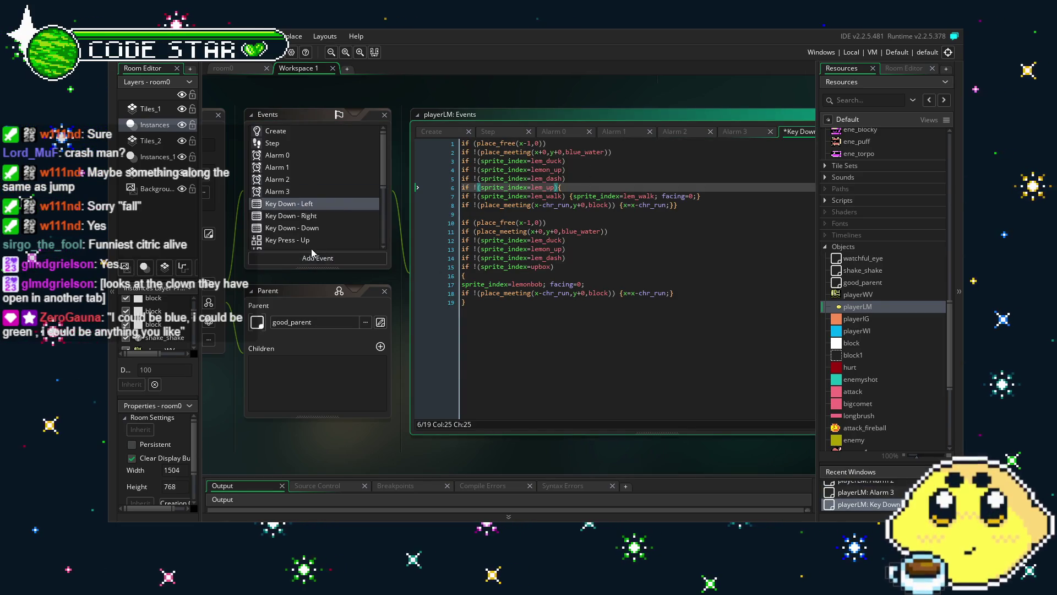
pyautogui.doubleClick(542, 267)
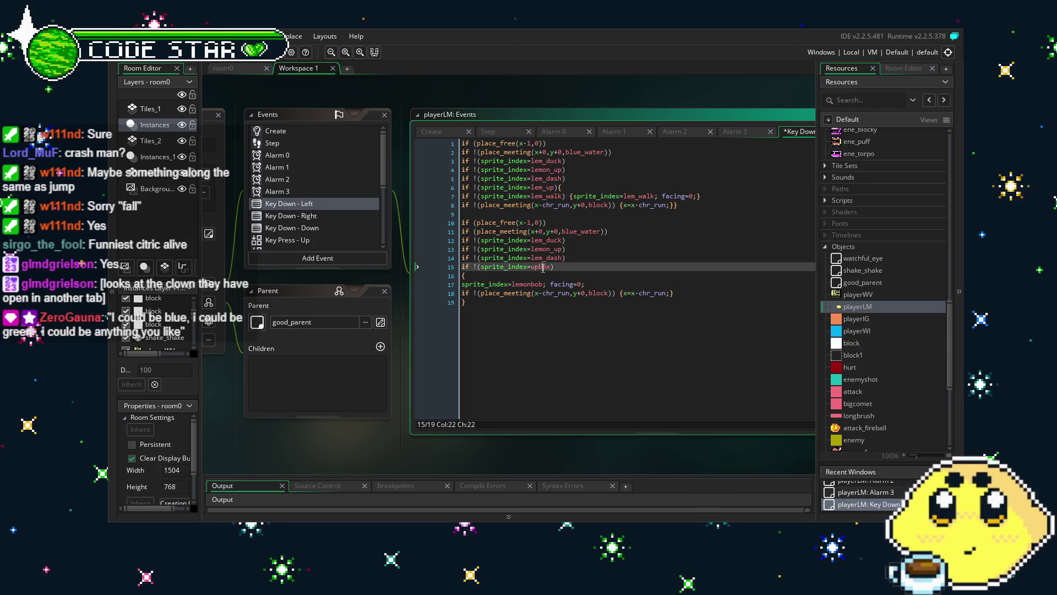
pyautogui.write('lem_up')
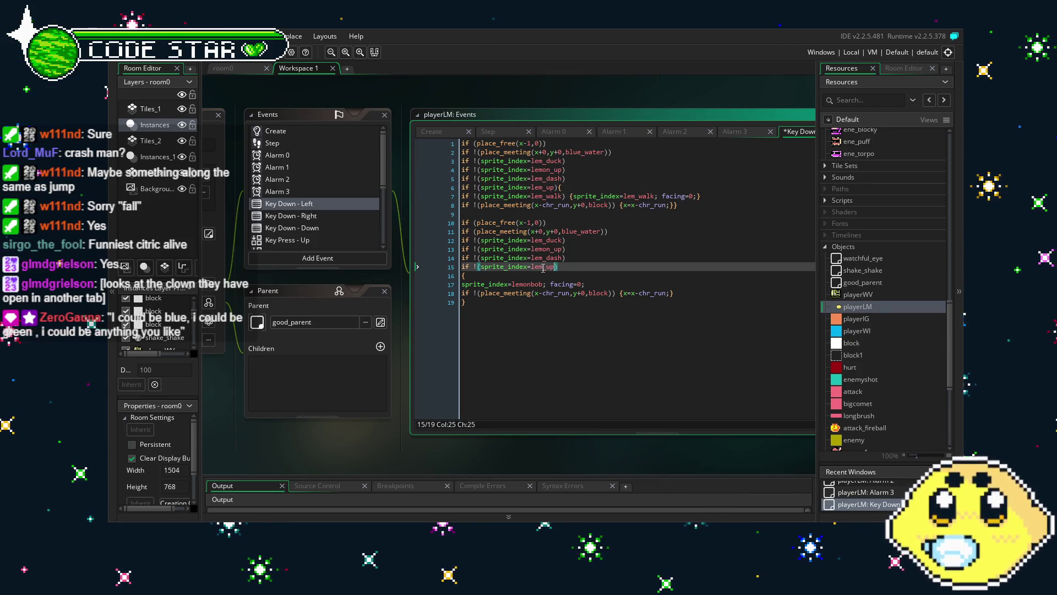
# - Paste Key Down - Left's lines 3–6 sprite checks over Key Down - Right's lines 3–7
pyautogui.click(290, 215)
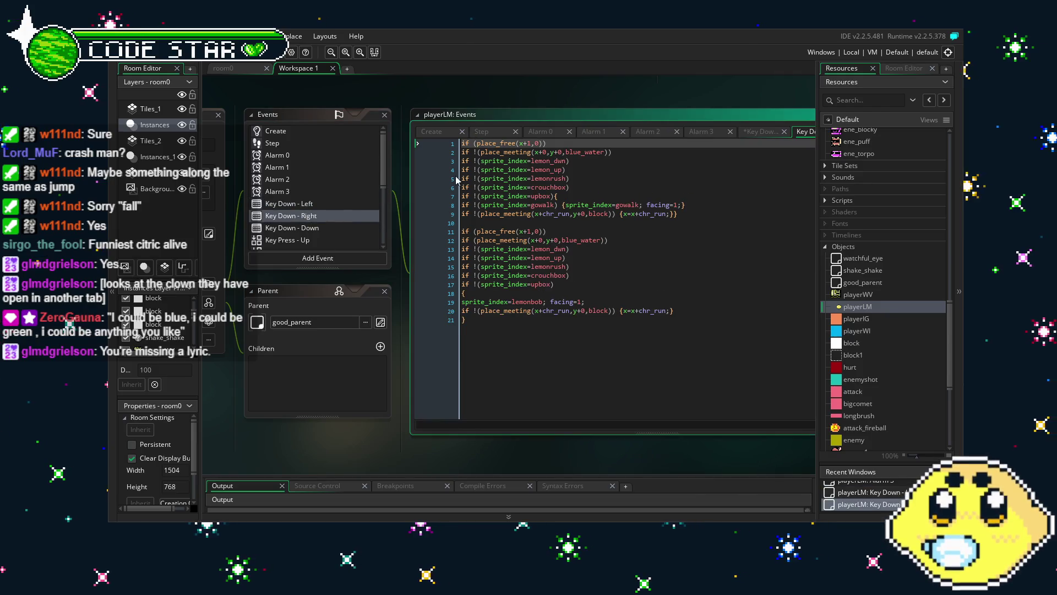
pyautogui.click(545, 161)
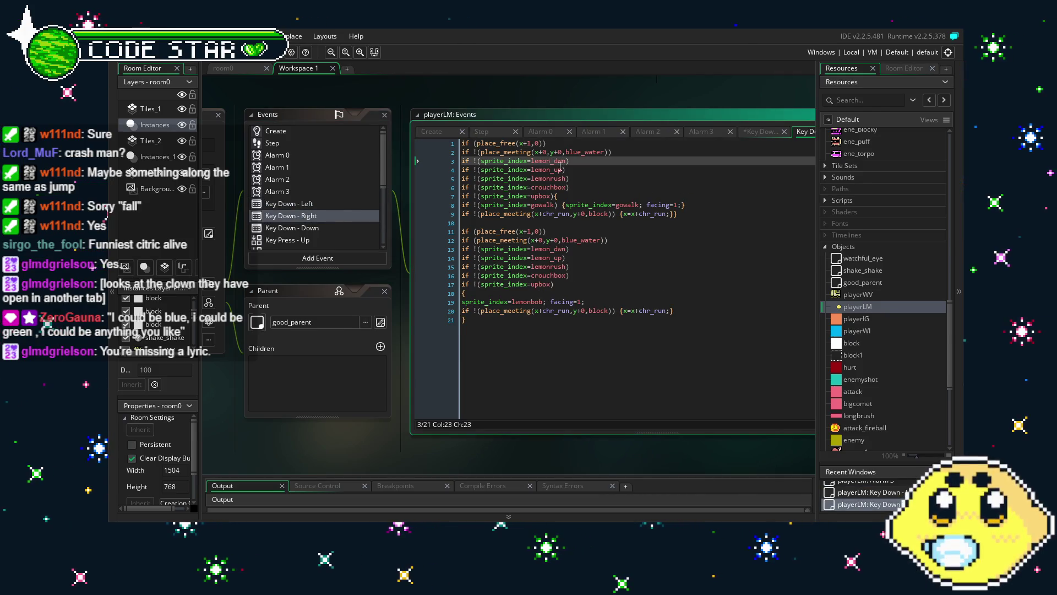
pyautogui.click(543, 164)
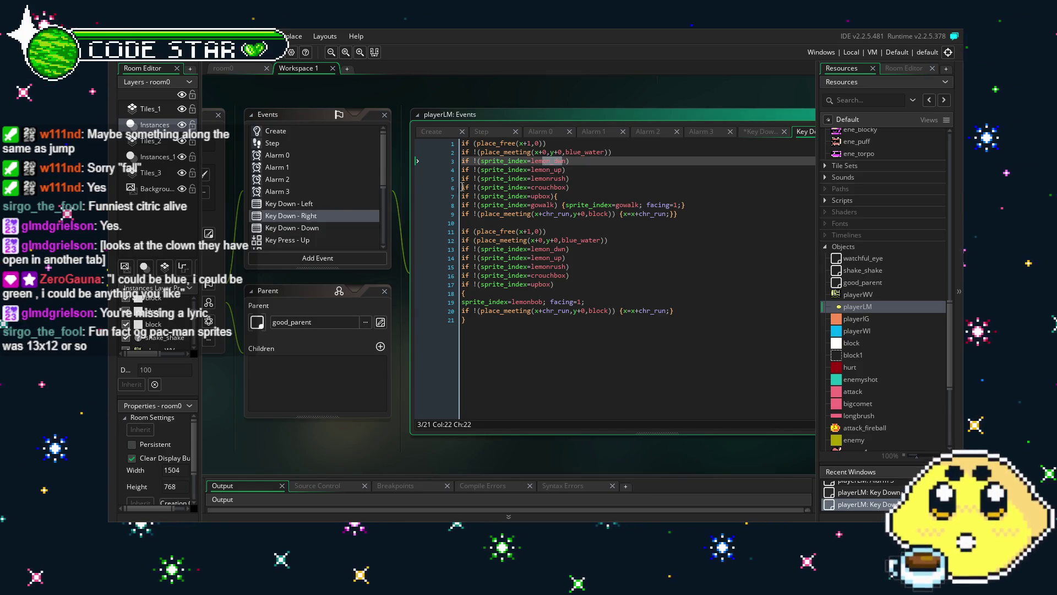
pyautogui.click(324, 204)
pyautogui.click(565, 188)
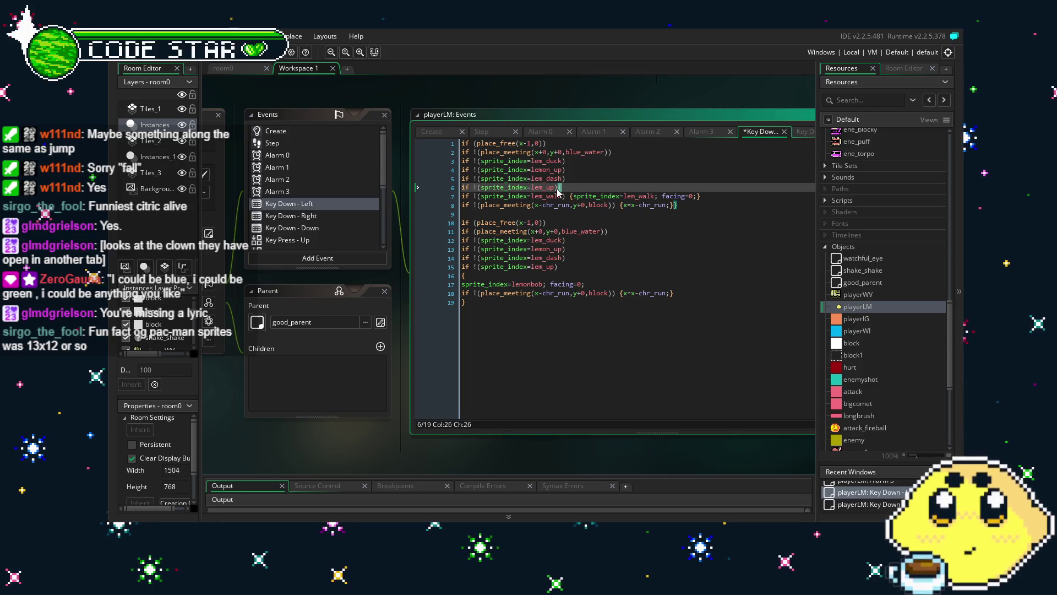
pyautogui.moveTo(558, 188); pyautogui.dragTo(424, 166)
pyautogui.hotkey('ctrl', 'c')
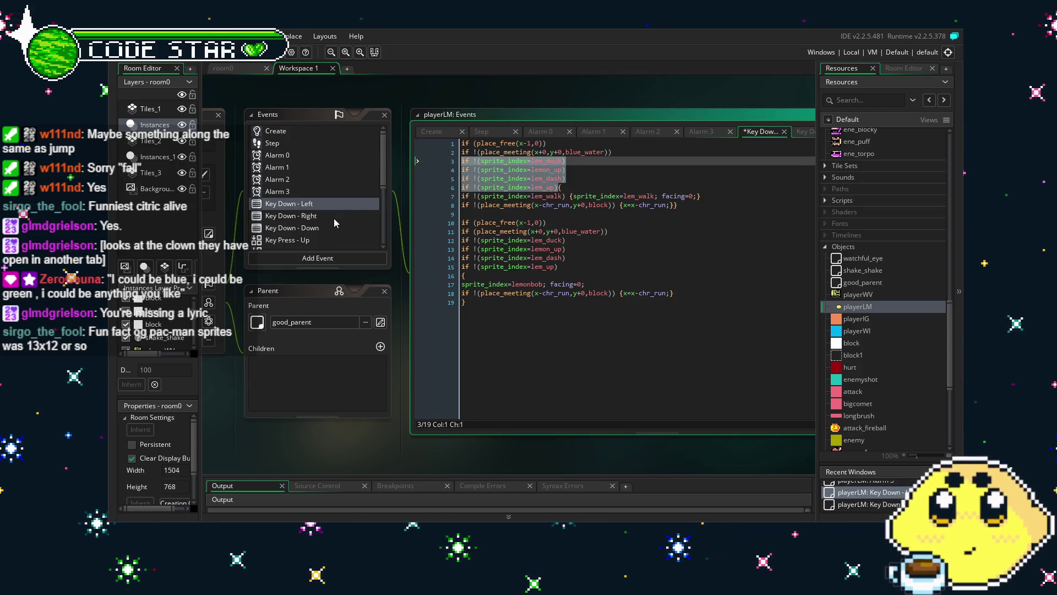
pyautogui.click(334, 219)
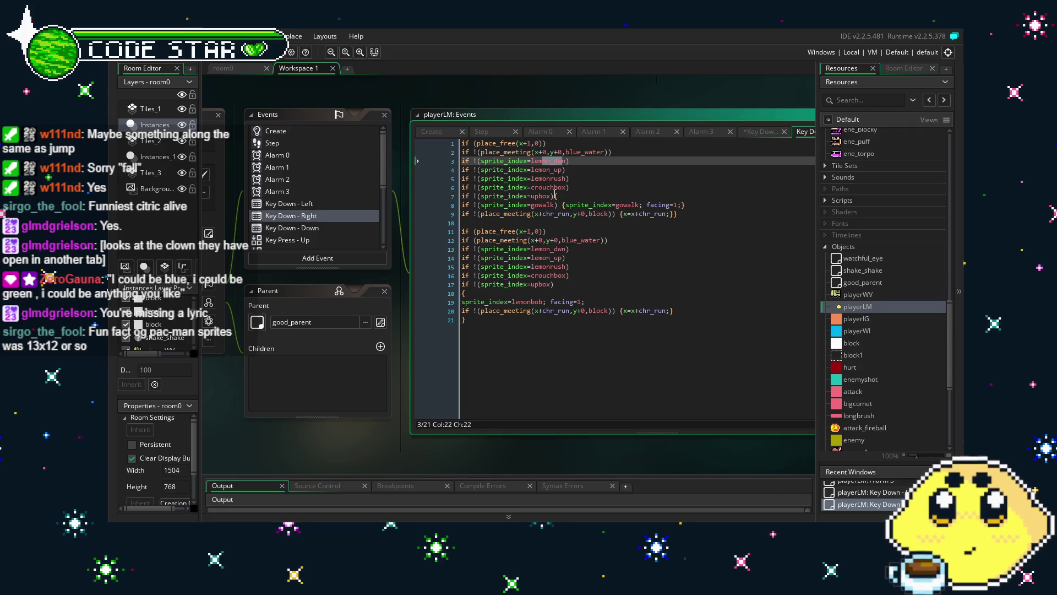
pyautogui.moveTo(555, 196); pyautogui.dragTo(465, 163)
pyautogui.hotkey('ctrl', 'v')
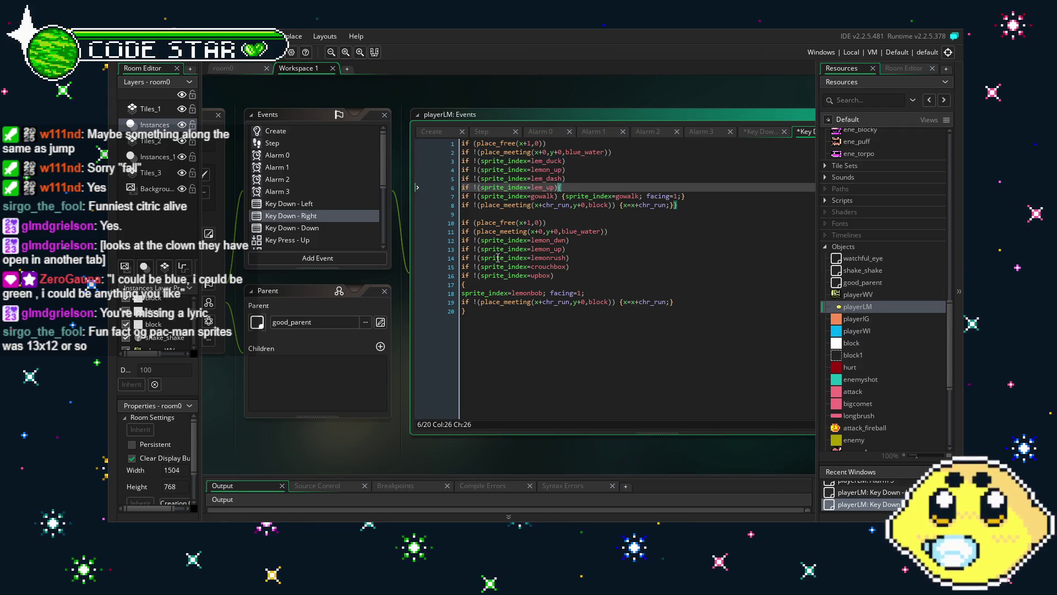
# - Paste Key Down - Left's lines 12–15 checks over Key Down - Right's lines 12–16
pyautogui.click(321, 204)
pyautogui.doubleClick(322, 203)
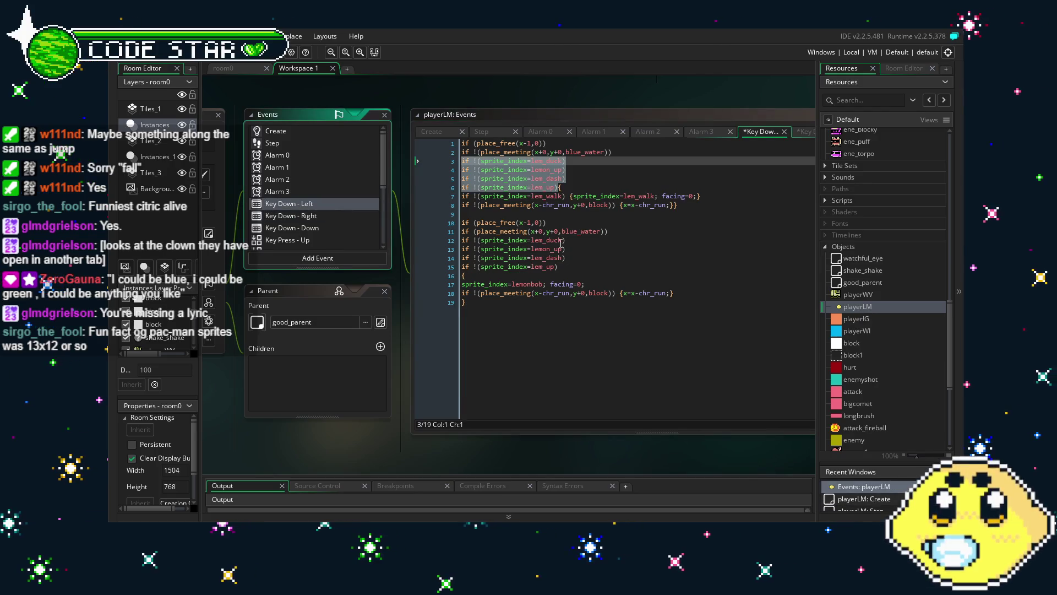
pyautogui.click(562, 266)
pyautogui.moveTo(563, 266); pyautogui.dragTo(403, 244)
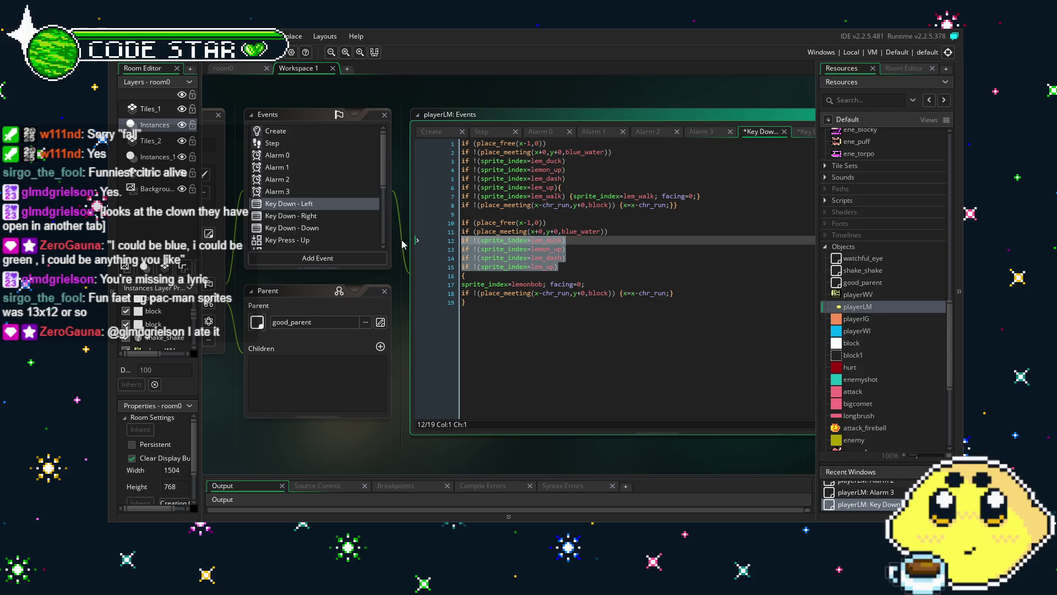
pyautogui.doubleClick(304, 217)
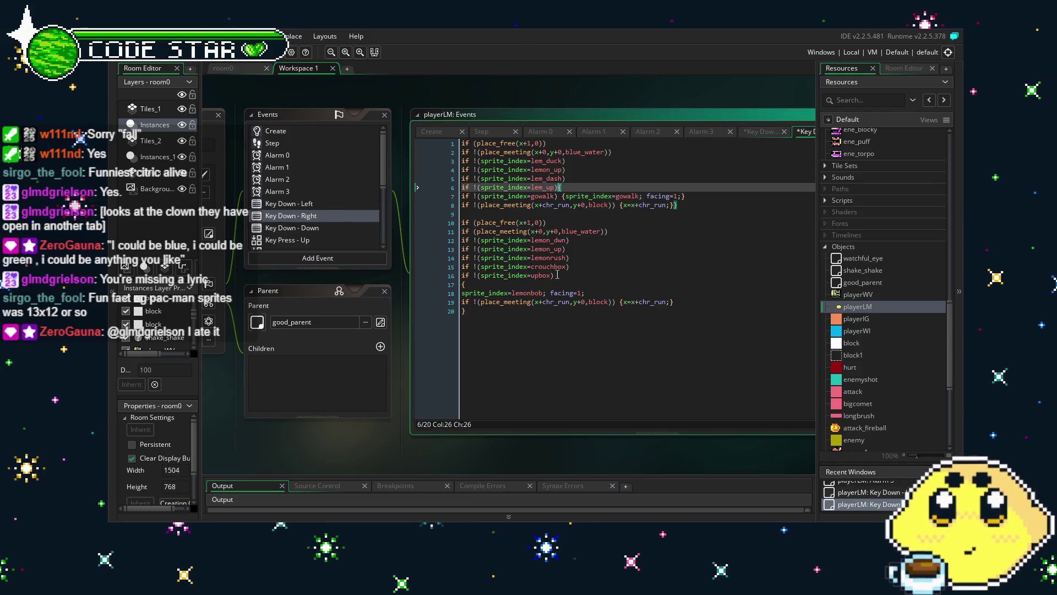
pyautogui.moveTo(557, 275); pyautogui.dragTo(420, 239)
pyautogui.hotkey('ctrl', 'v')
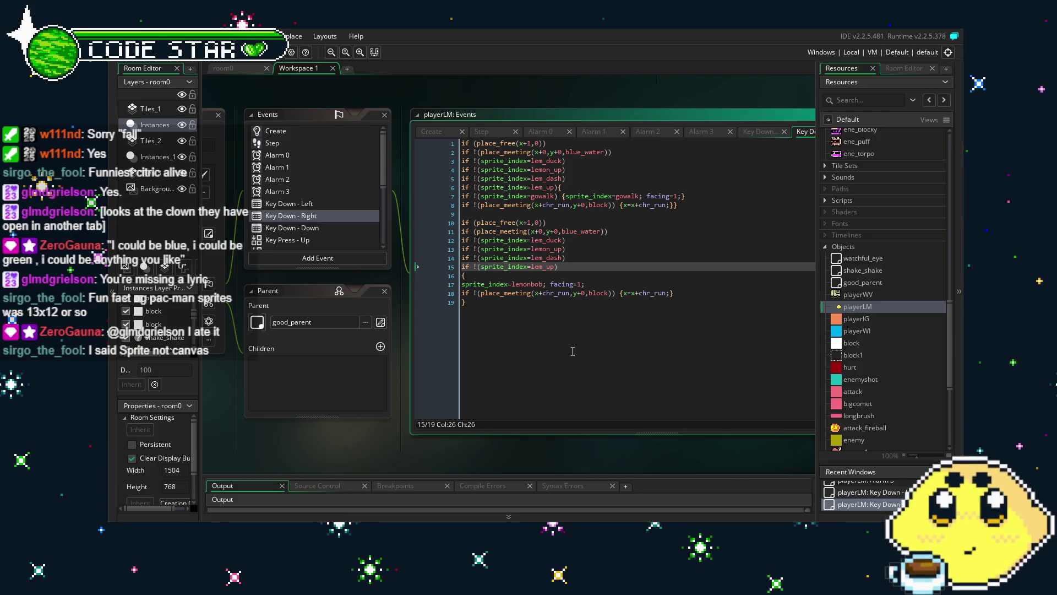
# - Review the Key Down - Right code and bring up the Key Down - Down event
pyautogui.click(539, 374)
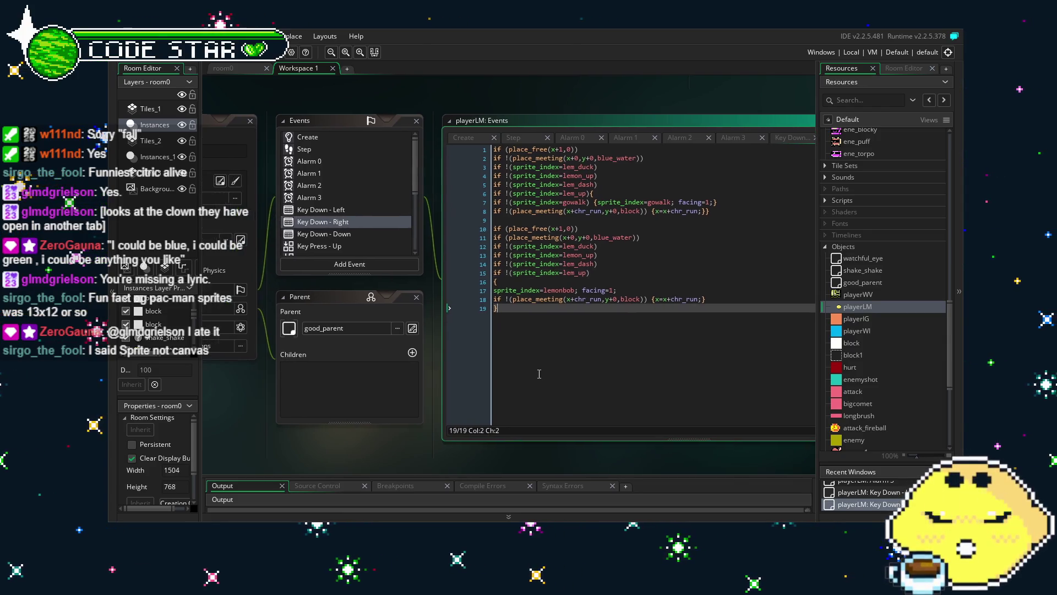
pyautogui.moveTo(539, 374); pyautogui.dragTo(522, 375)
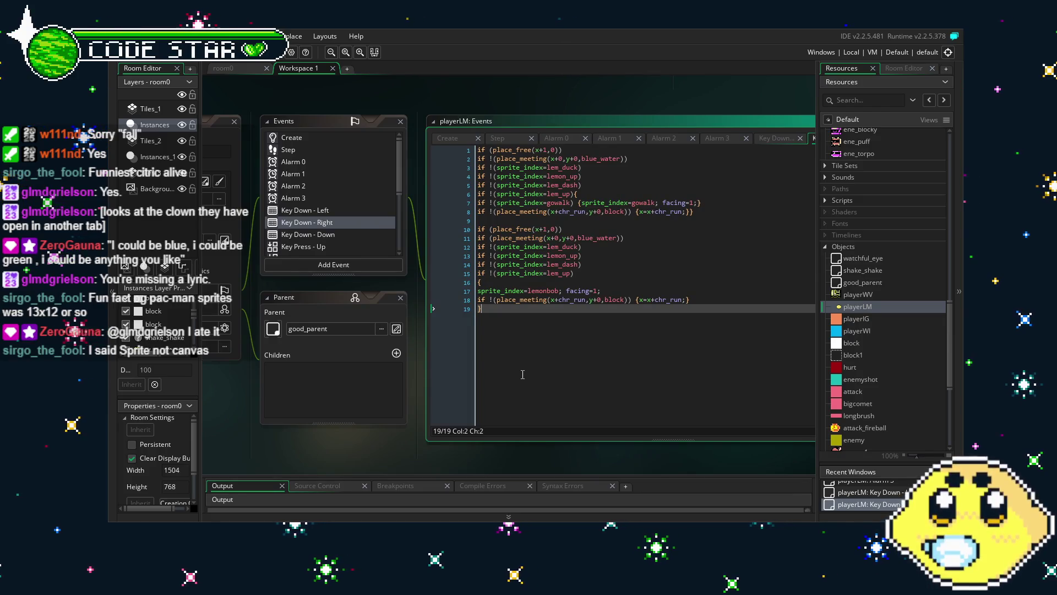
pyautogui.scroll(-1, 340, 236)
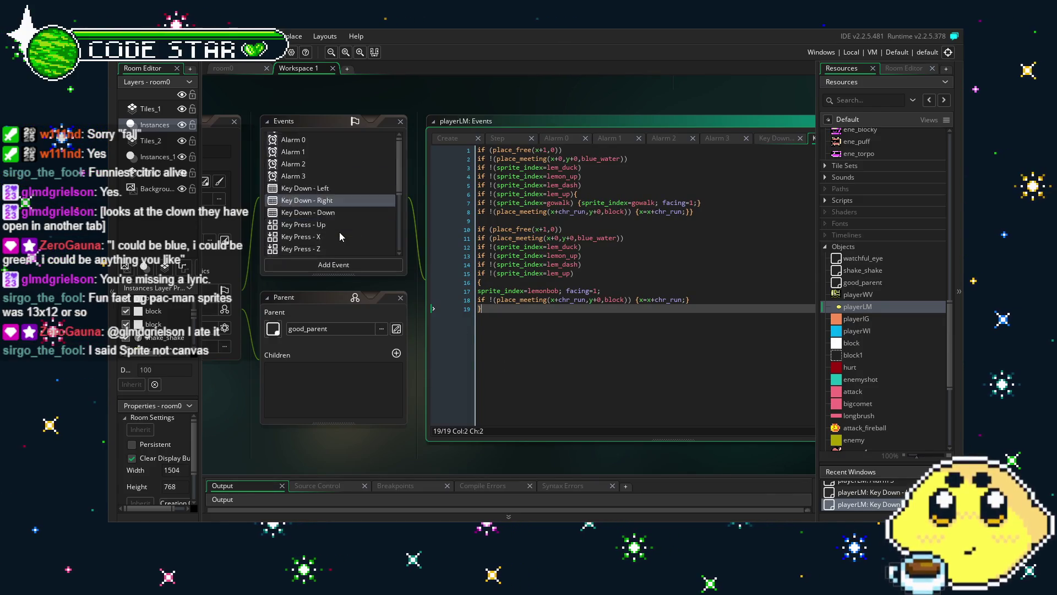
pyautogui.scroll(-2, 339, 232)
pyautogui.scroll(3, 339, 232)
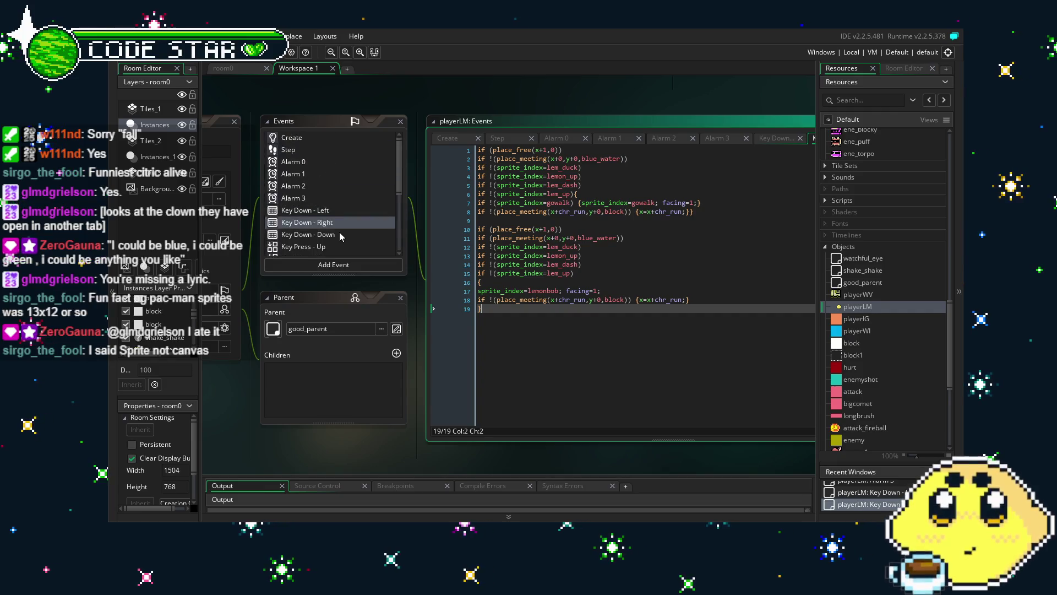
pyautogui.scroll(-3, 339, 232)
pyautogui.scroll(2, 339, 232)
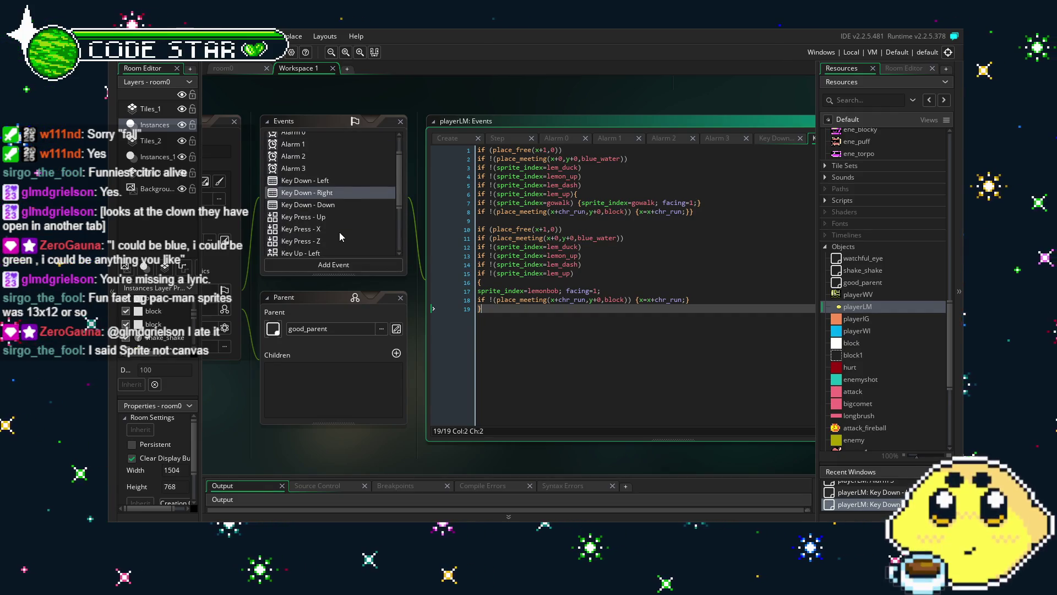
pyautogui.click(346, 205)
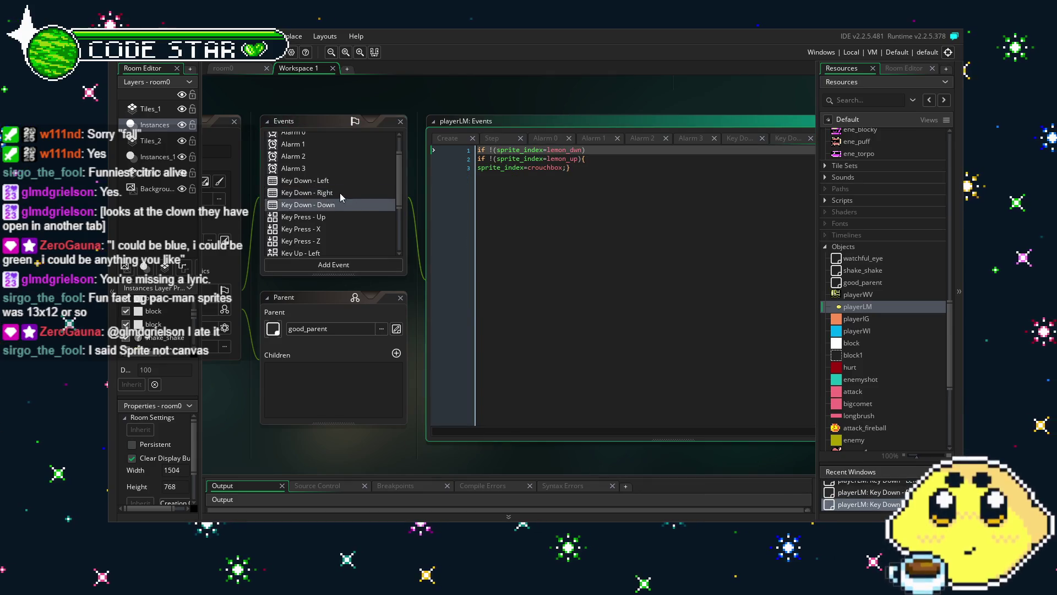
pyautogui.click(340, 192)
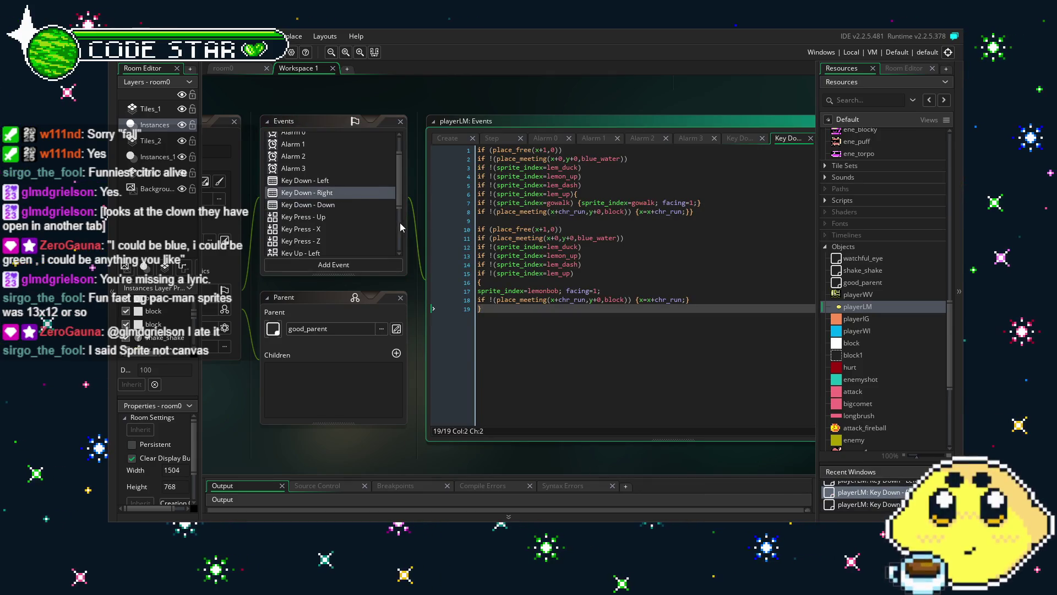
pyautogui.click(314, 205)
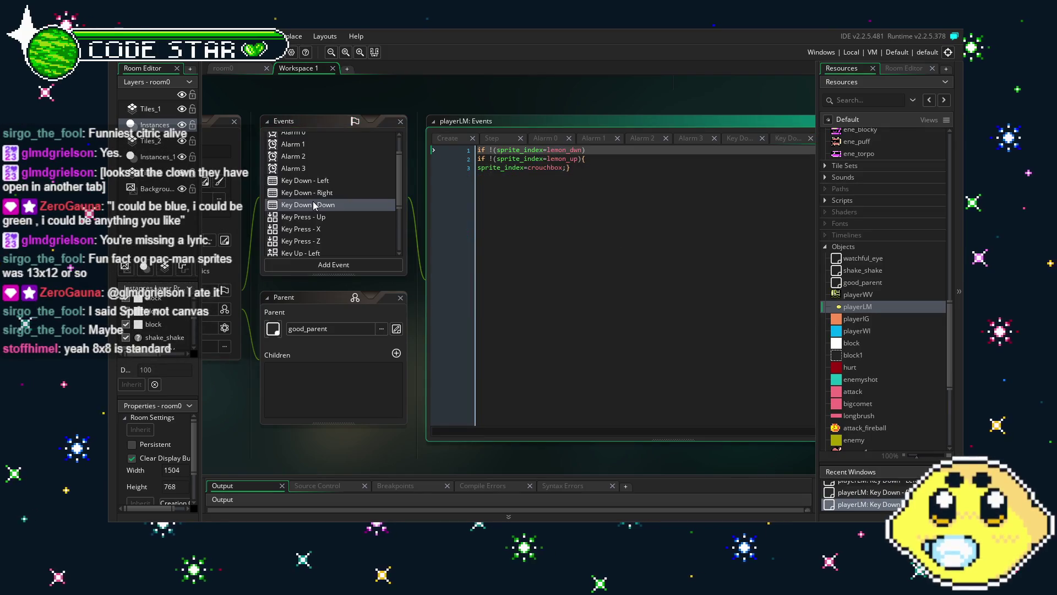
# - Rename lemon_dwn to lem_duck and lemon_up to lem_up on lines 1–2
pyautogui.click(579, 150)
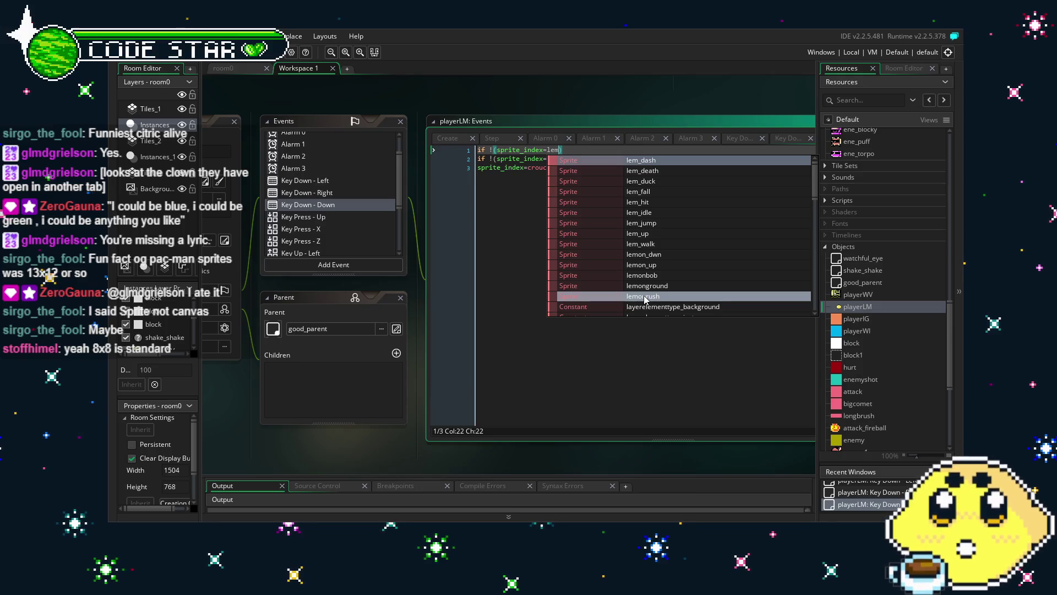
pyautogui.write('_u')
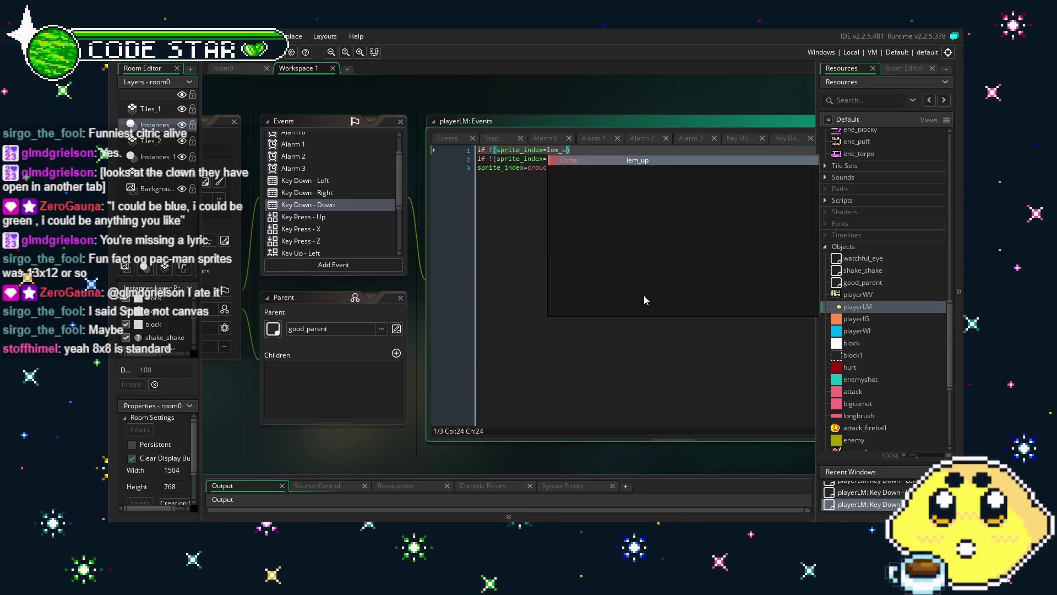
pyautogui.press('BackSpace')
pyautogui.press('BackSpace')
pyautogui.write('on_')
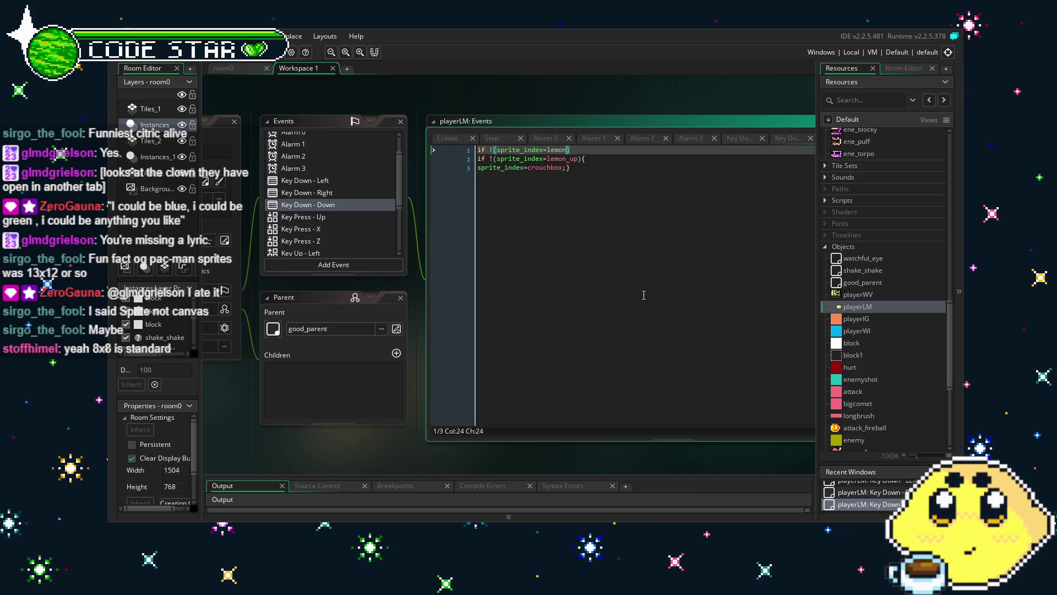
pyautogui.write(')')
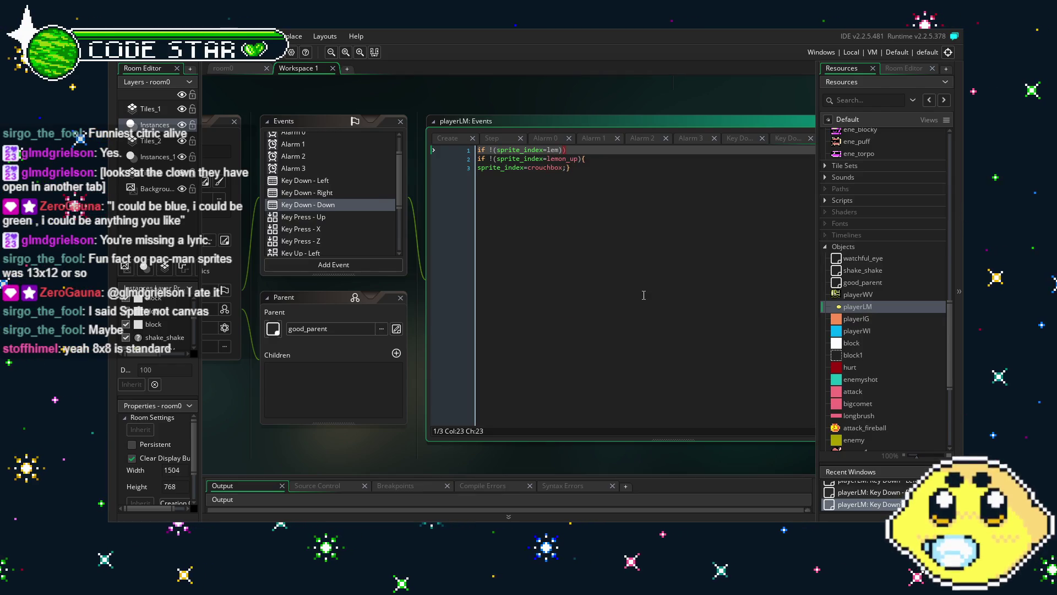
pyautogui.write('_up')
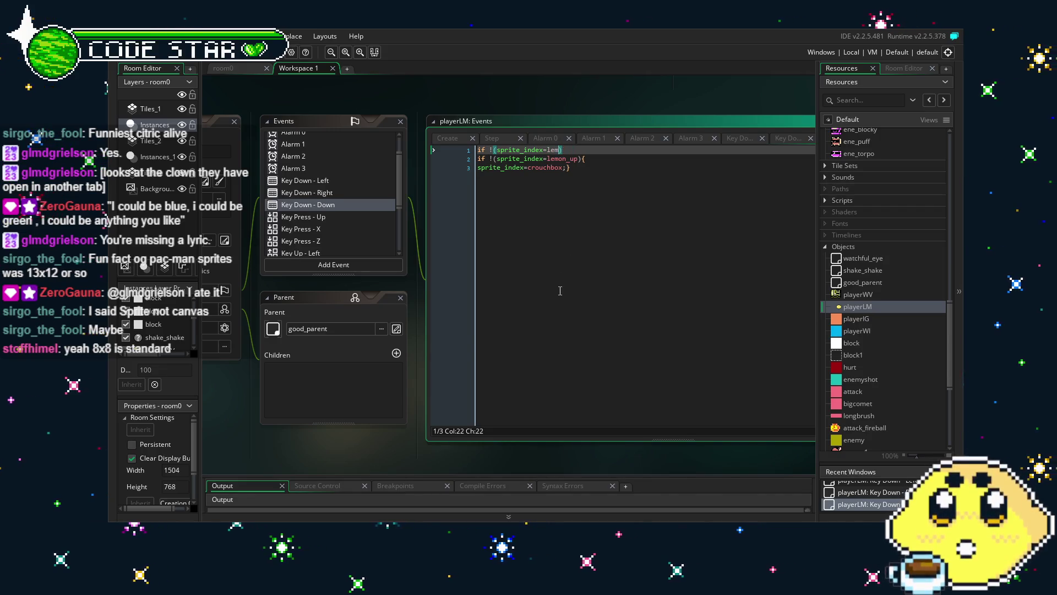
pyautogui.write('_dw')
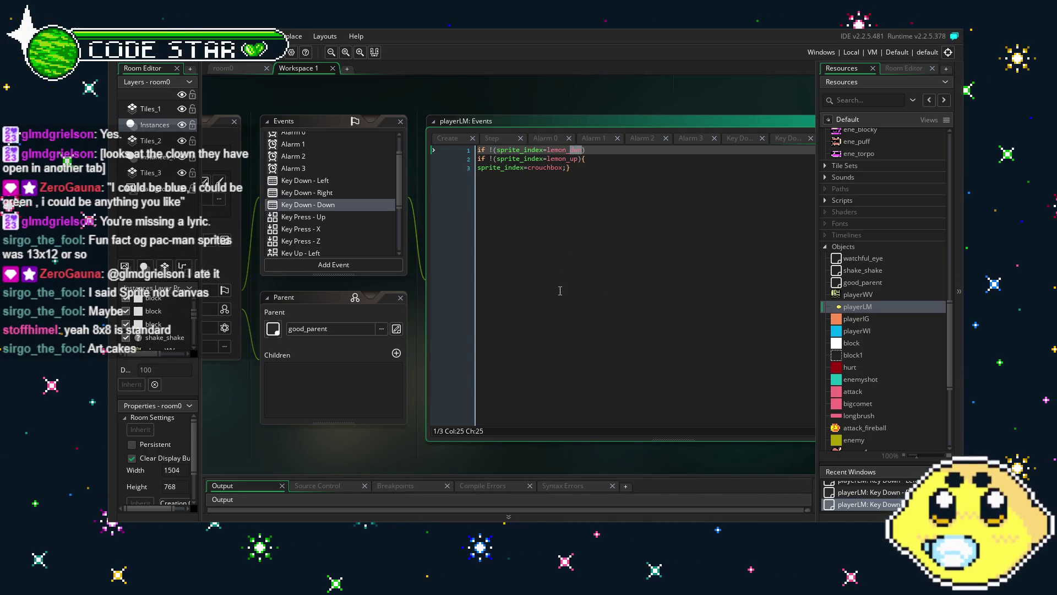
pyautogui.click(562, 168)
pyautogui.click(579, 149)
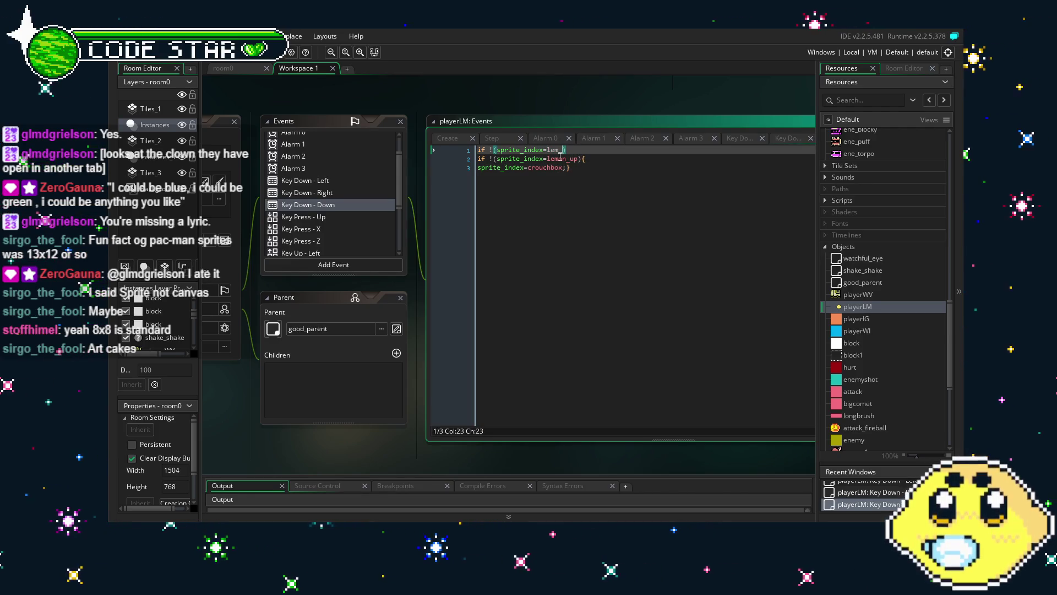
pyautogui.write('_dy')
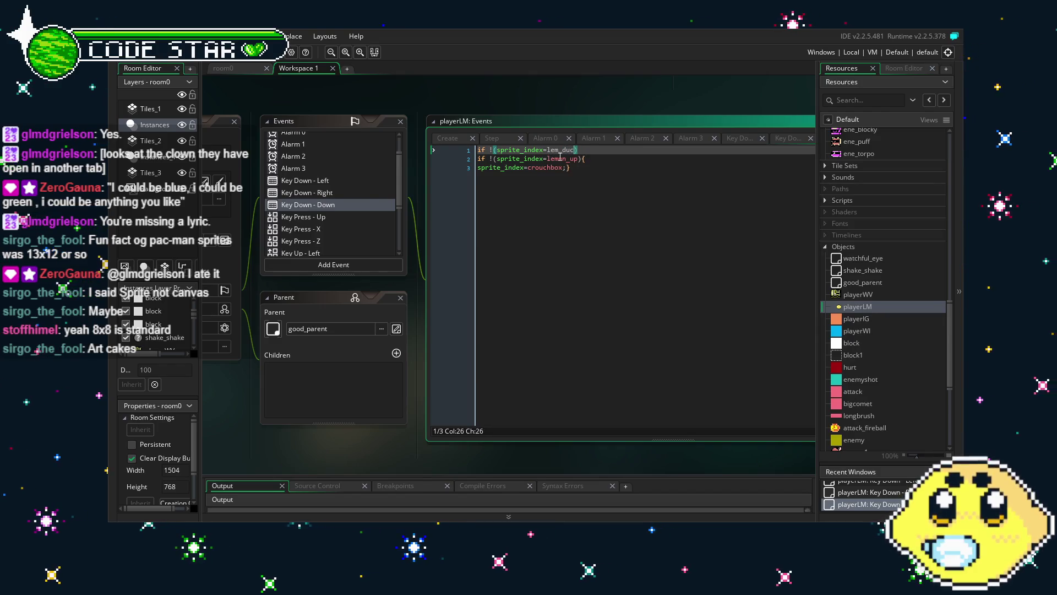
pyautogui.click(578, 159)
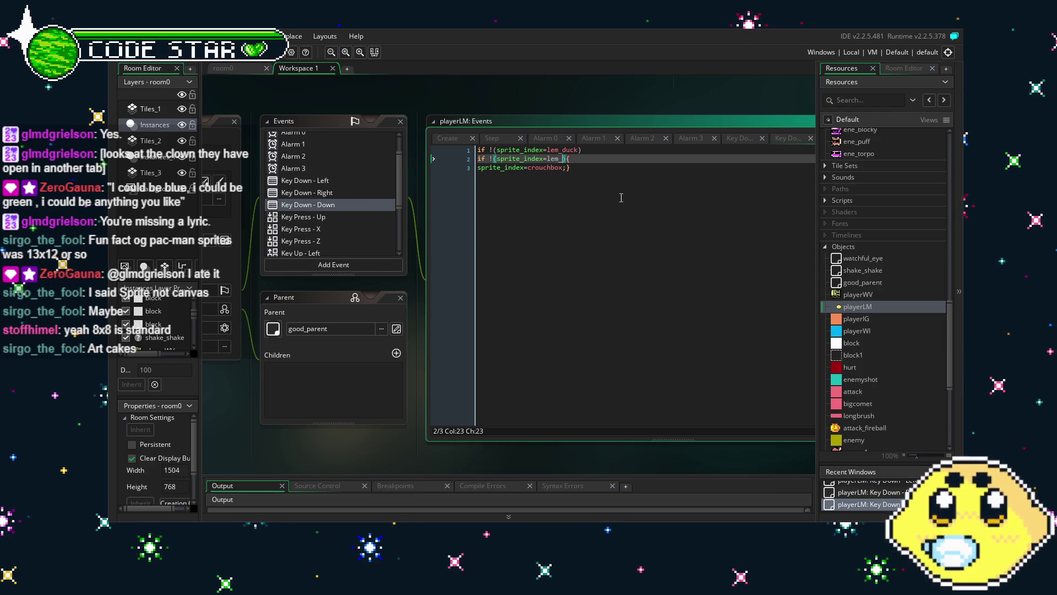
pyautogui.write('up')
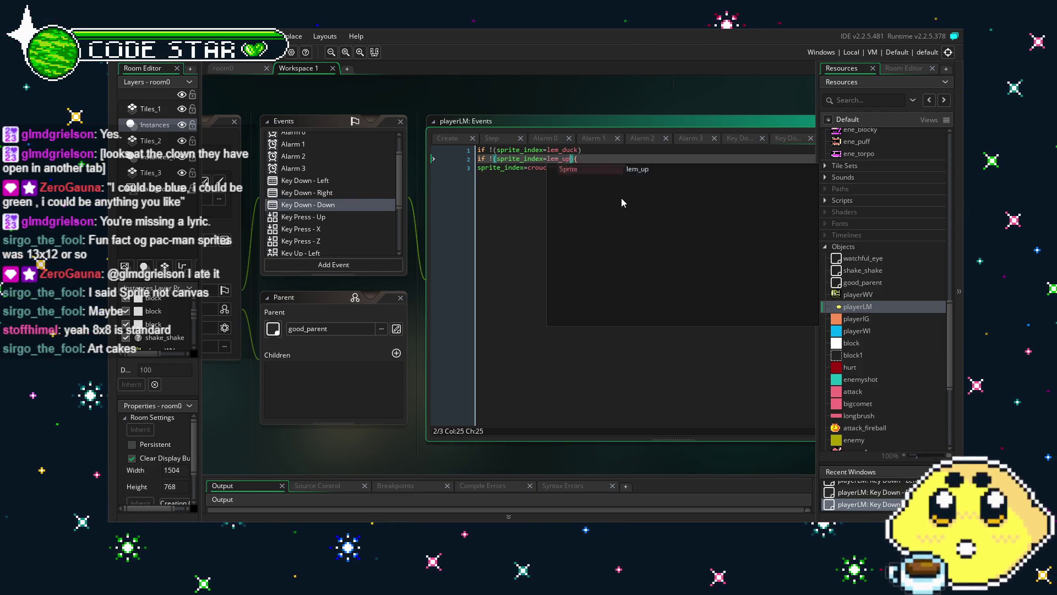
# - Replace crouchbox with lem_duck on line 3 of the Key Down - Down code
pyautogui.click(563, 167)
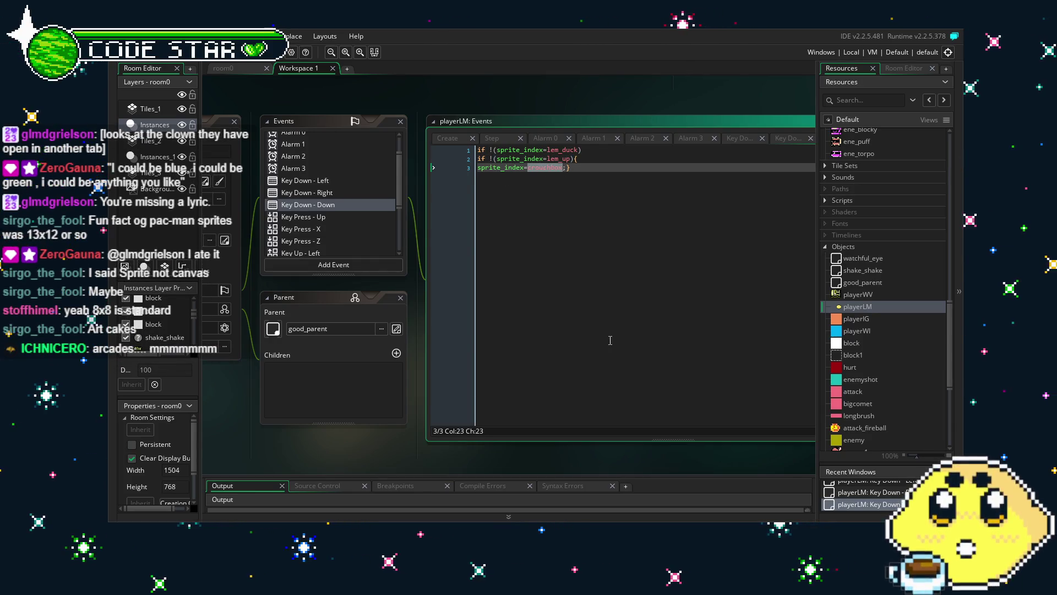
pyautogui.press('BackSpace')
pyautogui.press('BackSpace')
pyautogui.press('BackSpace')
pyautogui.write('ke')
pyautogui.press('BackSpace')
pyautogui.press('BackSpace')
pyautogui.write('lem_')
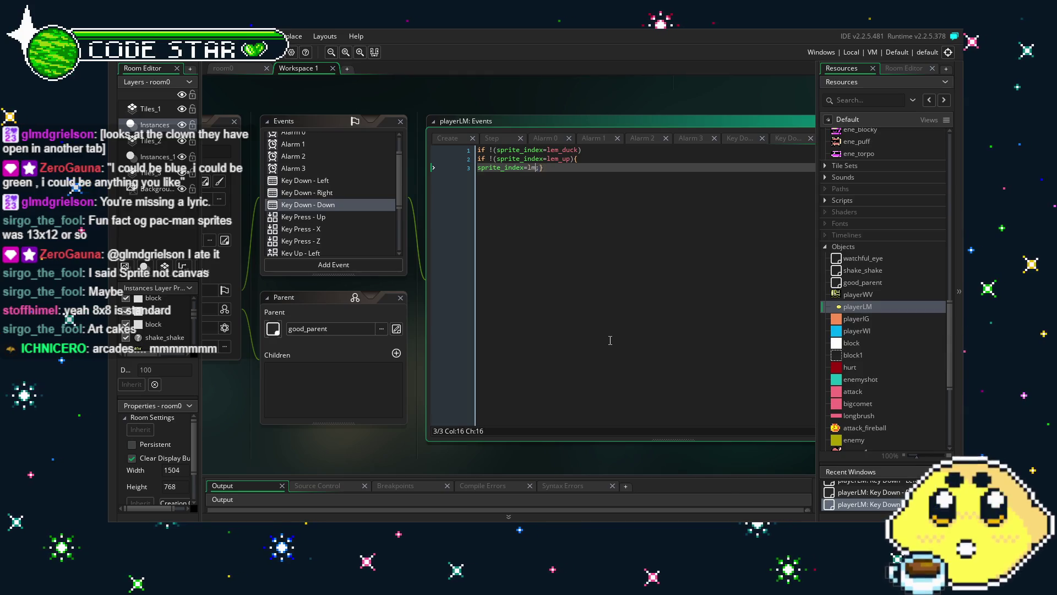
pyautogui.write('duyck')
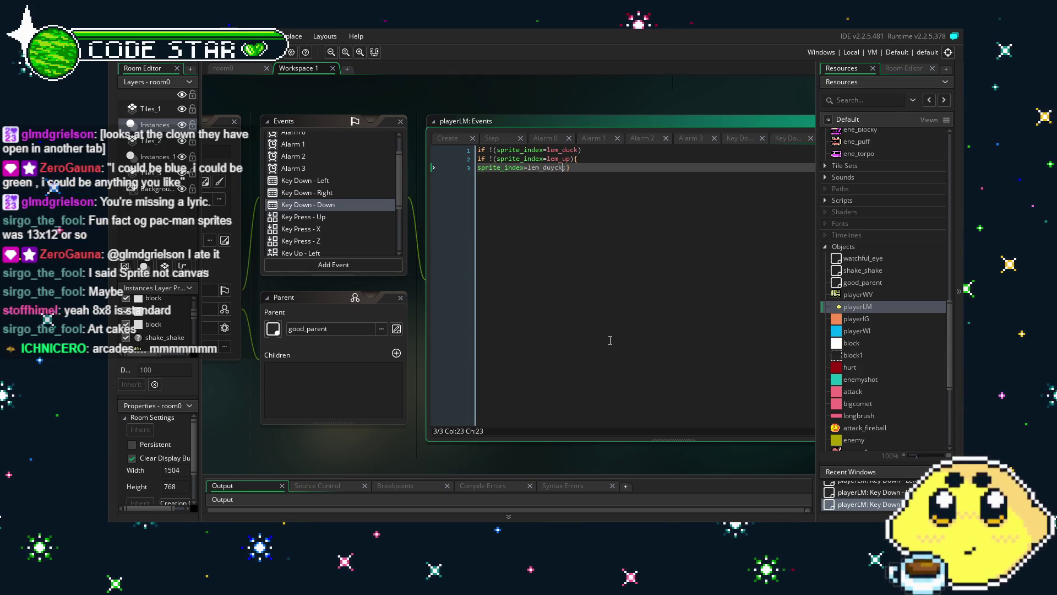
pyautogui.press('BackSpace')
pyautogui.press('BackSpace')
pyautogui.press('BackSpace')
pyautogui.write('cl')
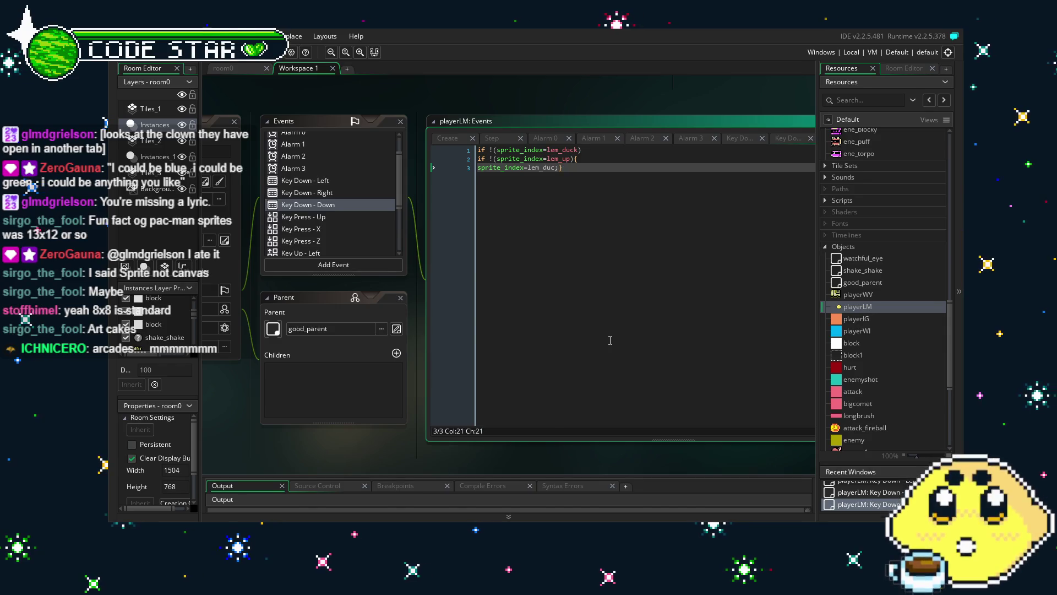
pyautogui.press('BackSpace')
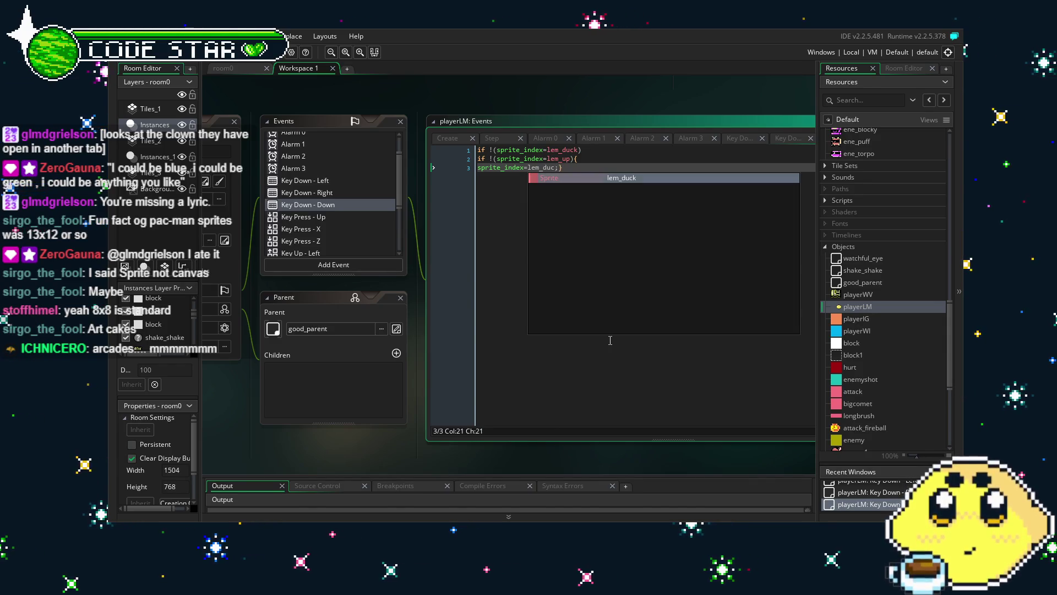
pyautogui.write('k')
pyautogui.press('Left')
pyautogui.press('Left')
pyautogui.press('Left')
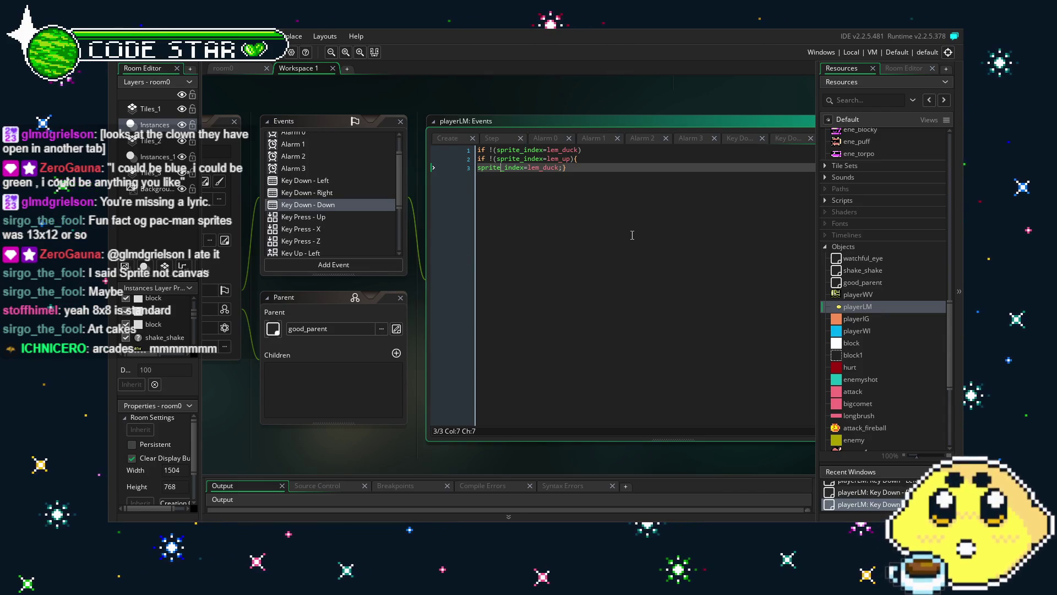
pyautogui.click(359, 218)
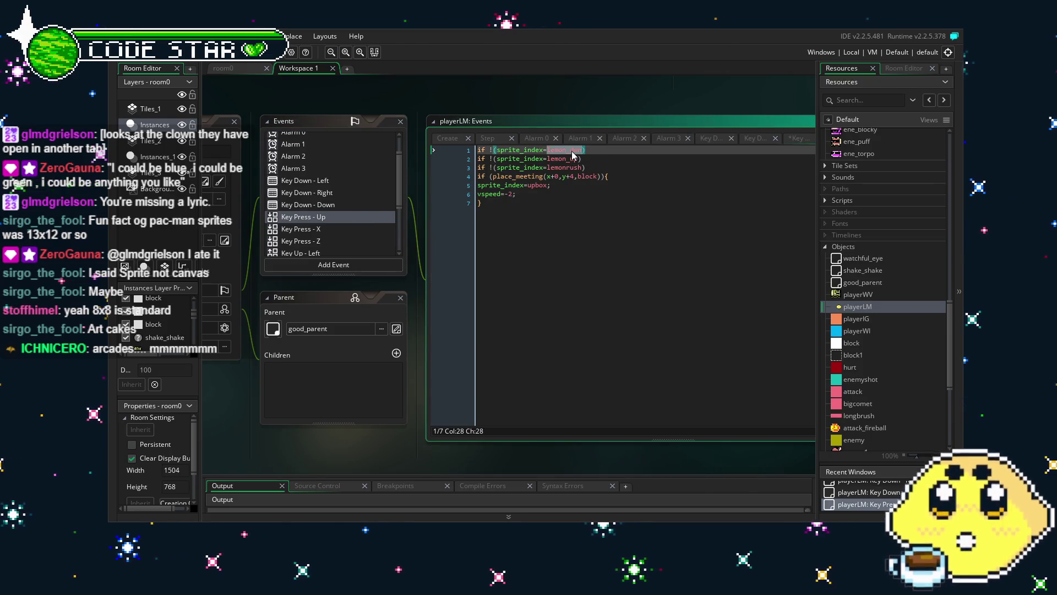
# - Change the Key Press - Up checks to lem_duck, lem_up and lem_dash
pyautogui.write('n_duck')
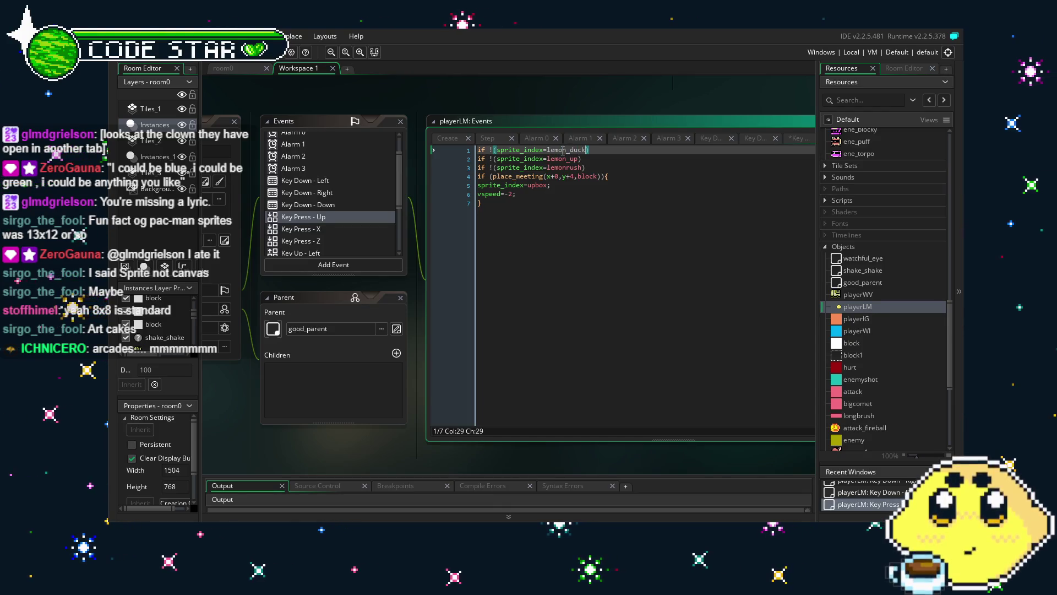
pyautogui.click(567, 149)
pyautogui.press('BackSpace')
pyautogui.press('BackSpace')
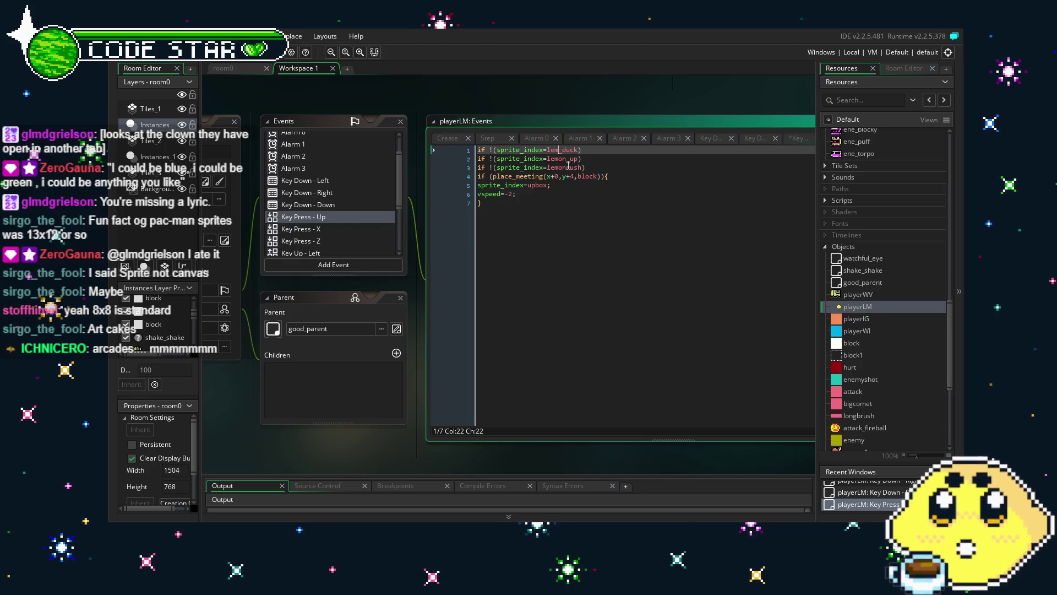
pyautogui.press('Down')
pyautogui.press('Delete')
pyautogui.press('Delete')
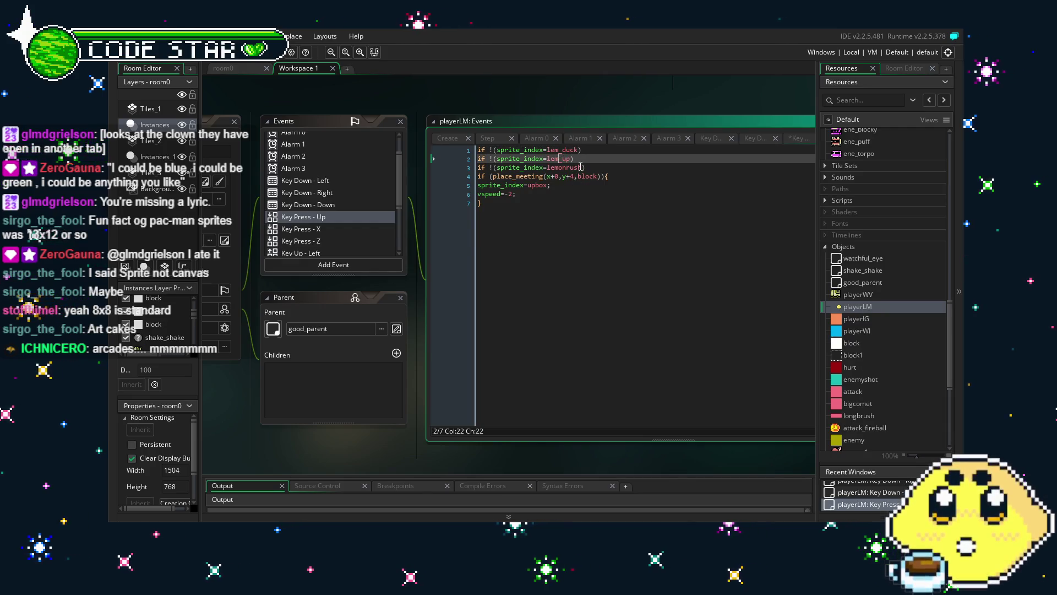
pyautogui.doubleClick(570, 168)
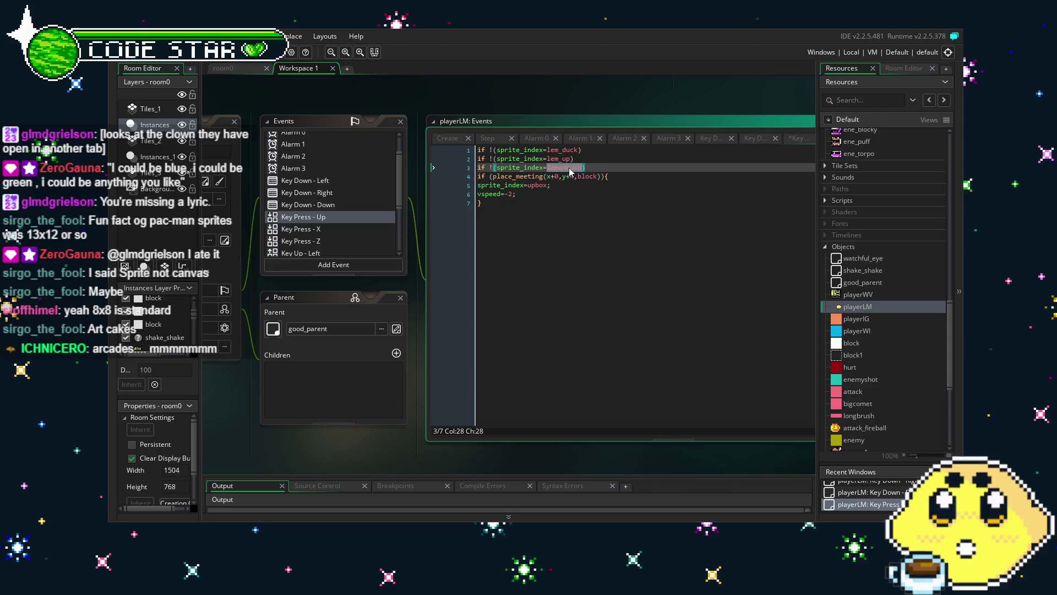
pyautogui.write('lem')
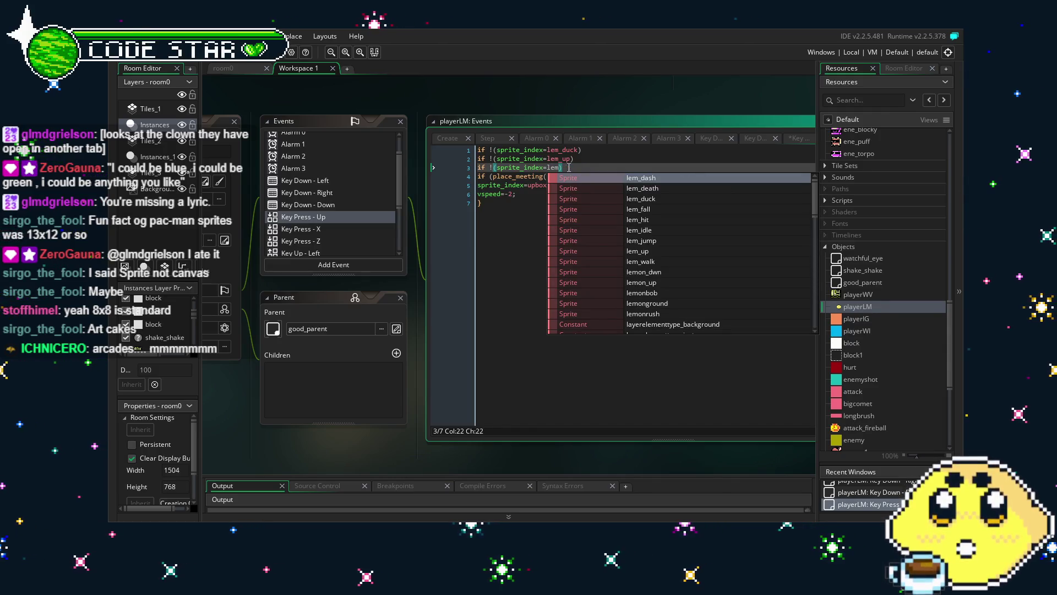
pyautogui.write('_da')
pyautogui.press('Return')
pyautogui.click(559, 279)
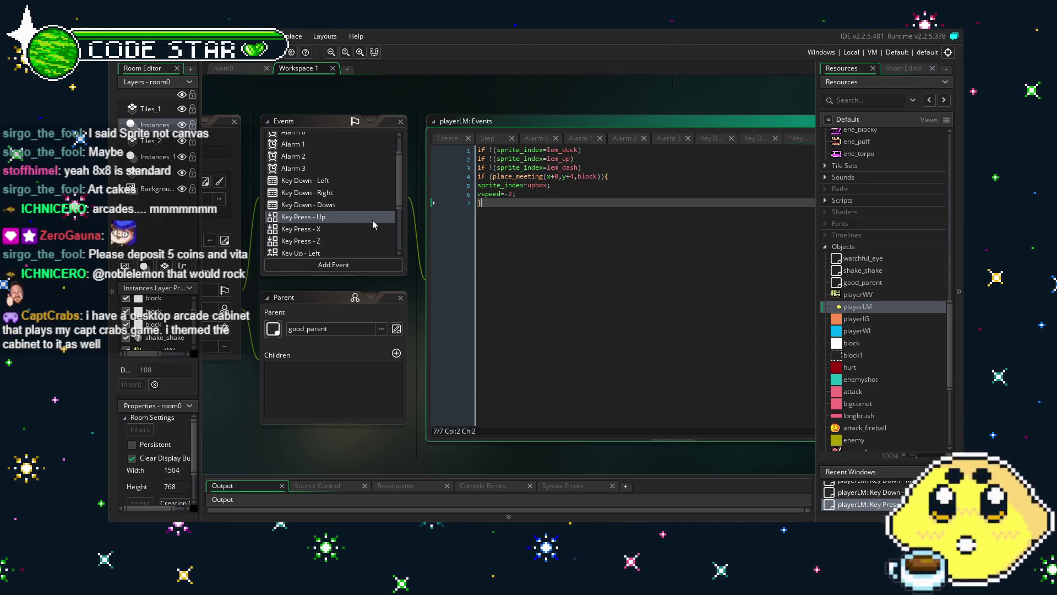
# - Replace upbox with lem_up on line 5 of the Key Press - Up code
pyautogui.doubleClick(537, 185)
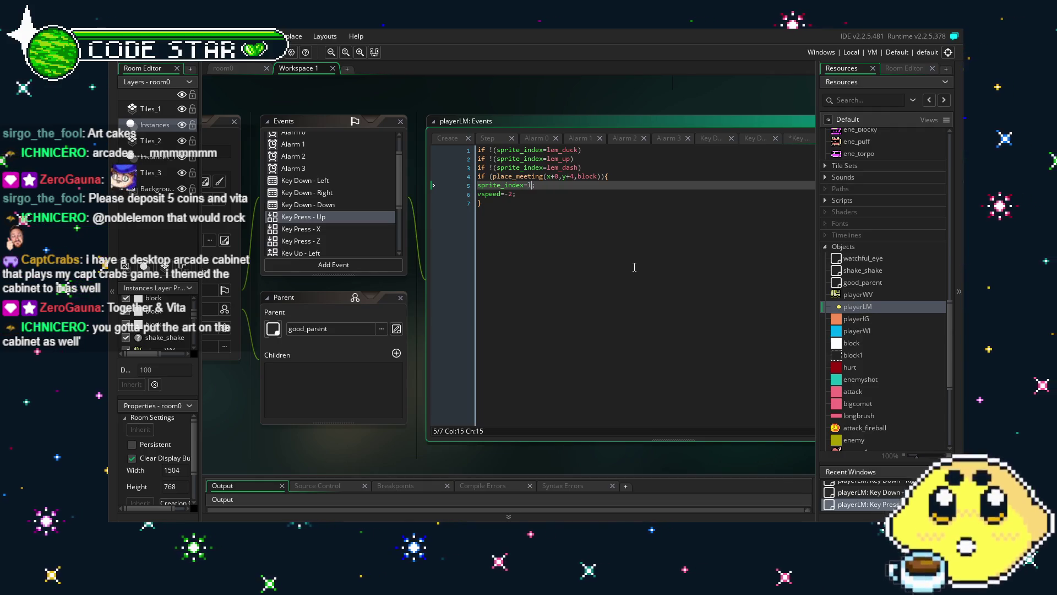
pyautogui.write('m_u')
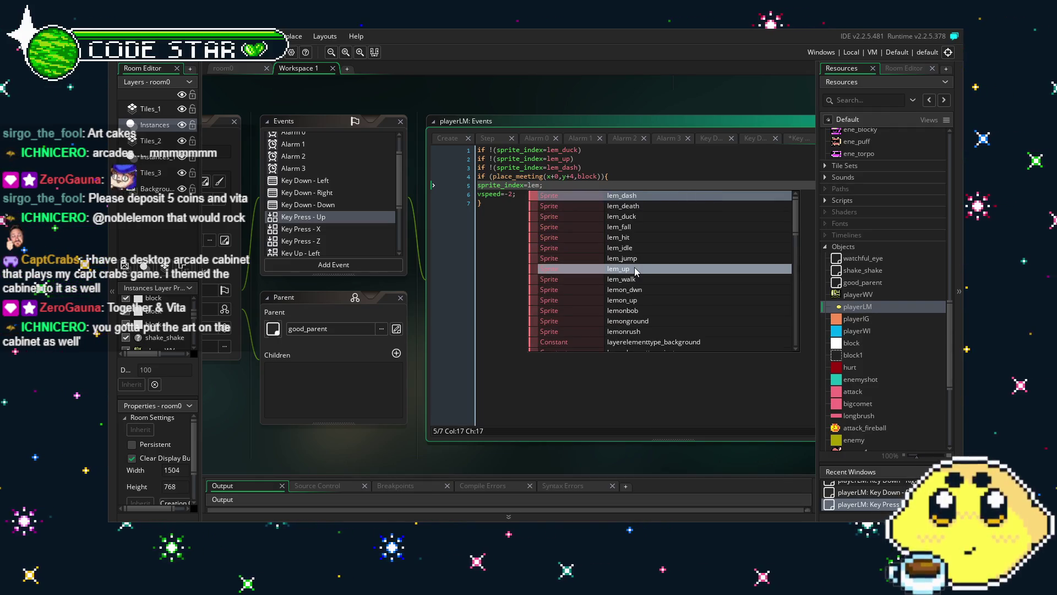
pyautogui.press('BackSpace')
pyautogui.press('BackSpace')
pyautogui.press('BackSpace')
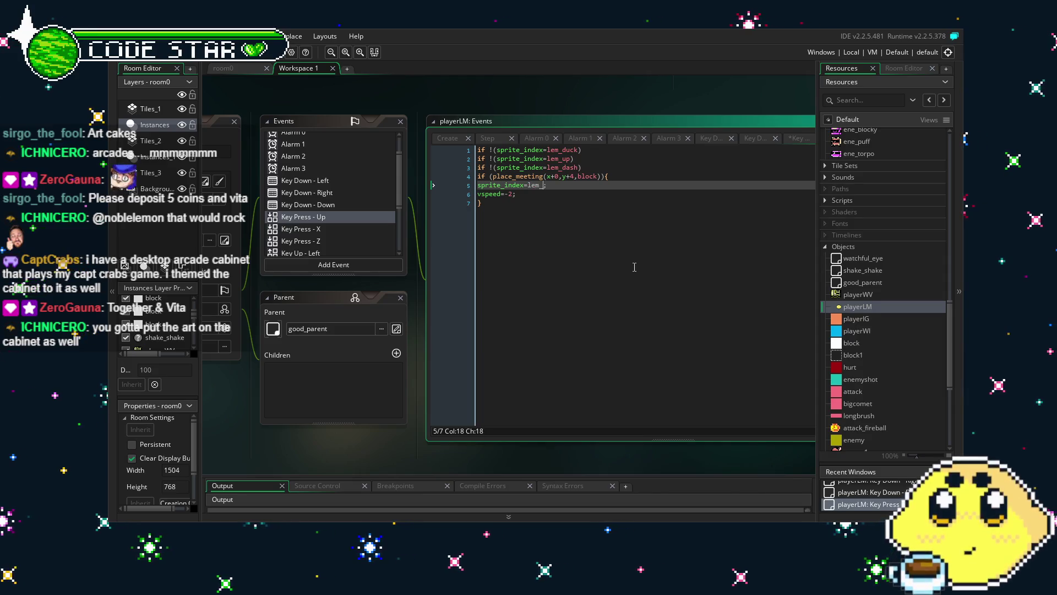
pyautogui.write('up')
pyautogui.click(634, 268)
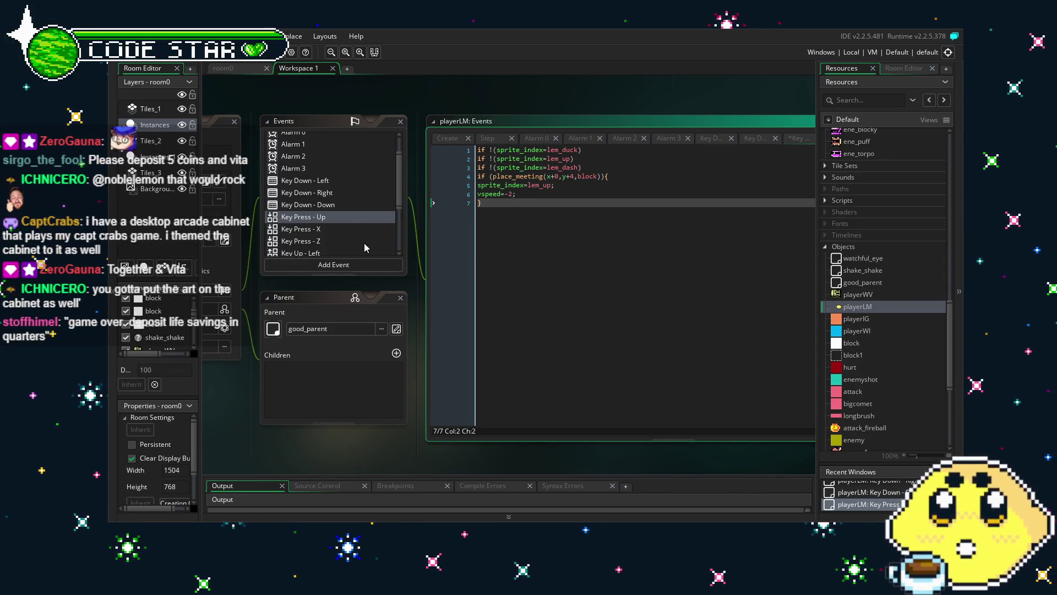
# - In the Key Press - X code, rename lemon_dwn to lem_duck
pyautogui.click(327, 229)
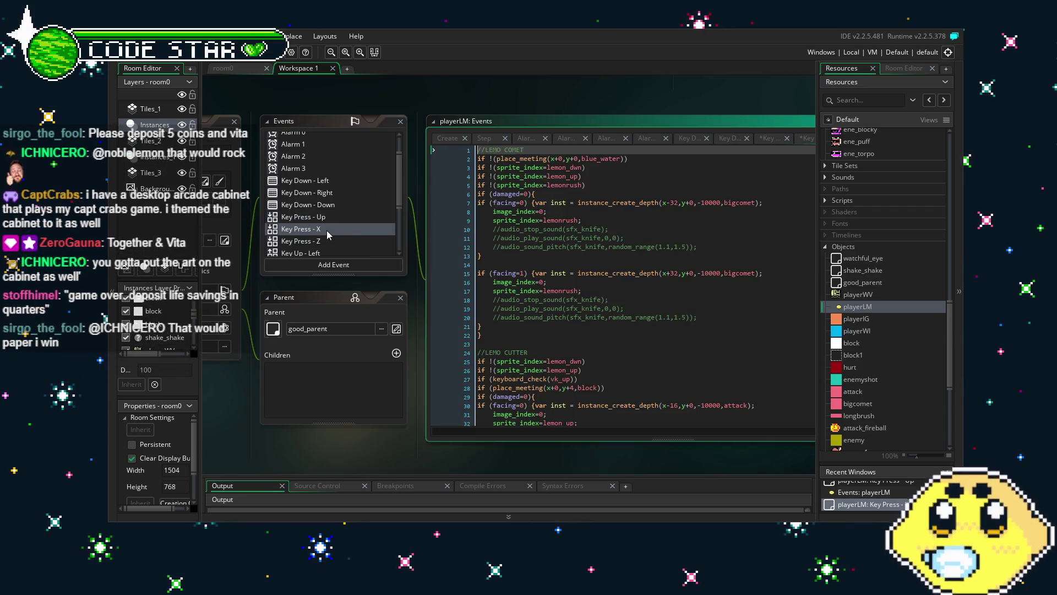
pyautogui.click(572, 192)
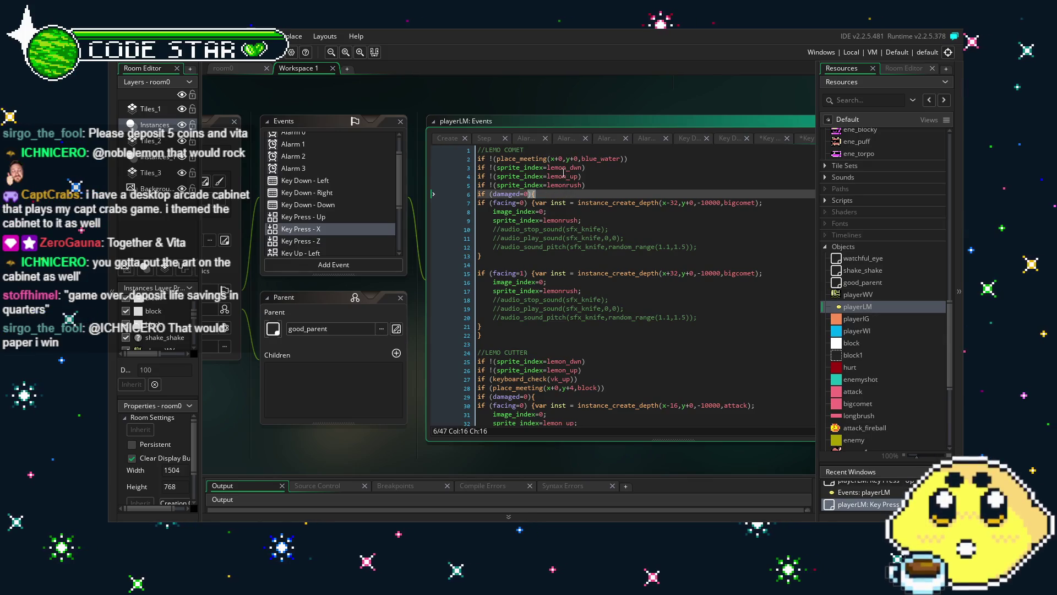
pyautogui.click(563, 175)
pyautogui.moveTo(582, 167); pyautogui.dragTo(559, 168)
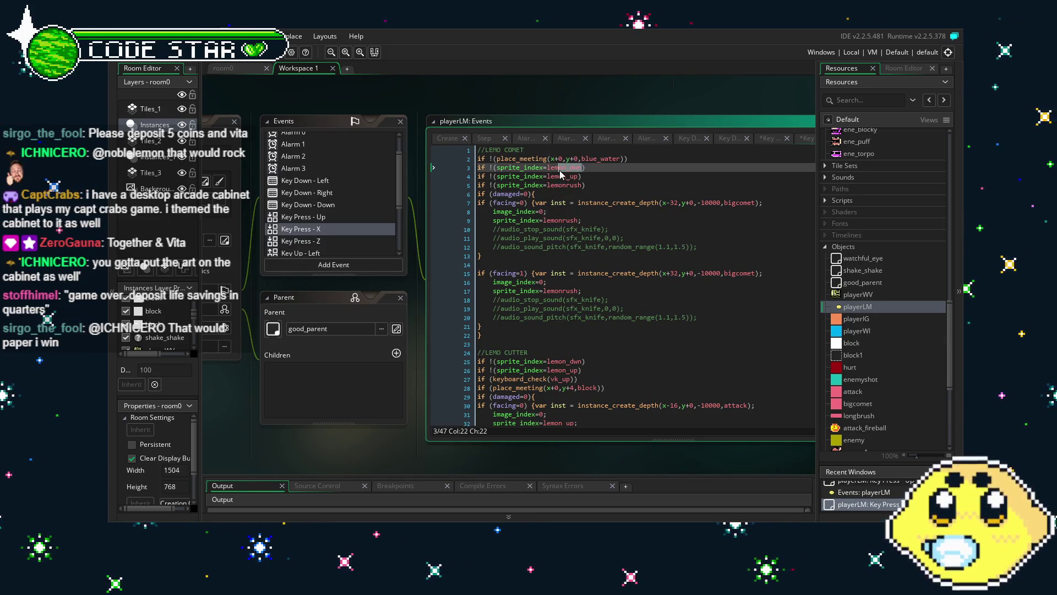
pyautogui.write('_duck')
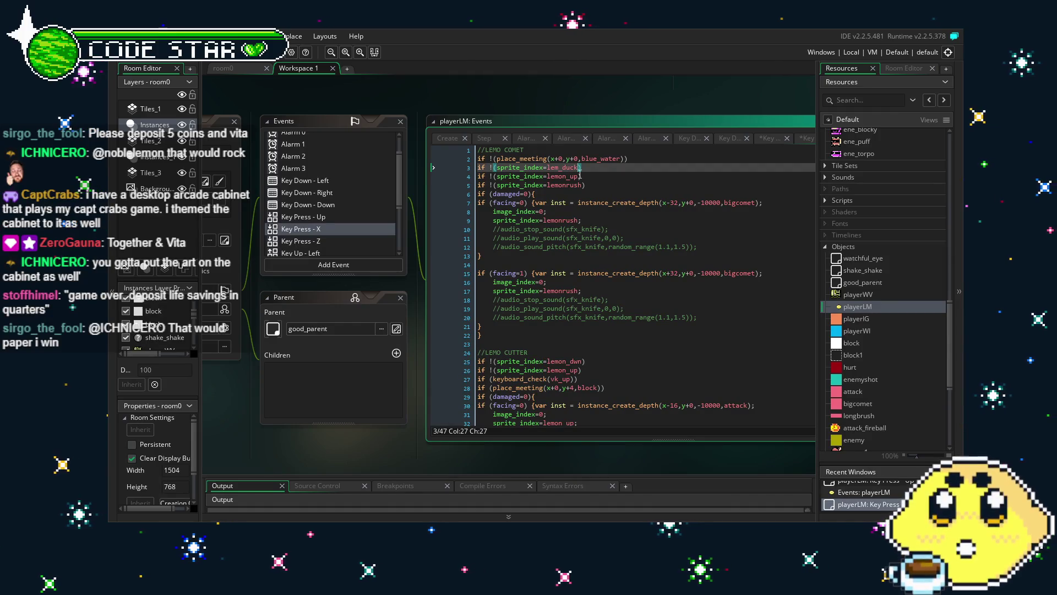
pyautogui.click(564, 177)
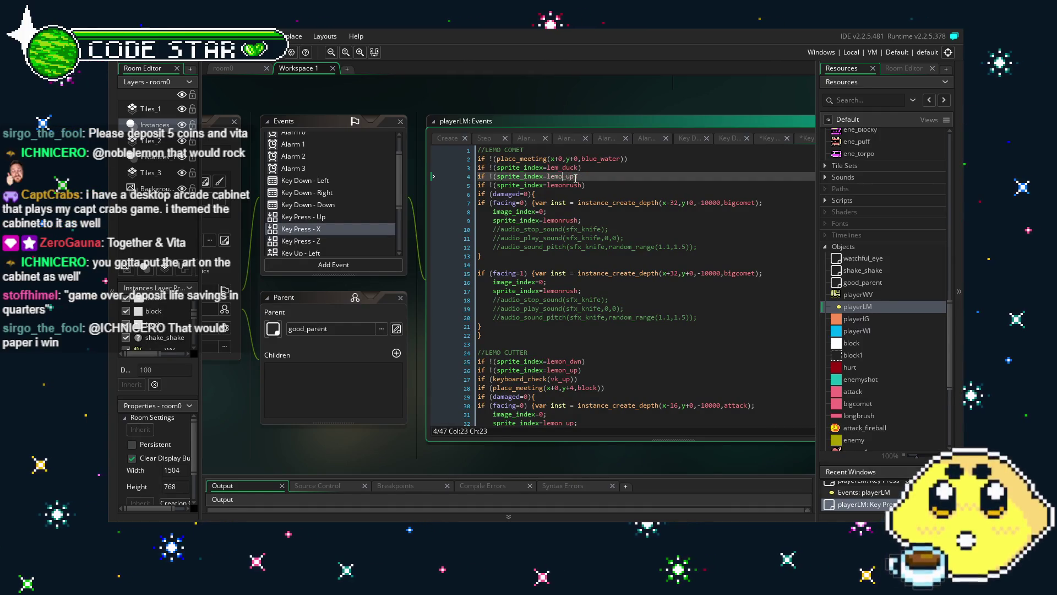
# - Replace lemonrush with lem_dash on lines 5 and 9
pyautogui.doubleClick(566, 185)
pyautogui.write('lem')
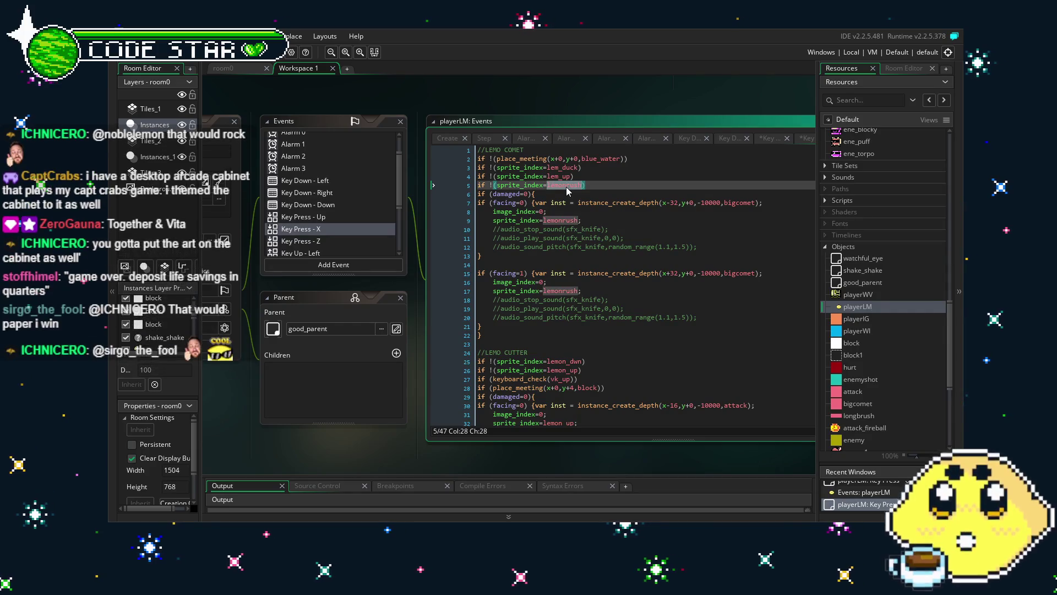
pyautogui.write('_dash')
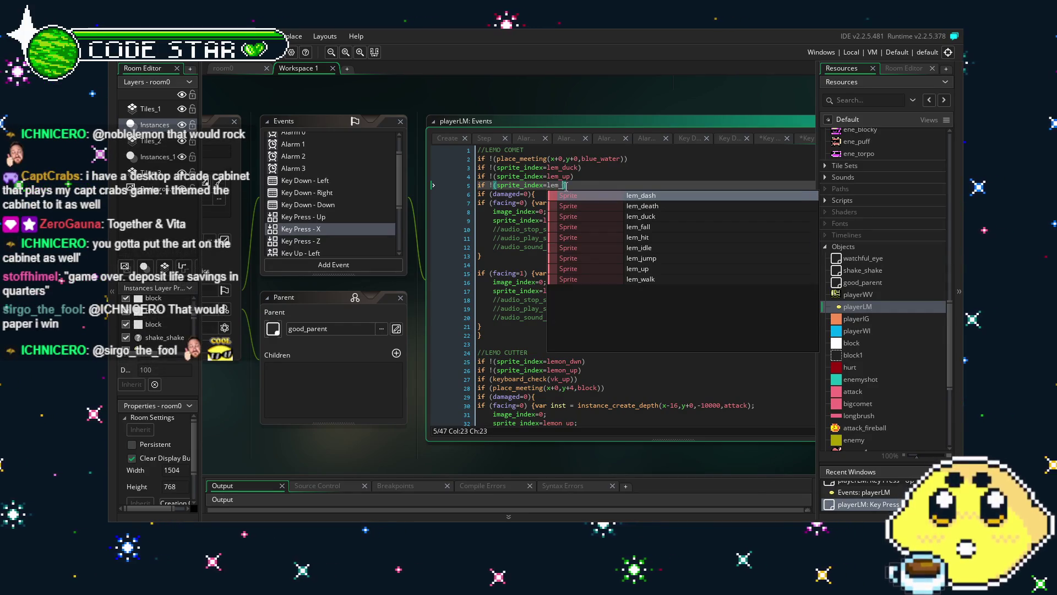
pyautogui.click(640, 255)
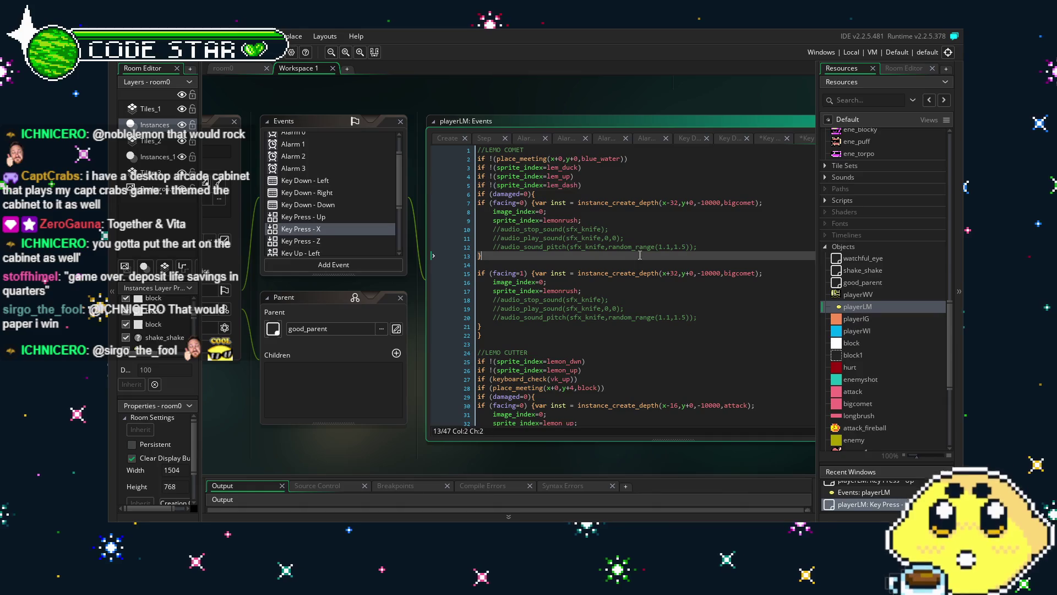
pyautogui.doubleClick(558, 221)
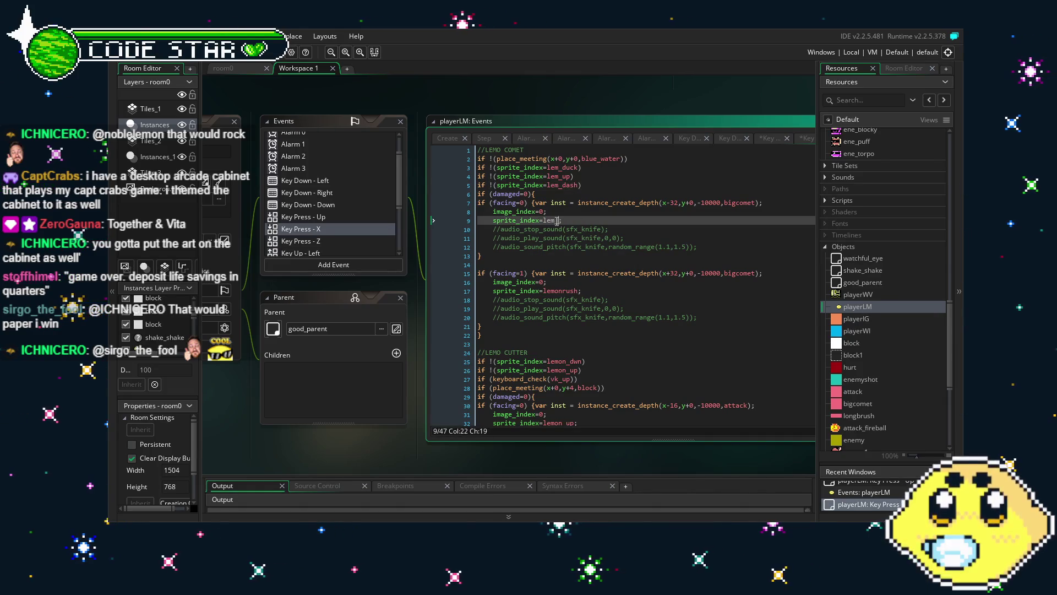
pyautogui.write('Dash')
pyautogui.press('BackSpace')
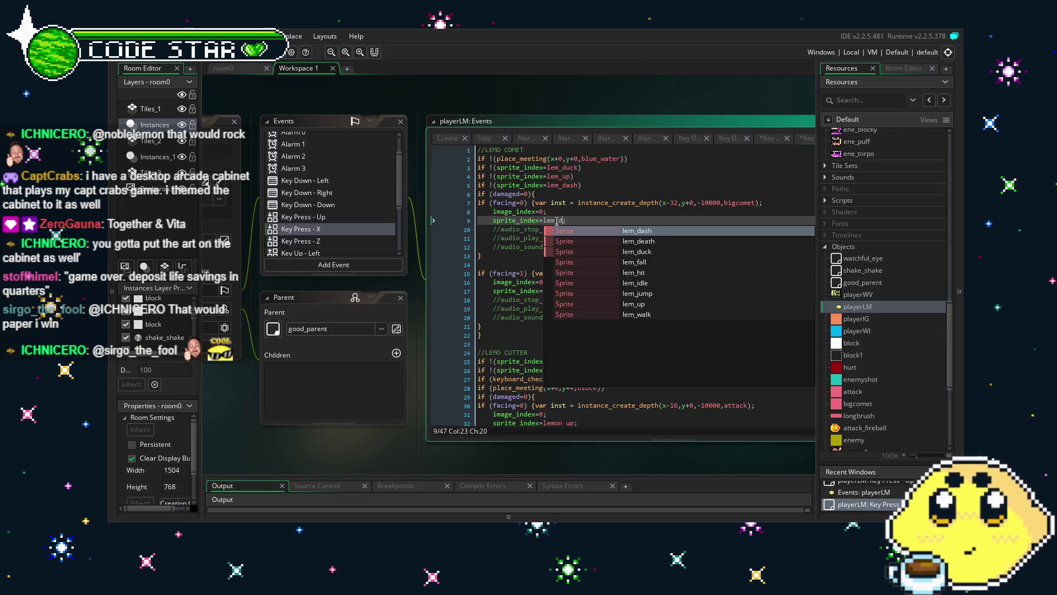
pyautogui.press('Return')
pyautogui.click(573, 255)
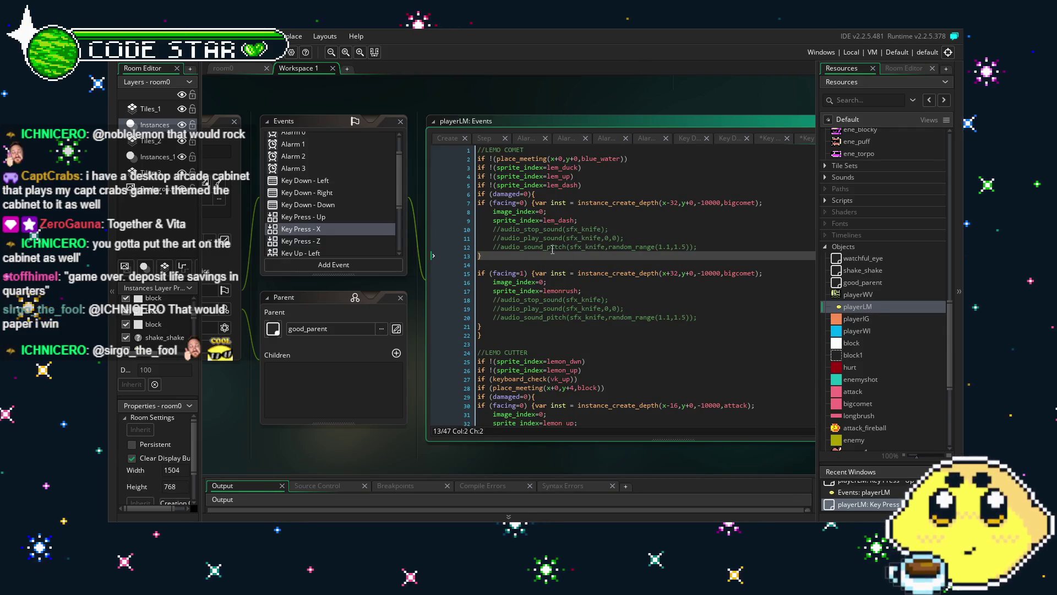
# - Replace the lemonrush on line 17 with lem_dash
pyautogui.scroll(-1, 552, 249)
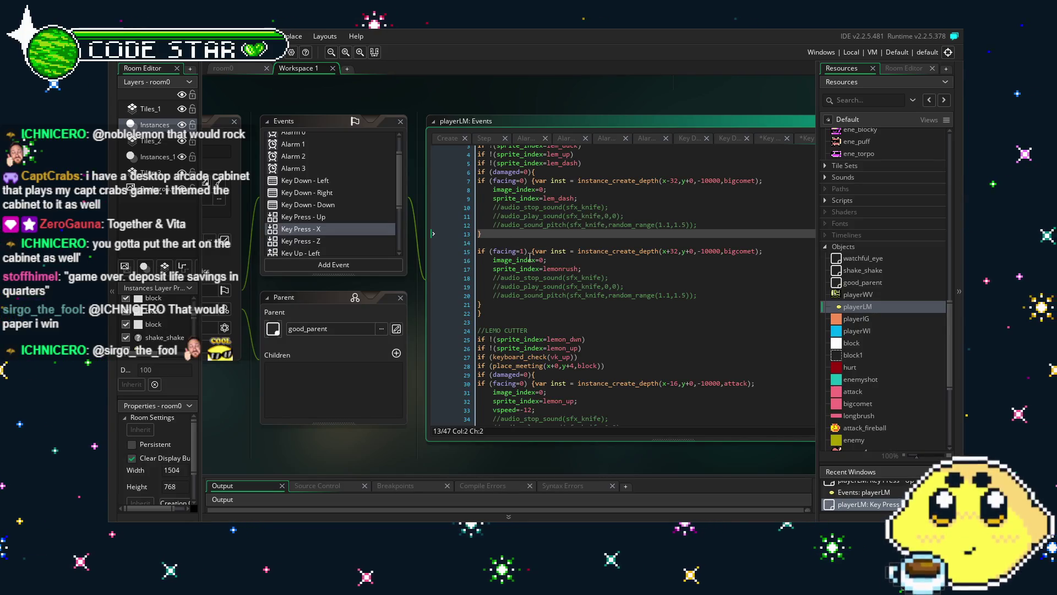
pyautogui.scroll(-1, 584, 232)
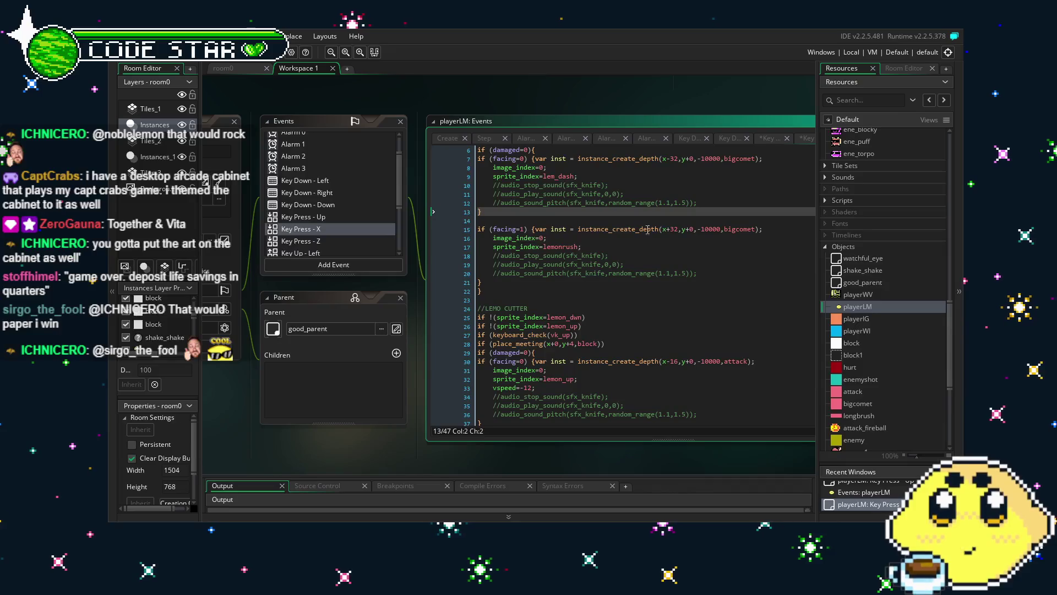
pyautogui.scroll(1, 665, 228)
pyautogui.doubleClick(562, 269)
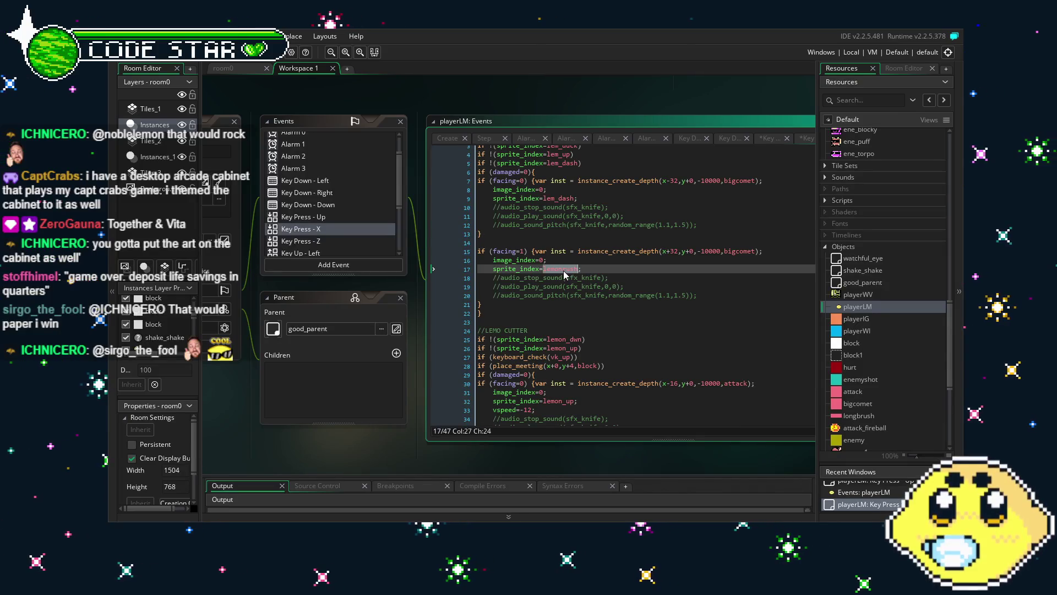
pyautogui.write('lem_dash')
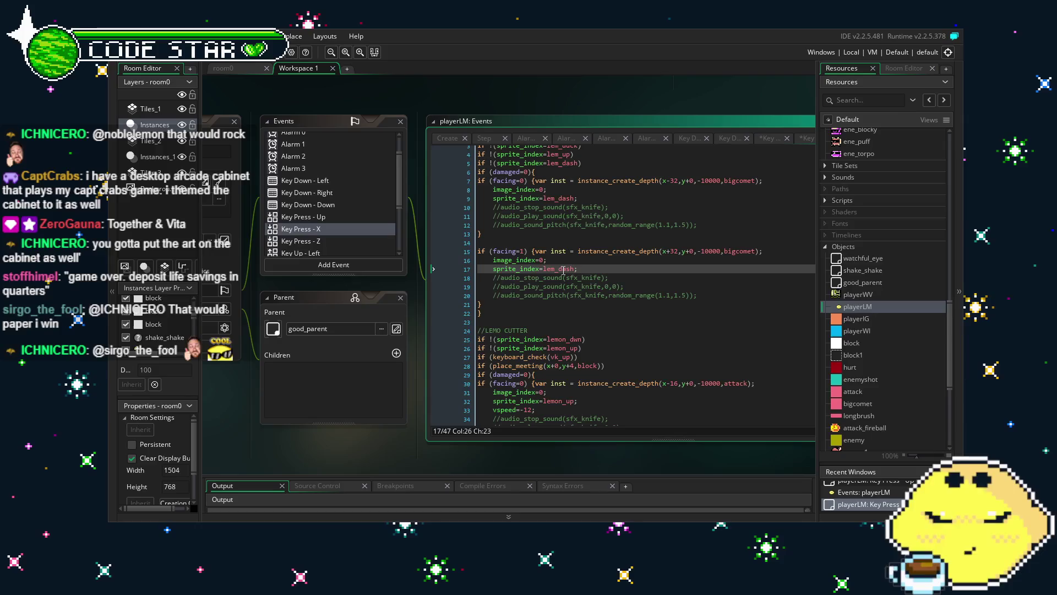
pyautogui.scroll(-3, 573, 279)
pyautogui.doubleClick(571, 273)
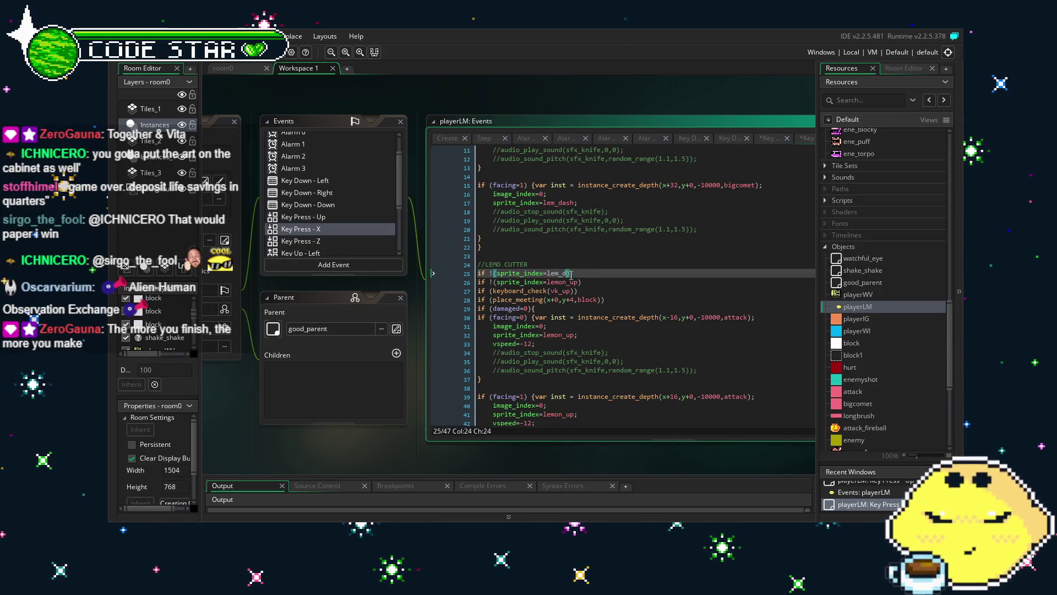
# - Replace lemon_dwn on line 25 with lem_duck, then review Lemo Cutter lines 27, 36 and 41
pyautogui.write('lem_du')
pyautogui.press('Return')
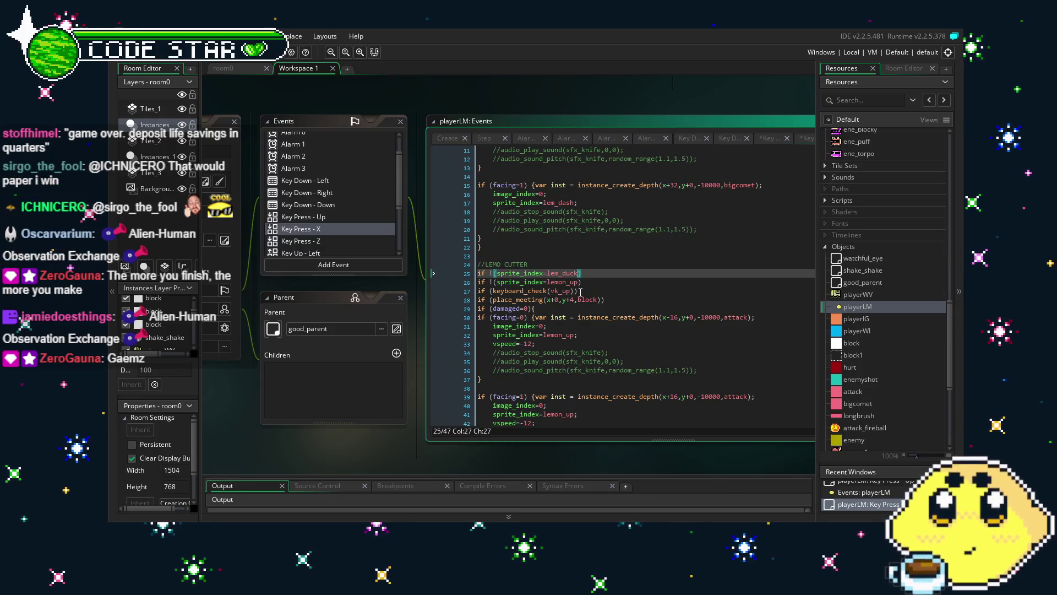
pyautogui.scroll(-2, 619, 320)
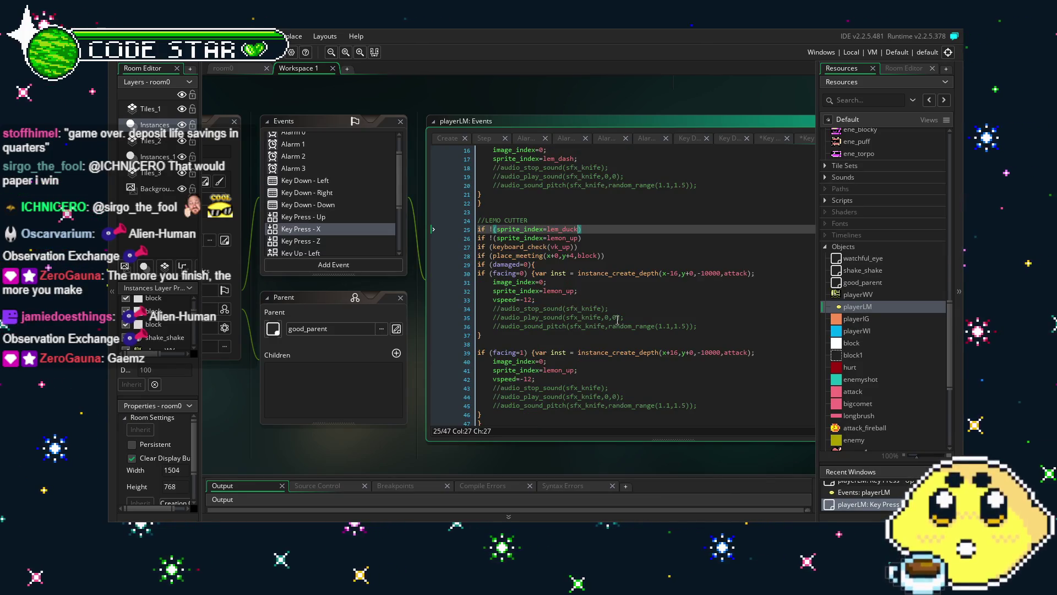
pyautogui.scroll(-1, 618, 319)
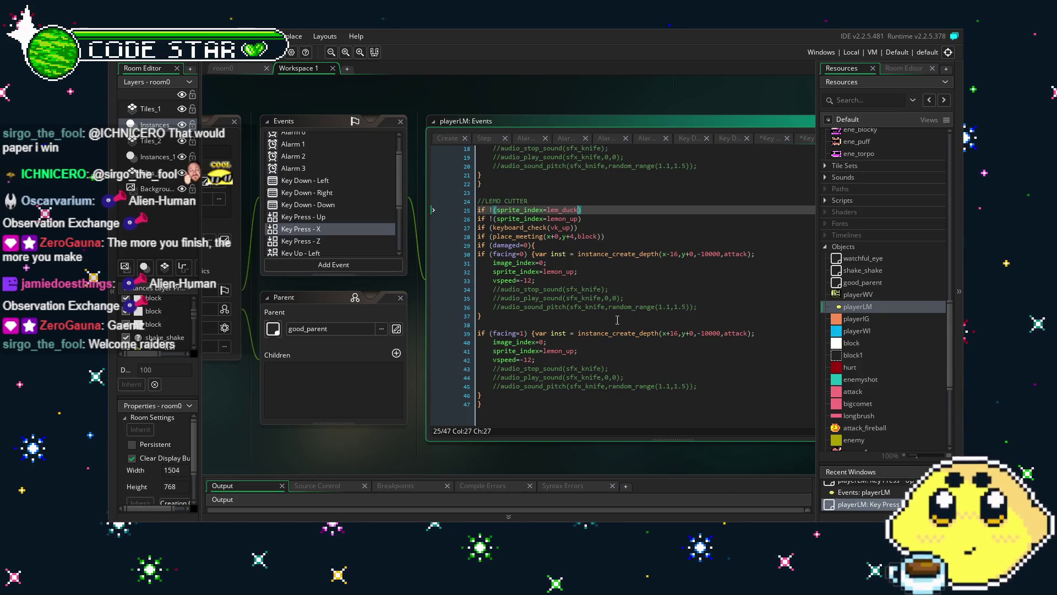
pyautogui.click(531, 227)
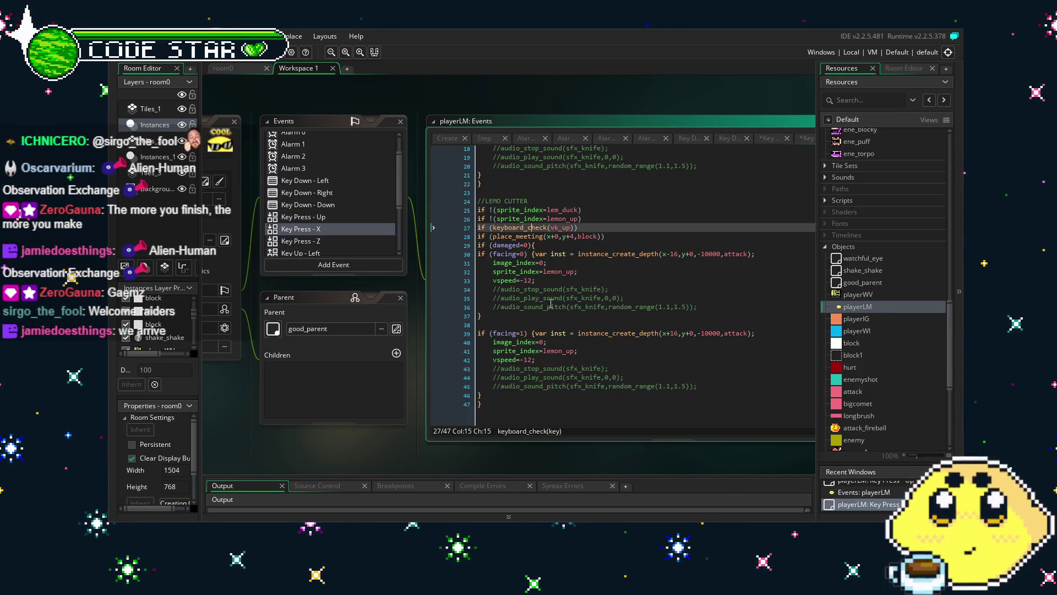
pyautogui.click(553, 308)
pyautogui.click(555, 351)
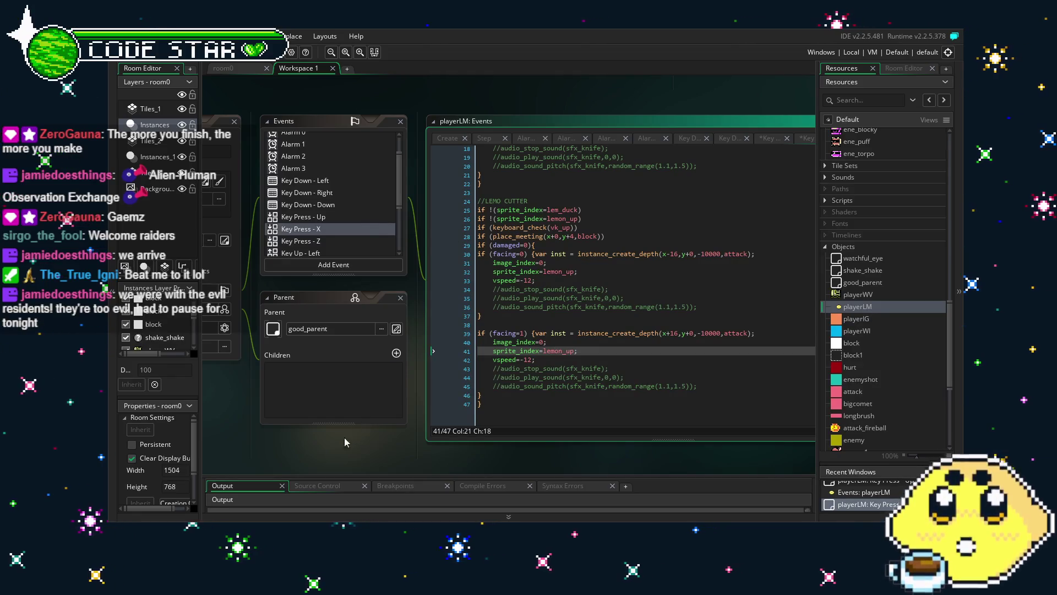
pyautogui.moveTo(339, 448); pyautogui.dragTo(327, 448)
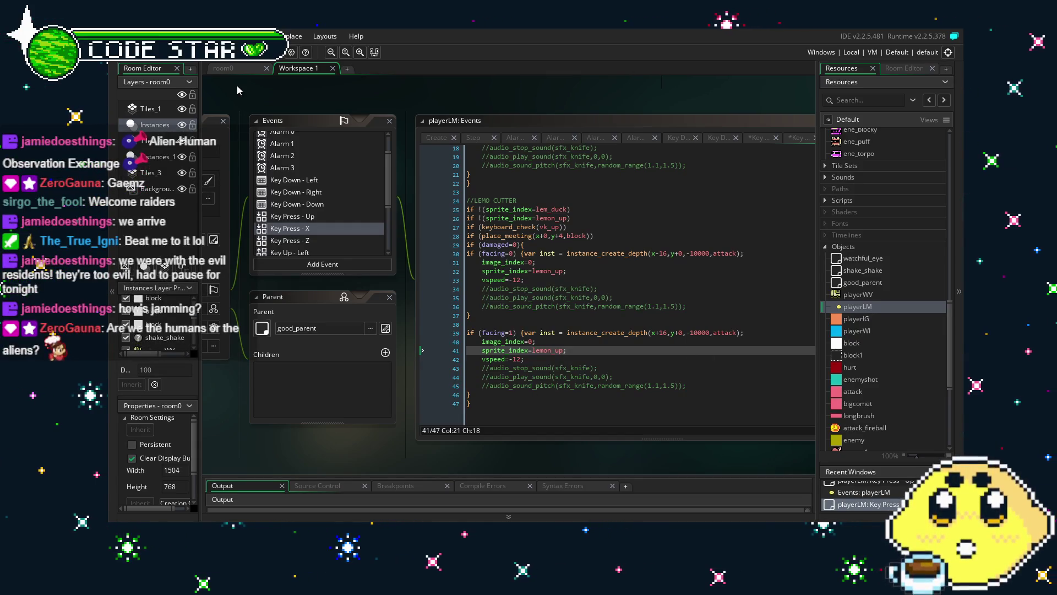
# - Switch to the room0 layout and survey its left side
pyautogui.click(232, 71)
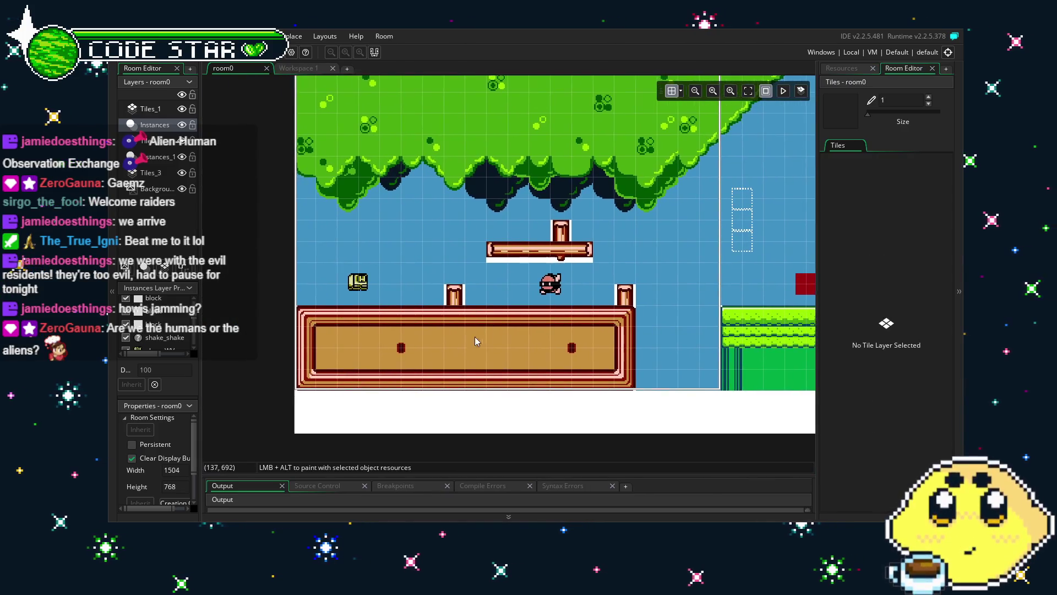
pyautogui.scroll(3, 462, 365)
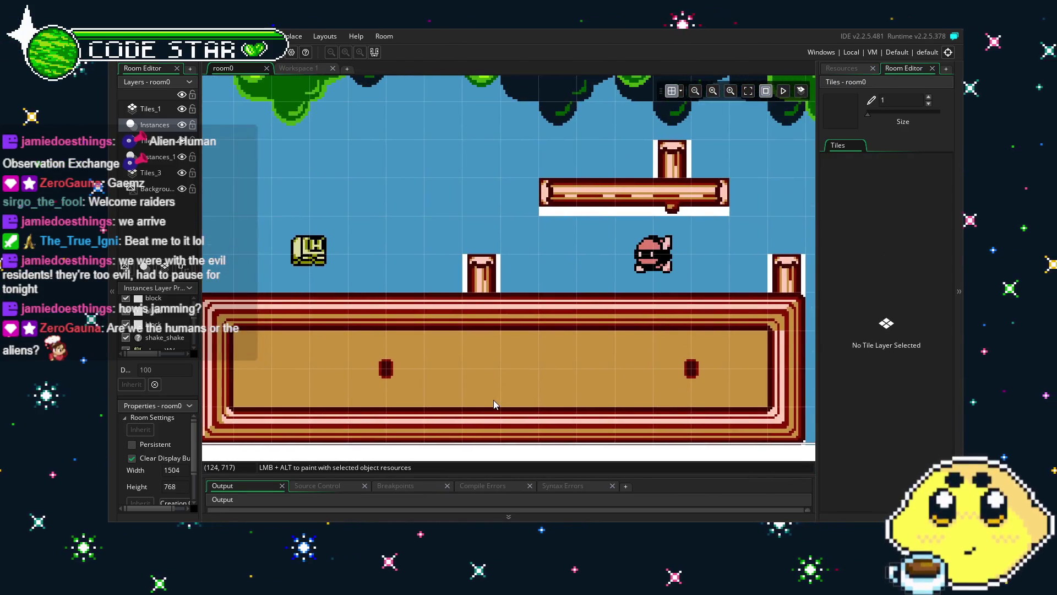
pyautogui.scroll(-2, 494, 400)
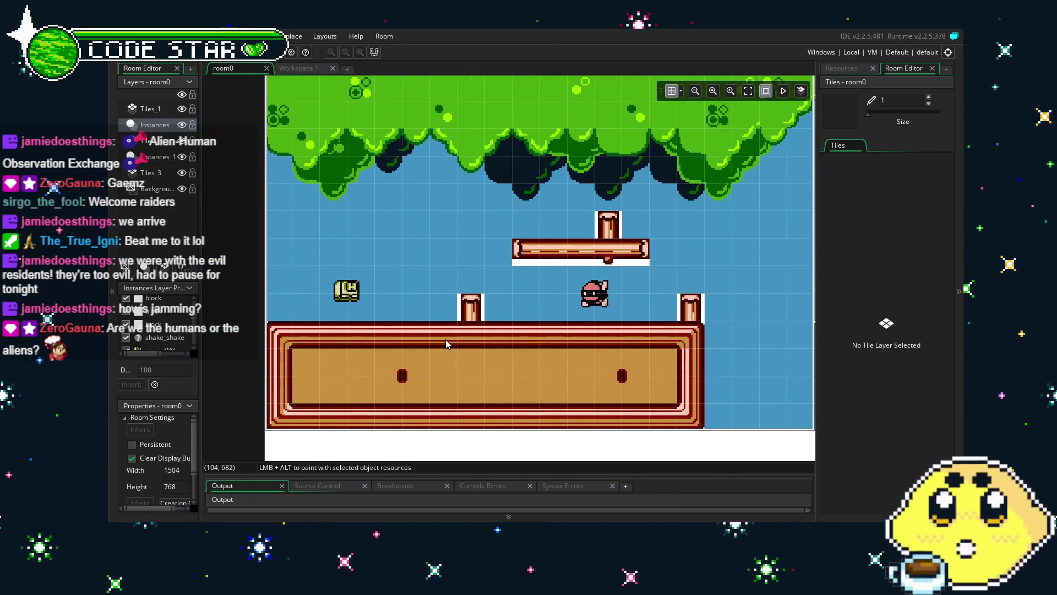
pyautogui.moveTo(445, 339)
pyautogui.mouseDown()
pyautogui.moveTo(338, 331)
pyautogui.moveTo(384, 338)
pyautogui.mouseUp()
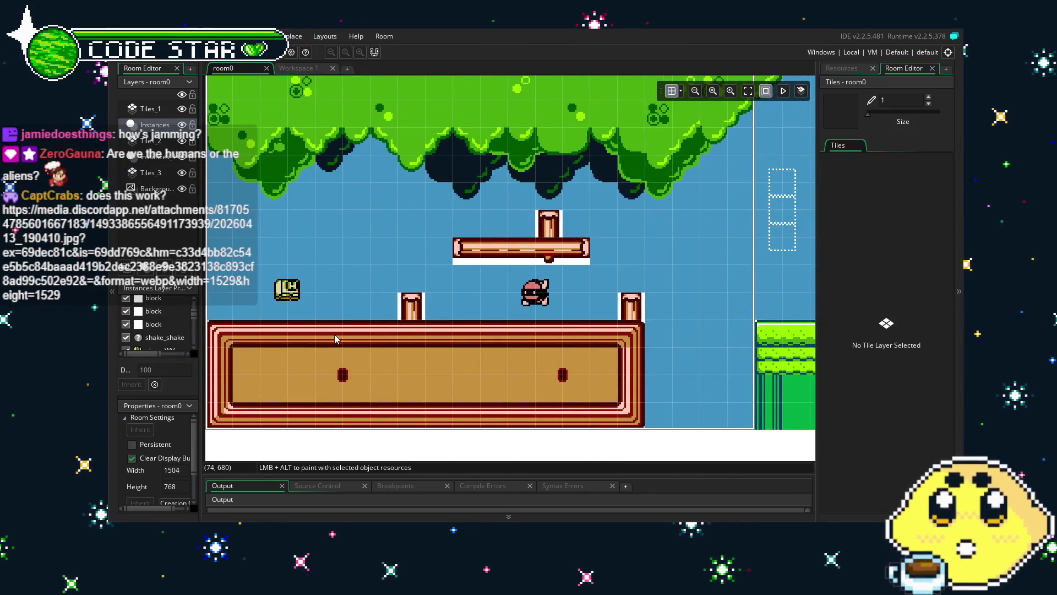
pyautogui.scroll(-2, 397, 335)
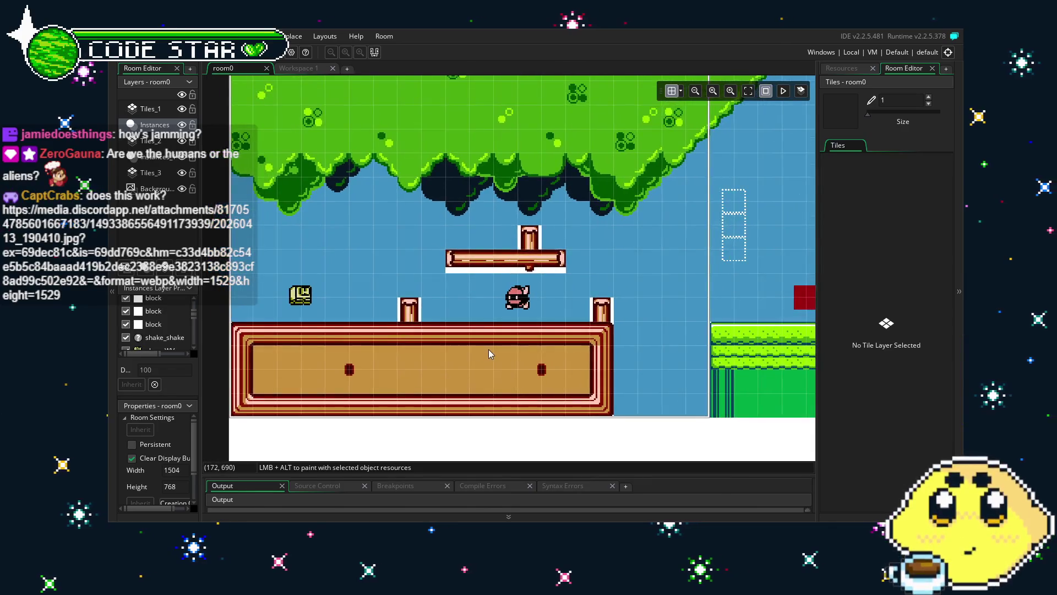
pyautogui.scroll(1, 488, 349)
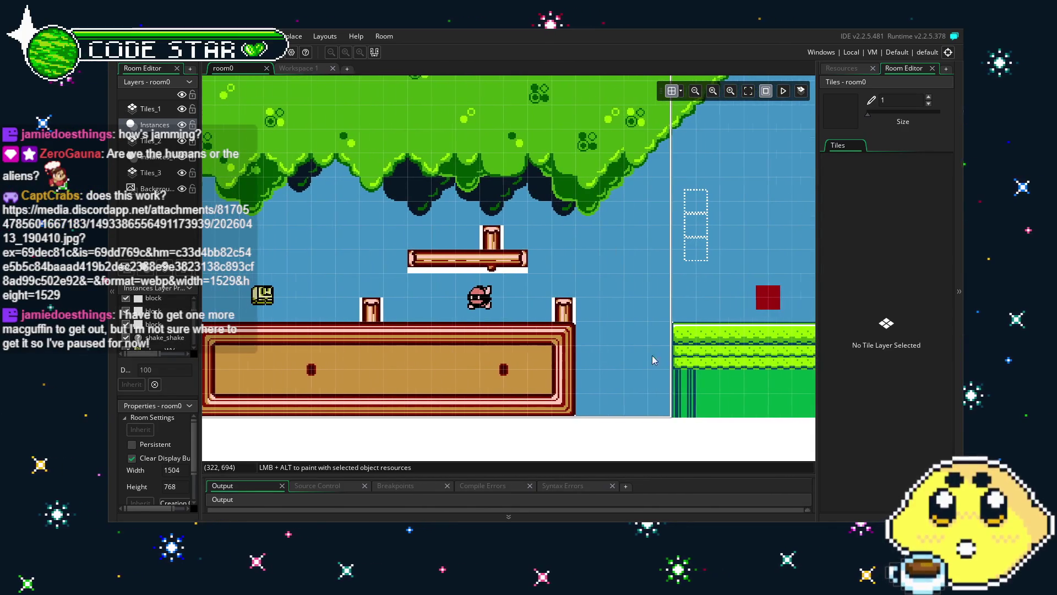
# - Pan past the enemies, green house and water area, then run the game with F5
pyautogui.moveTo(679, 359); pyautogui.dragTo(473, 346)
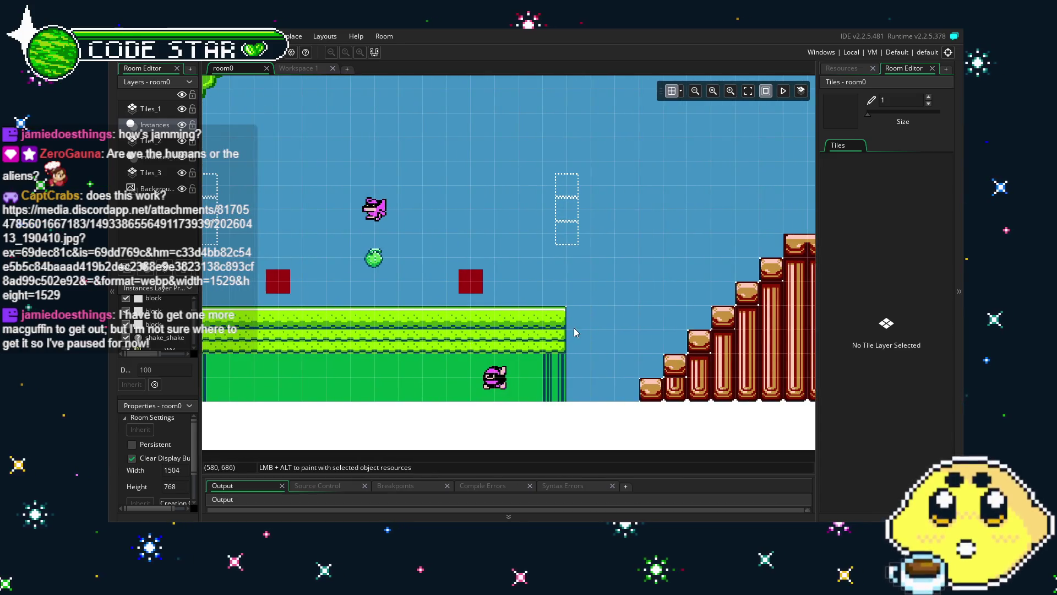
pyautogui.moveTo(574, 333); pyautogui.dragTo(449, 347)
pyautogui.moveTo(600, 283); pyautogui.dragTo(487, 364)
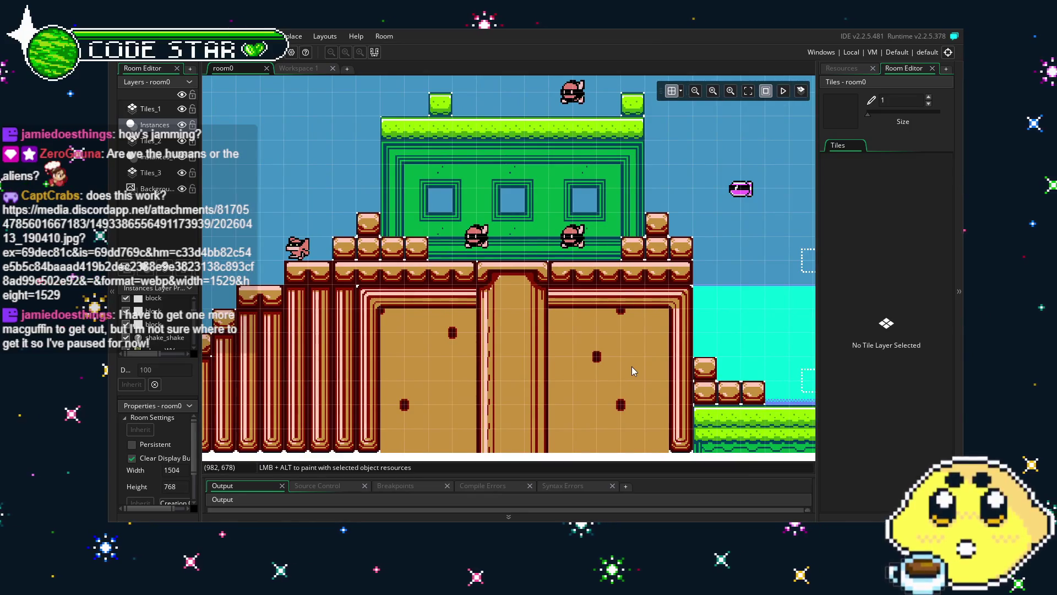
pyautogui.moveTo(632, 366); pyautogui.dragTo(476, 366)
pyautogui.moveTo(590, 345)
pyautogui.mouseDown()
pyautogui.moveTo(338, 346)
pyautogui.moveTo(639, 359)
pyautogui.mouseUp()
pyautogui.press('F5')
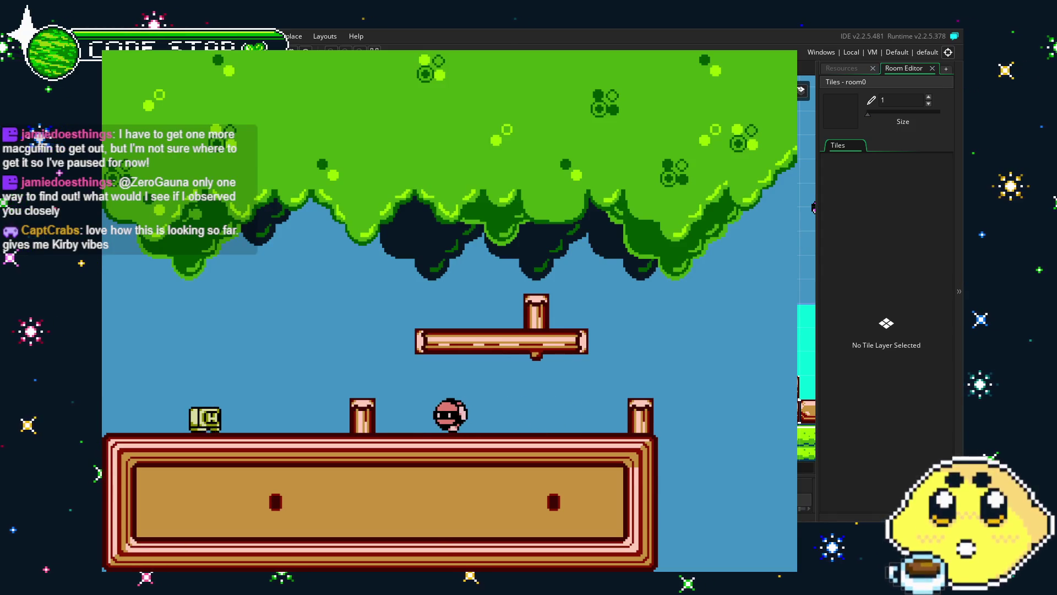
# - Walk and jump the lemon player onto the upper platform and post, then back to the ground
pyautogui.press('Left')
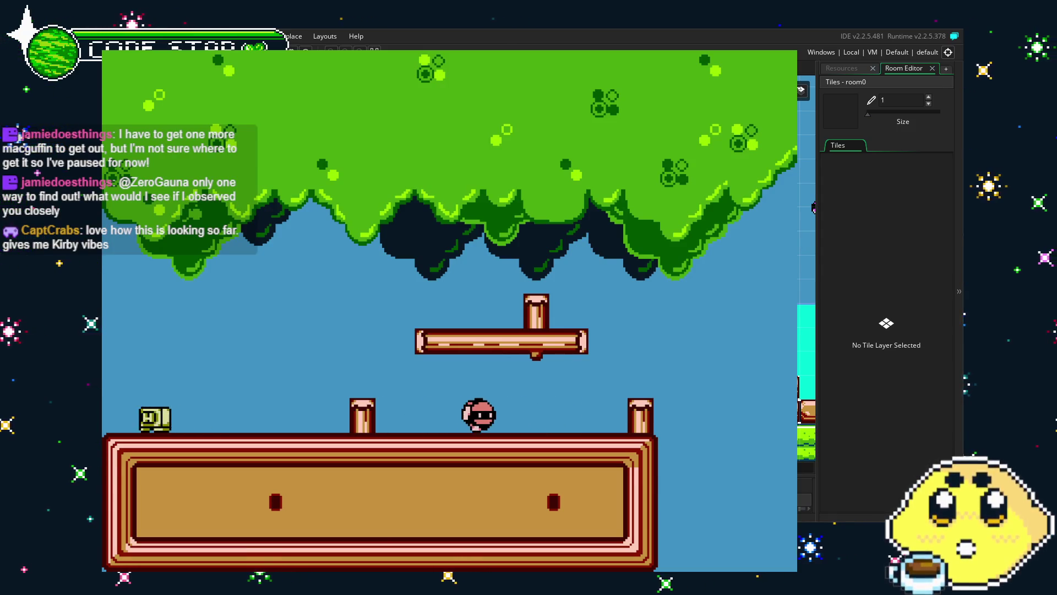
pyautogui.press('Right')
pyautogui.press('space')
pyautogui.press('Right')
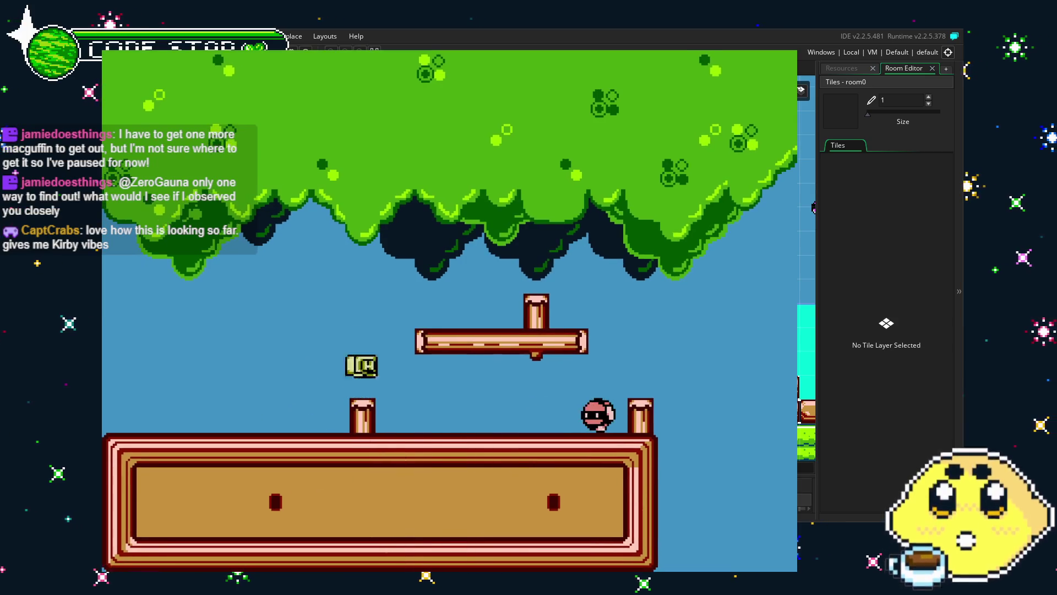
pyautogui.press('Left')
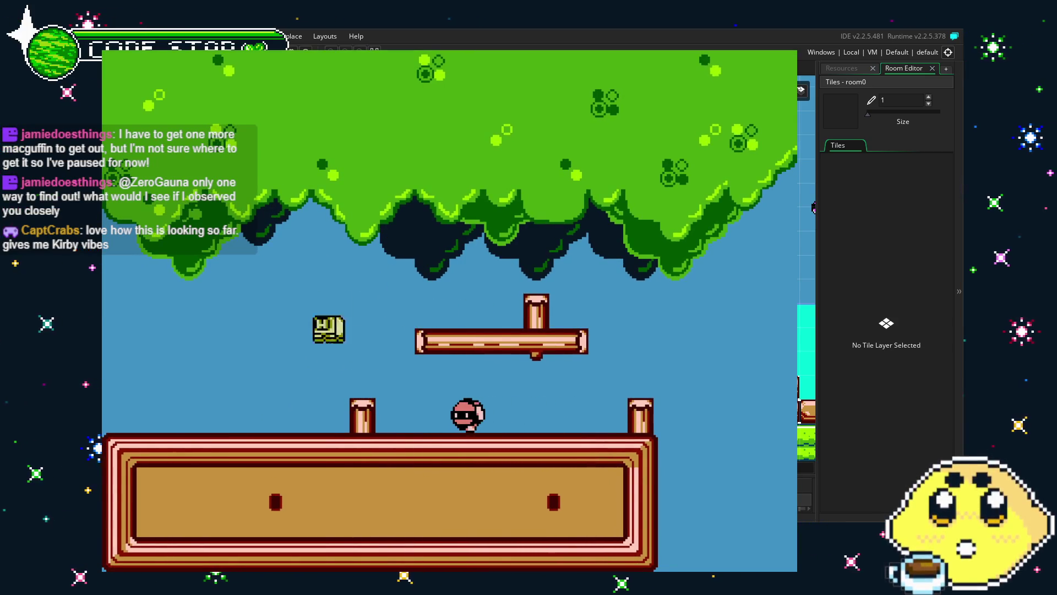
pyautogui.press('Right')
pyautogui.press('space')
pyautogui.press('Right')
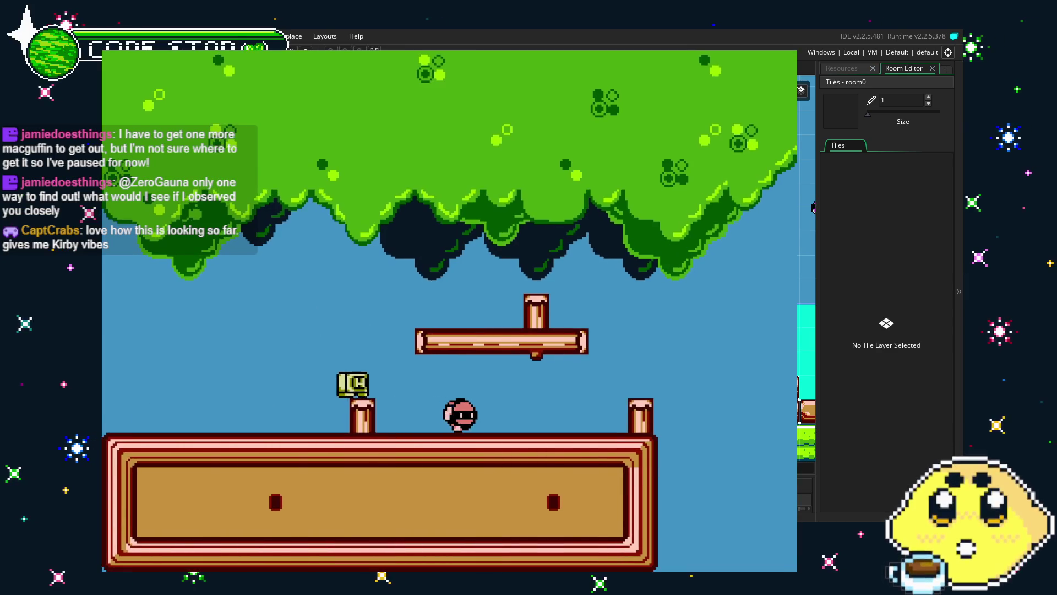
pyautogui.press('space')
pyautogui.press('Left')
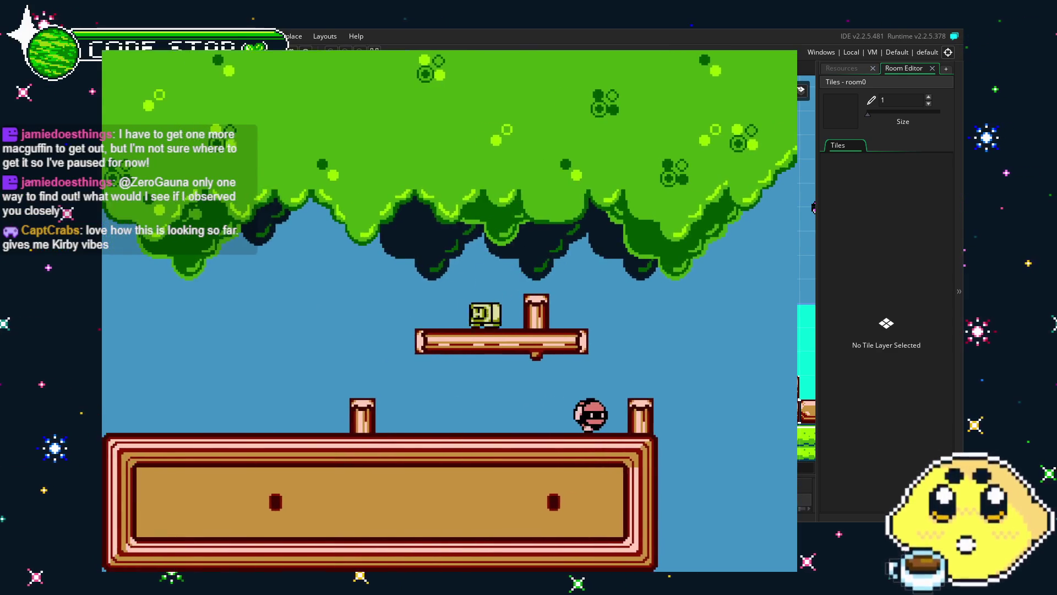
pyautogui.press('Right')
pyautogui.press('space')
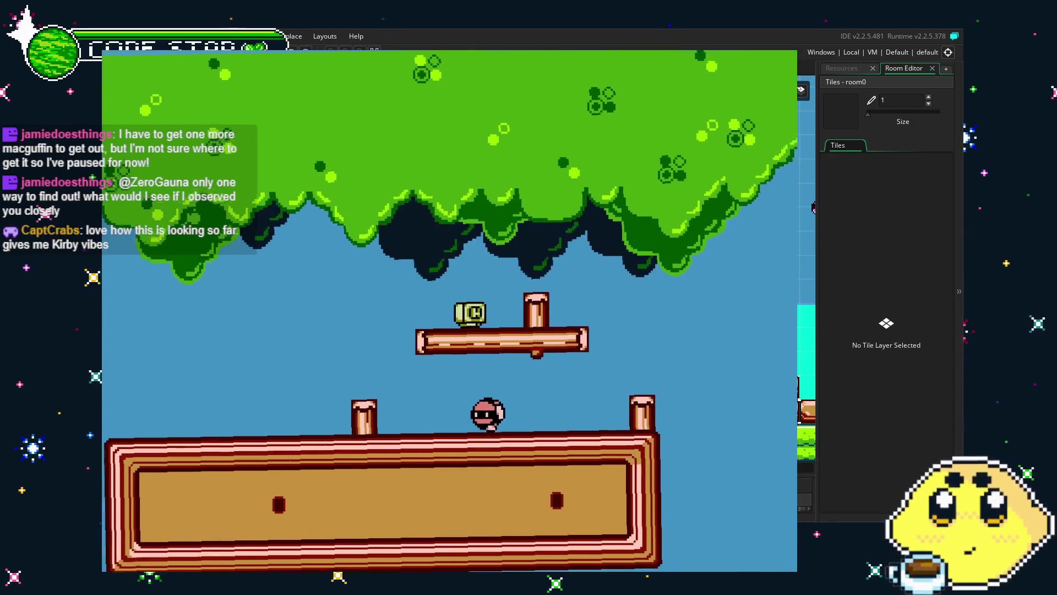
pyautogui.press('Left')
pyautogui.press('Right')
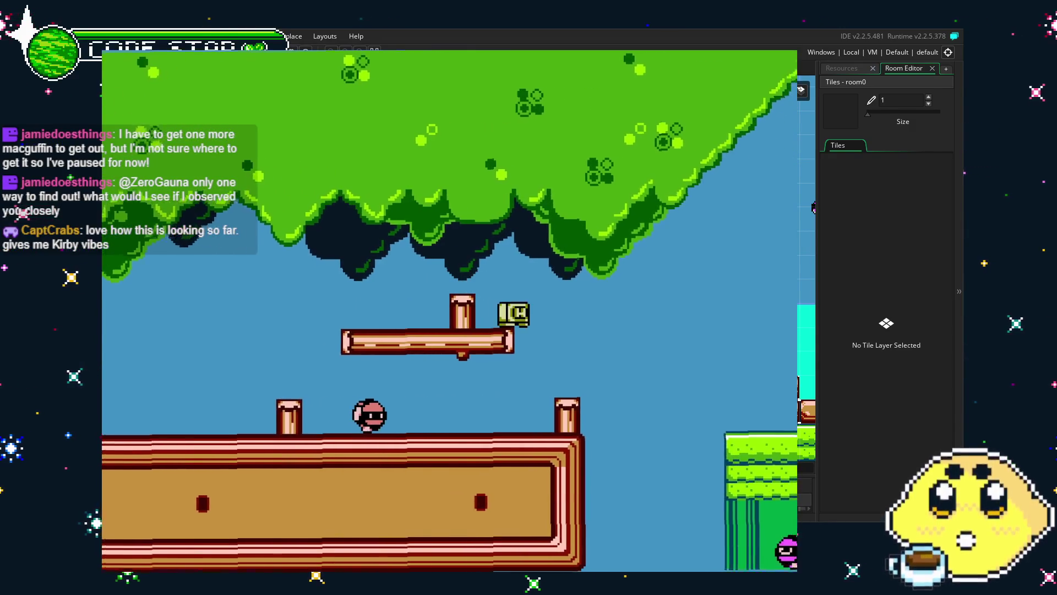
pyautogui.press('Right')
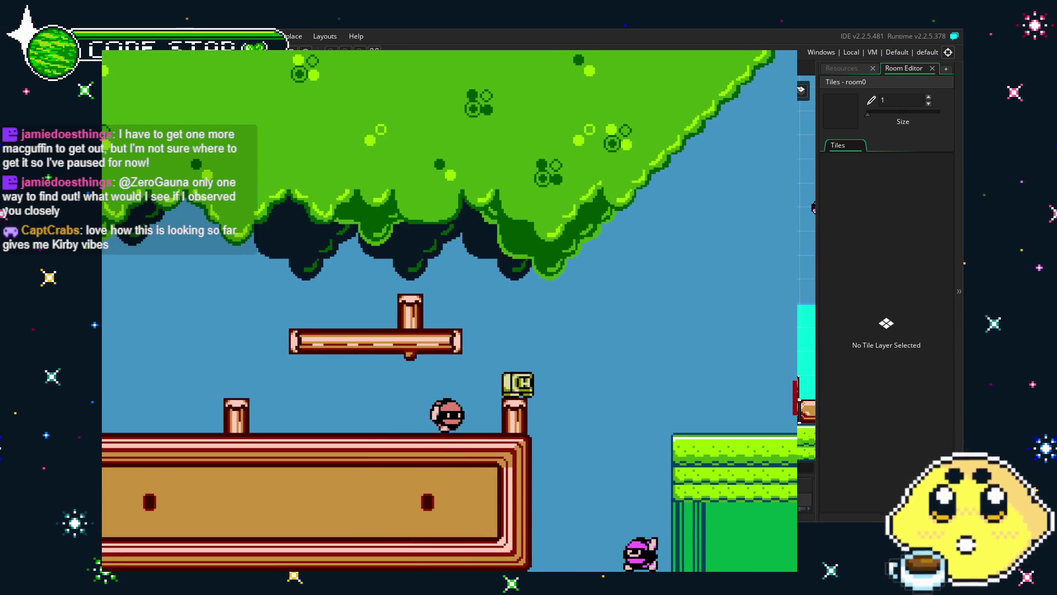
pyautogui.press('Right')
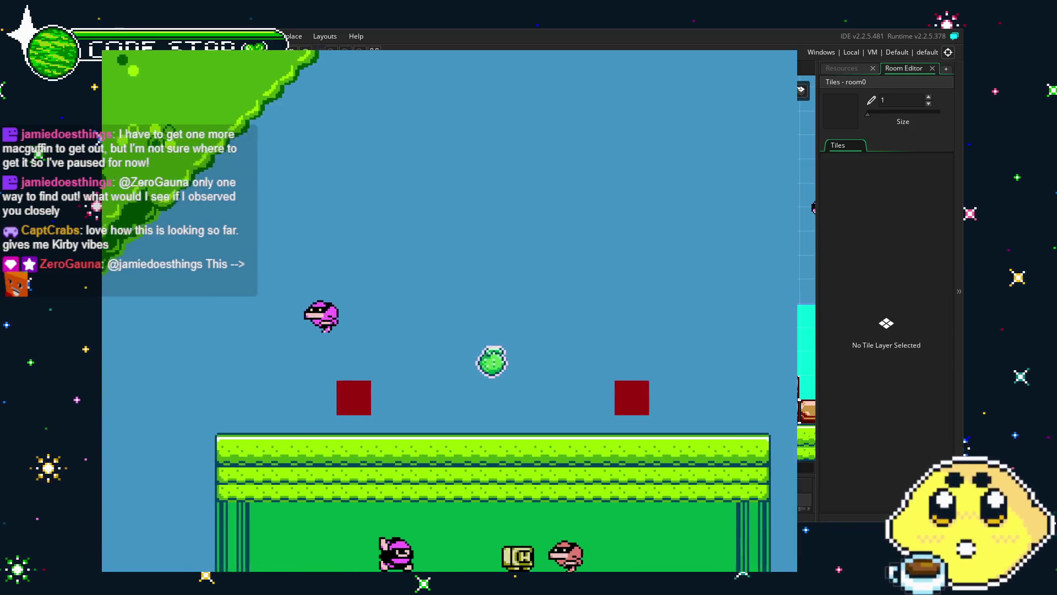
# - Move the player right past the red pillars and green tower, dashing onto the upper log
pyautogui.press('space')
pyautogui.press('space')
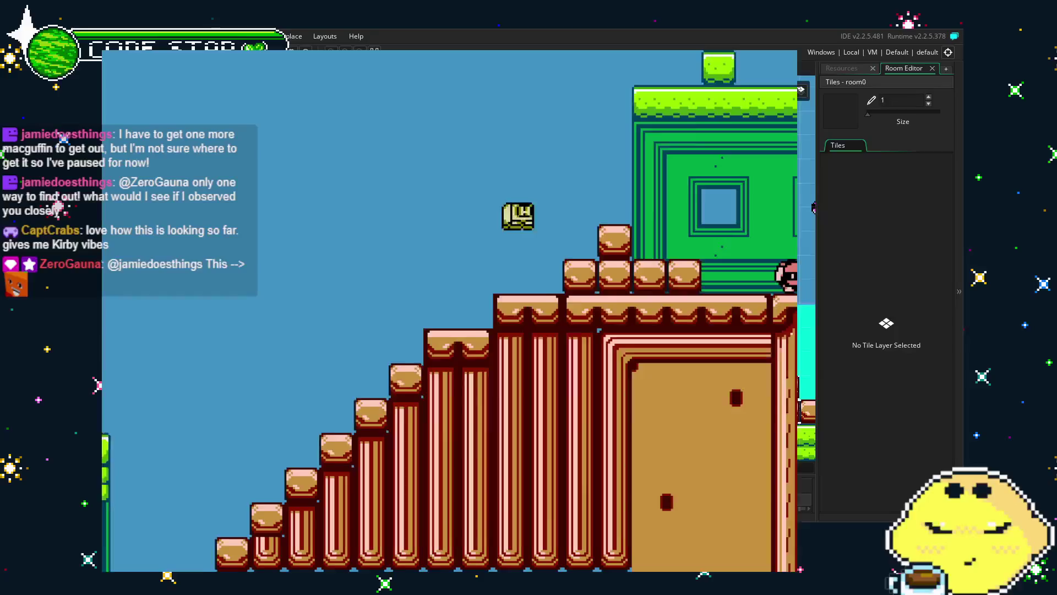
pyautogui.press('Right')
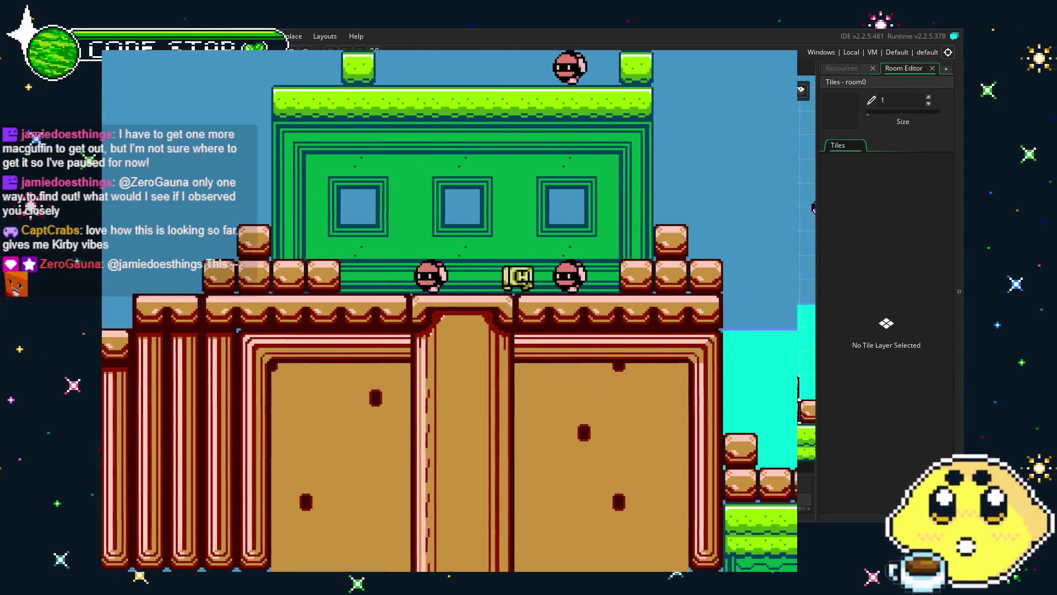
pyautogui.press('space')
pyautogui.press('Right')
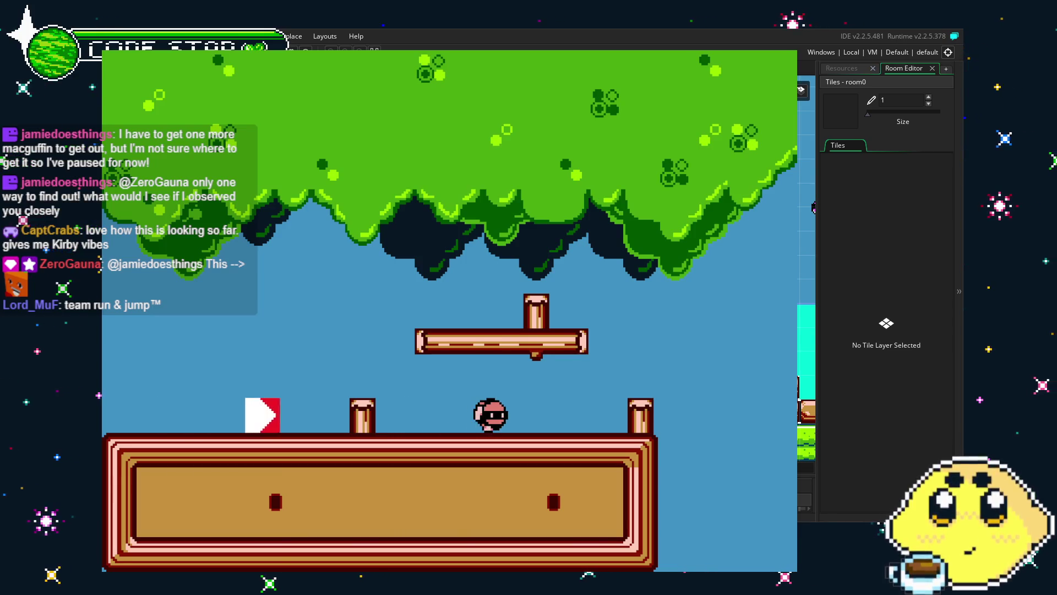
pyautogui.press('Left')
pyautogui.press('Right')
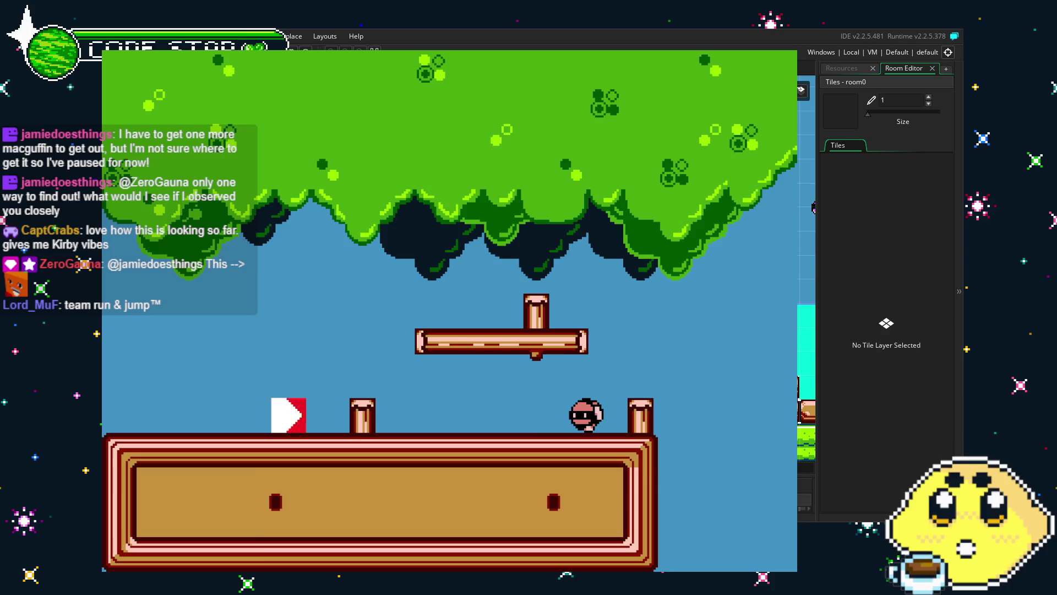
pyautogui.press('space')
pyautogui.press('Left')
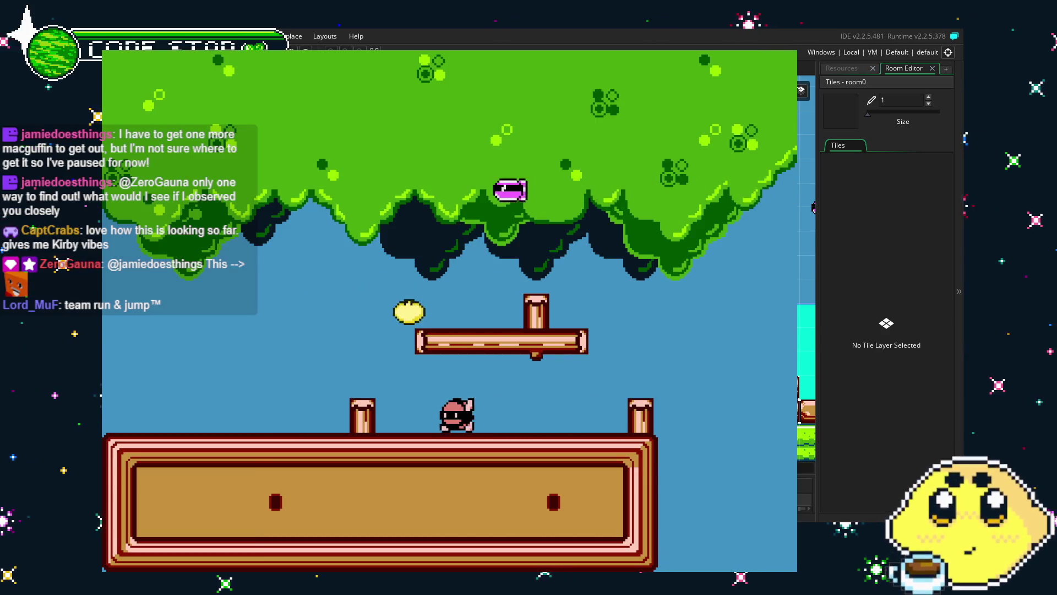
# - Dash in arrow form onto the grass platform, climb the green building, cross the water, then quit the game
pyautogui.press('space')
pyautogui.press('Right')
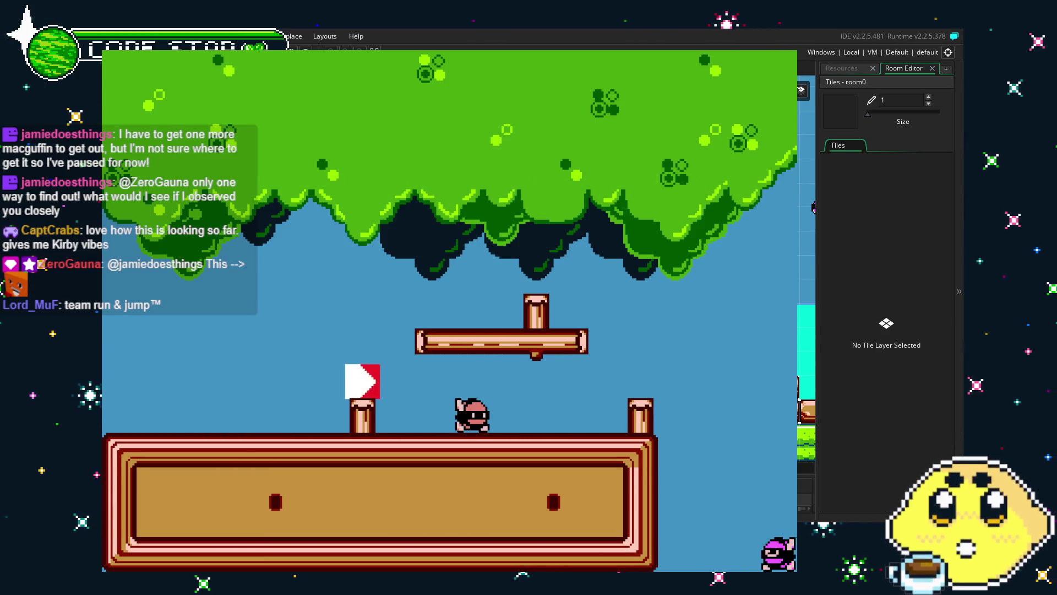
pyautogui.press('Right')
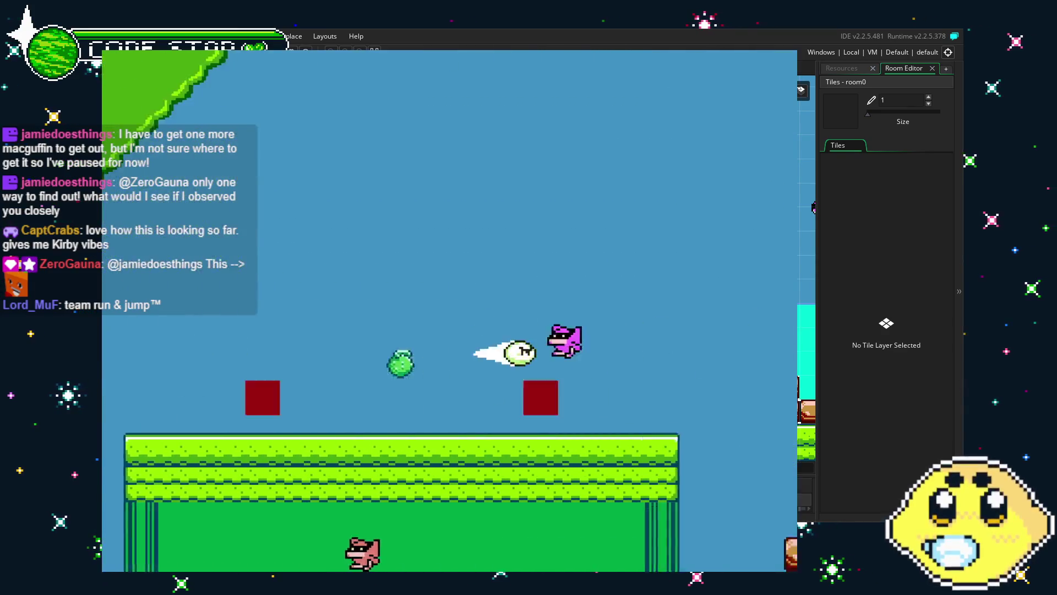
pyautogui.press('space')
pyautogui.press('Right')
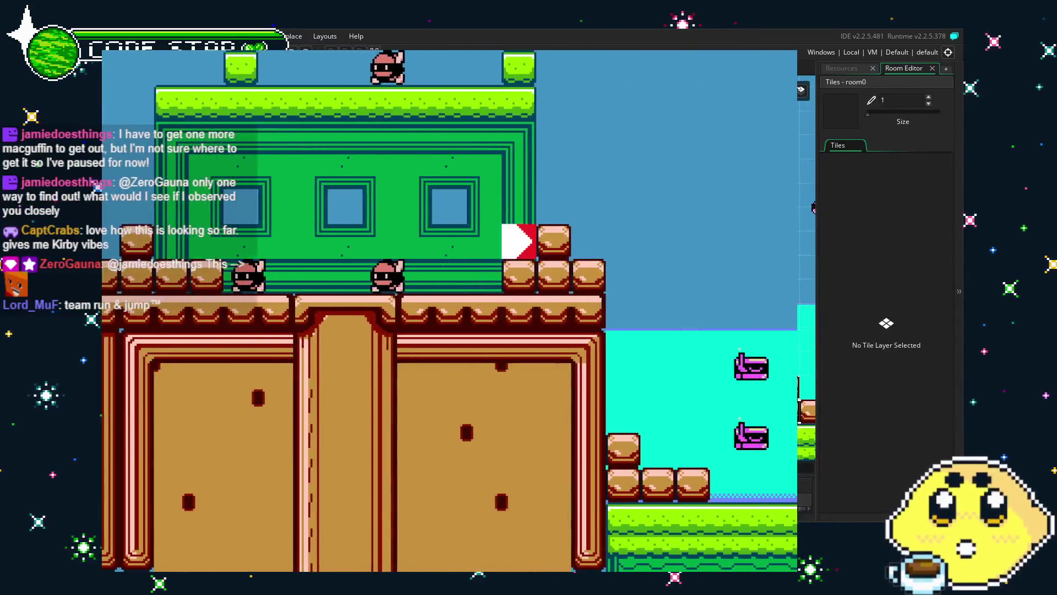
pyautogui.press('Right')
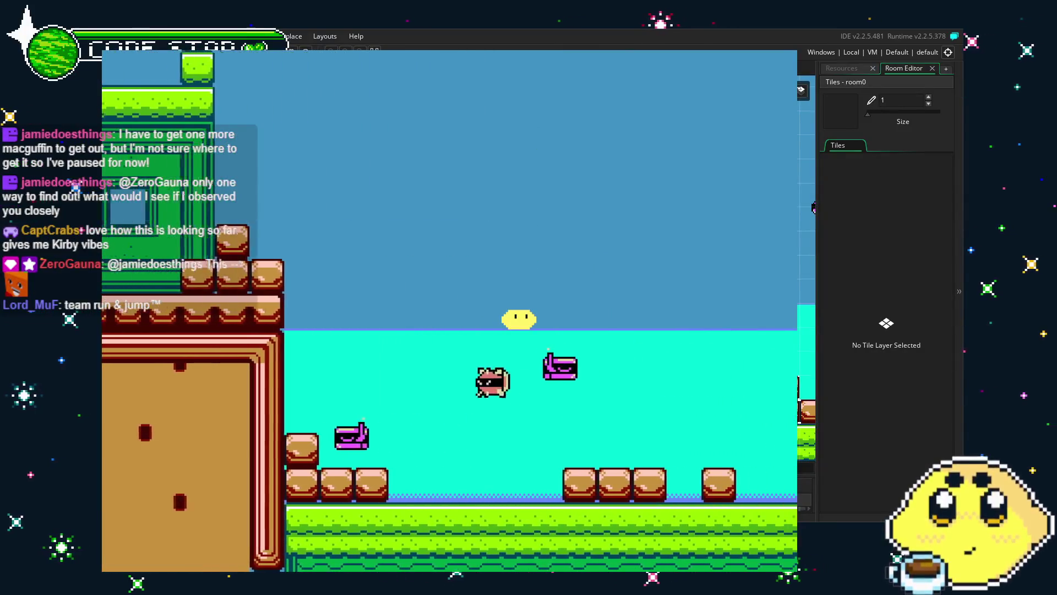
pyautogui.press('Right')
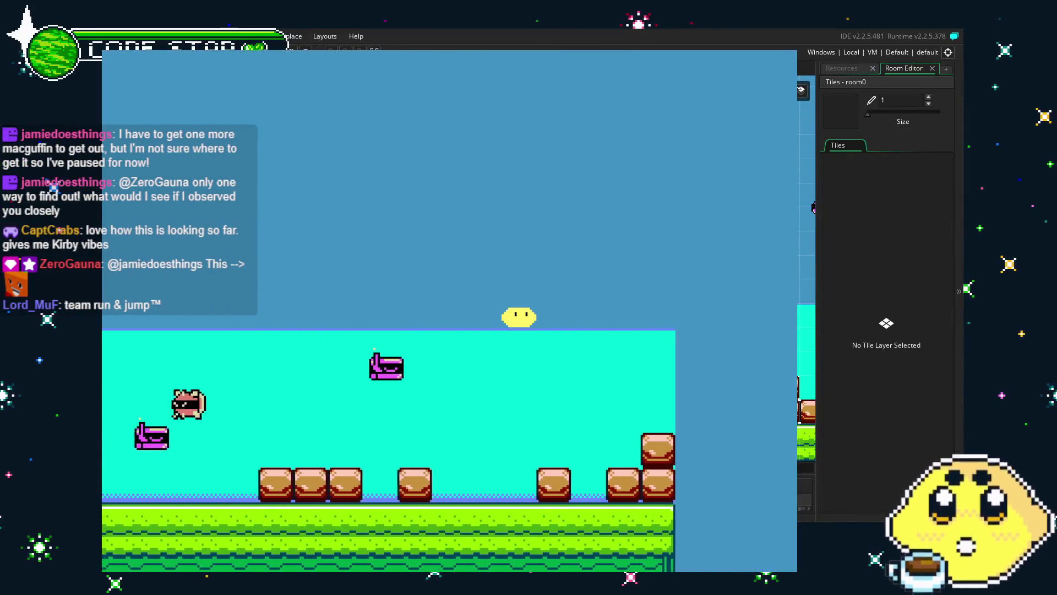
pyautogui.press('space')
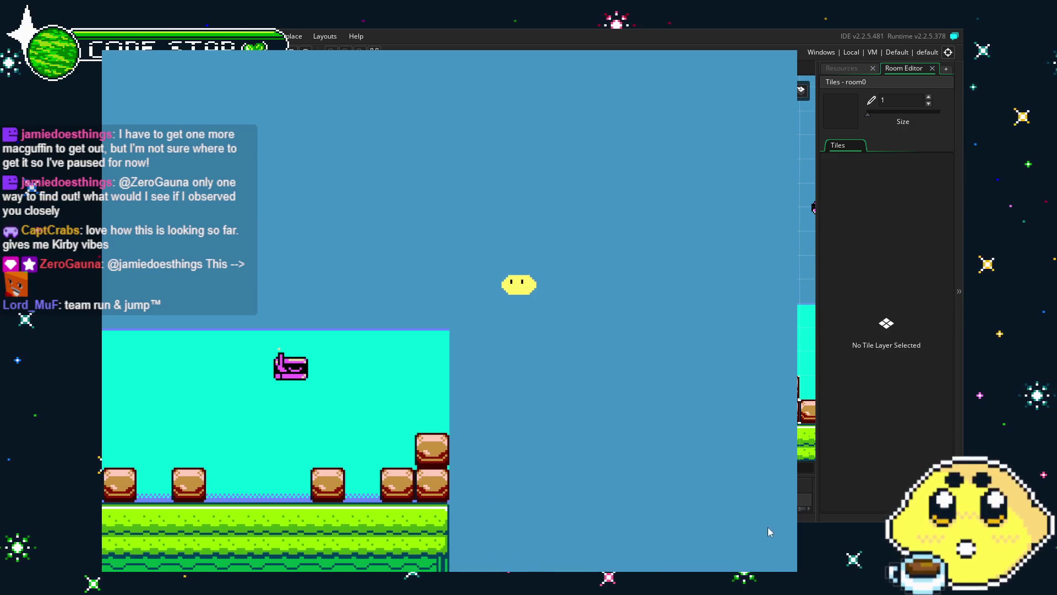
pyautogui.press('Escape')
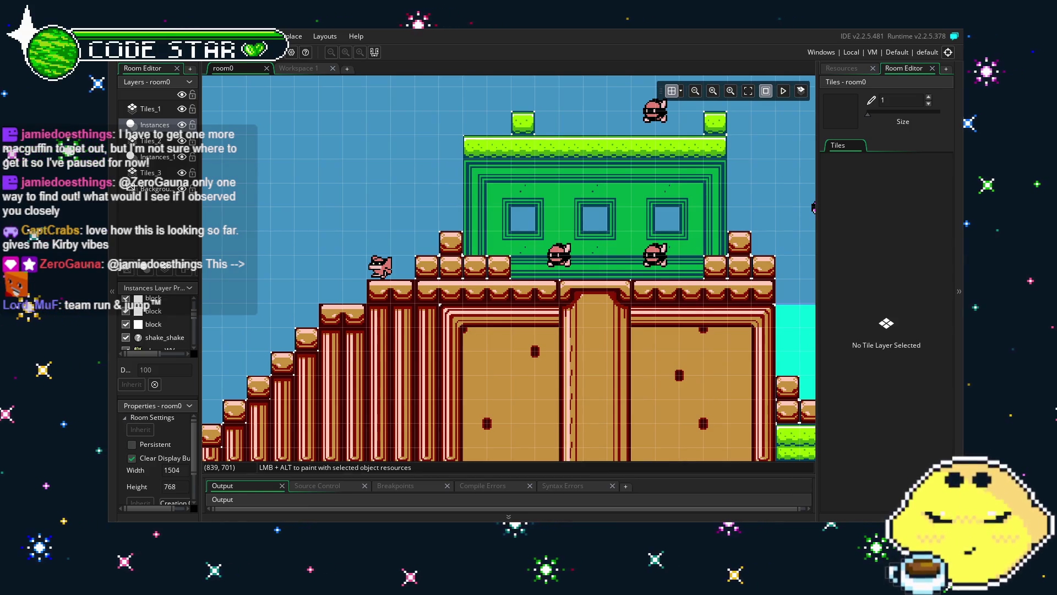
# - Scroll room0 back to its start and return to Workspace 1 with playerLM's code
pyautogui.hscroll(-10, 323, 376)
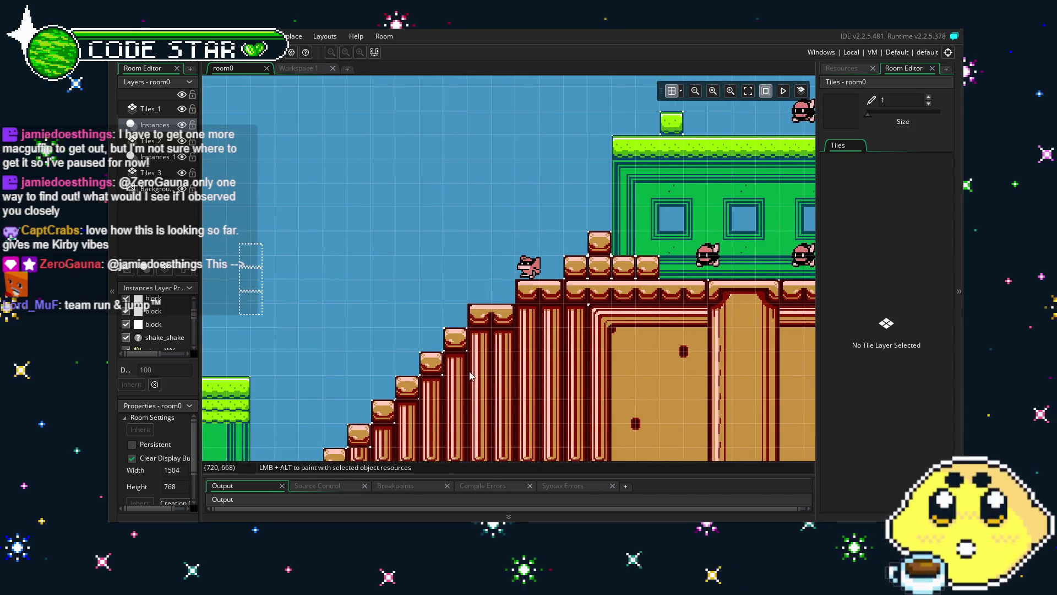
pyautogui.hscroll(-10, 489, 434)
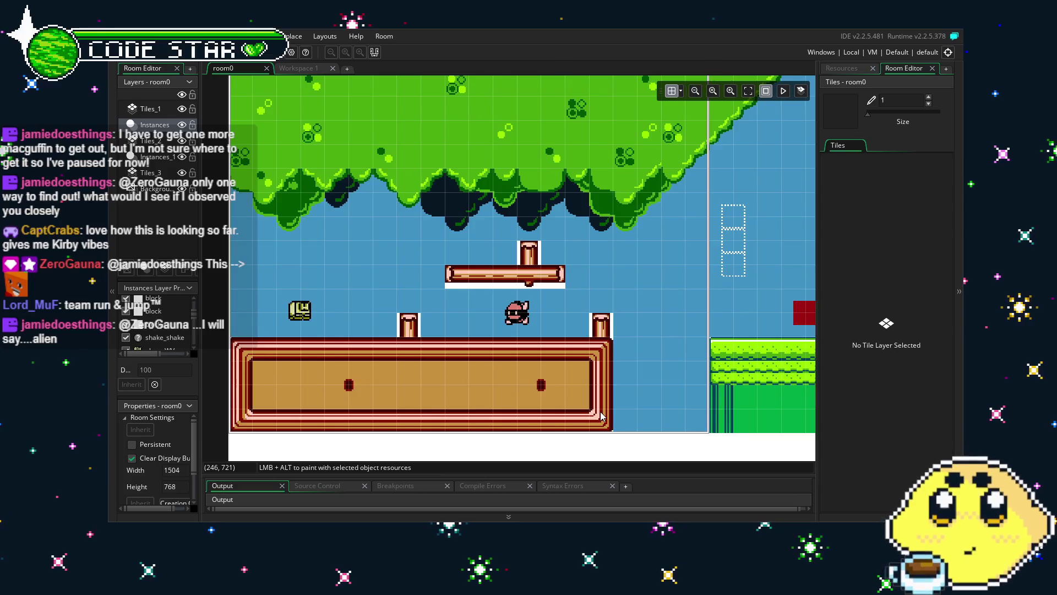
pyautogui.click(298, 68)
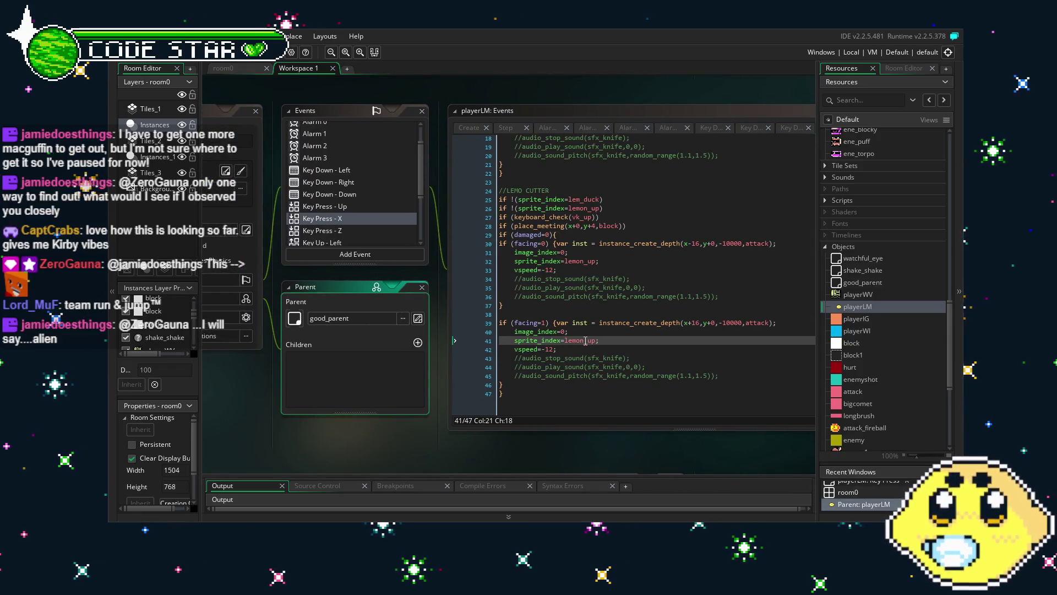
# - Change lemon_up to lem_up on lines 41 and 32 of the Lemo Cutter code
pyautogui.press('Down')
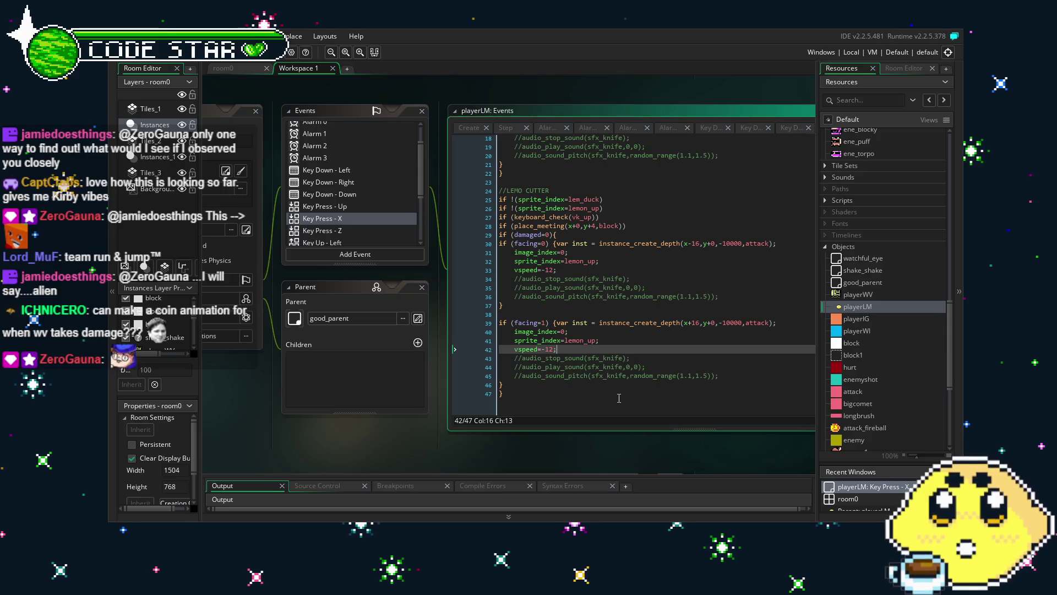
pyautogui.click(584, 340)
pyautogui.press('BackSpace')
pyautogui.press('BackSpace')
pyautogui.click(588, 397)
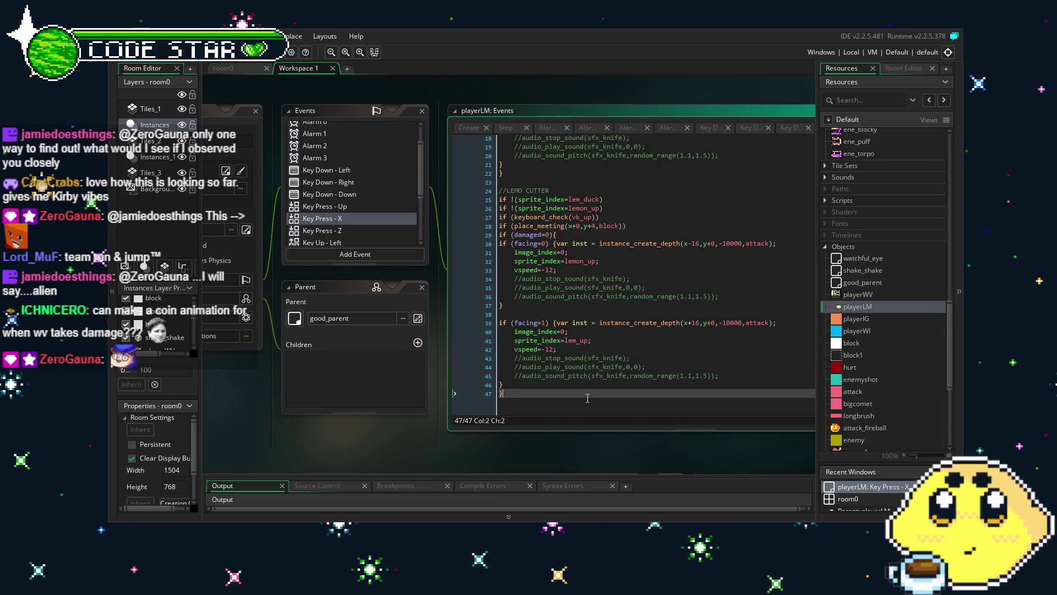
pyautogui.click(585, 262)
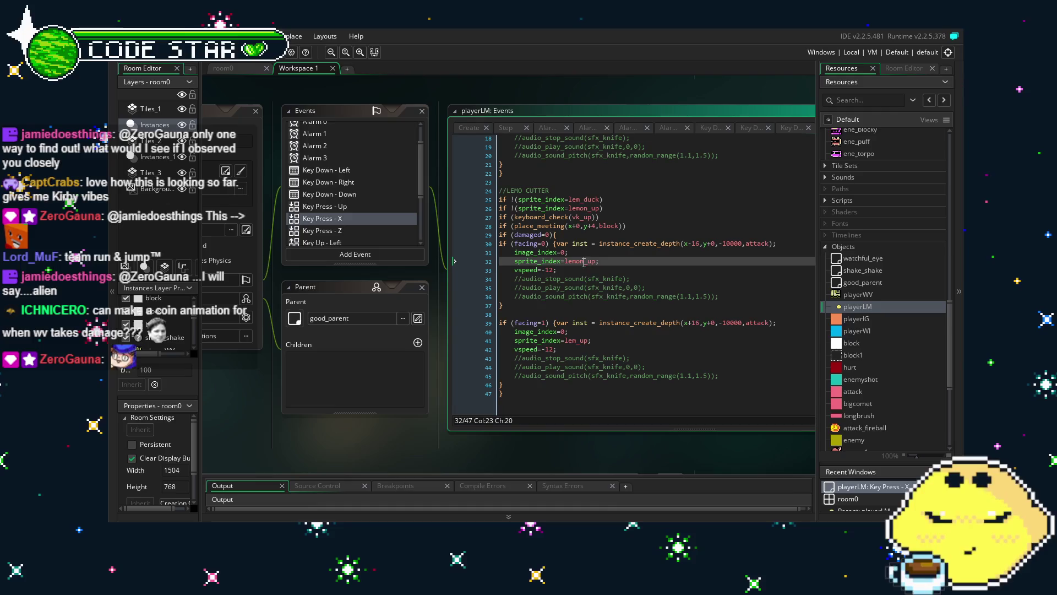
pyautogui.press('BackSpace')
pyautogui.press('BackSpace')
pyautogui.click(622, 375)
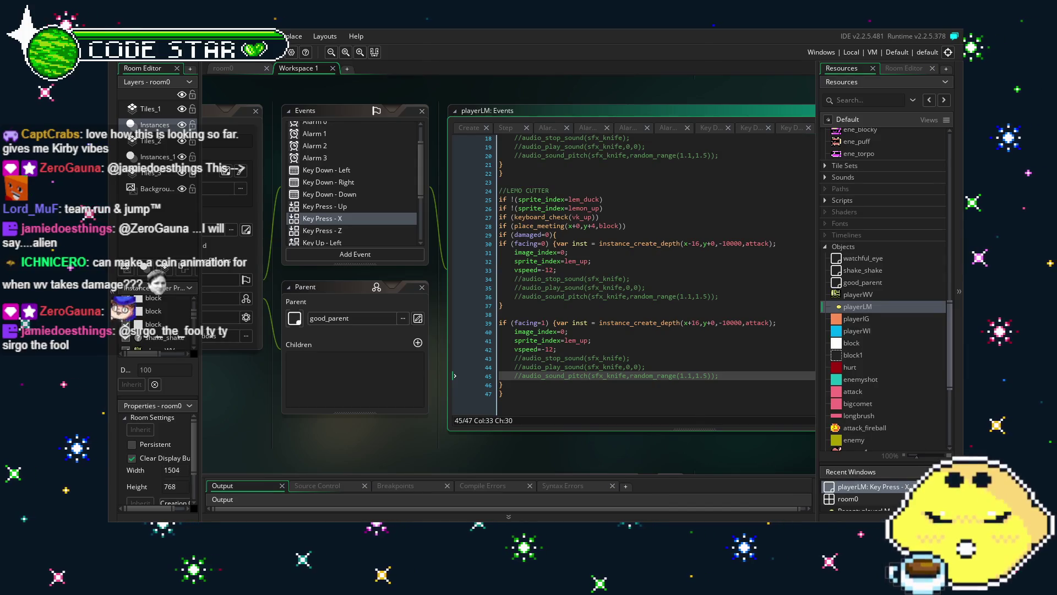
# - Expand the playerLM panel and change line 26's lemon_up to lem_up
pyautogui.moveTo(294, 414)
pyautogui.mouseDown()
pyautogui.moveTo(370, 421)
pyautogui.moveTo(382, 445)
pyautogui.moveTo(296, 438)
pyautogui.mouseUp()
pyautogui.scroll(-2, 388, 176)
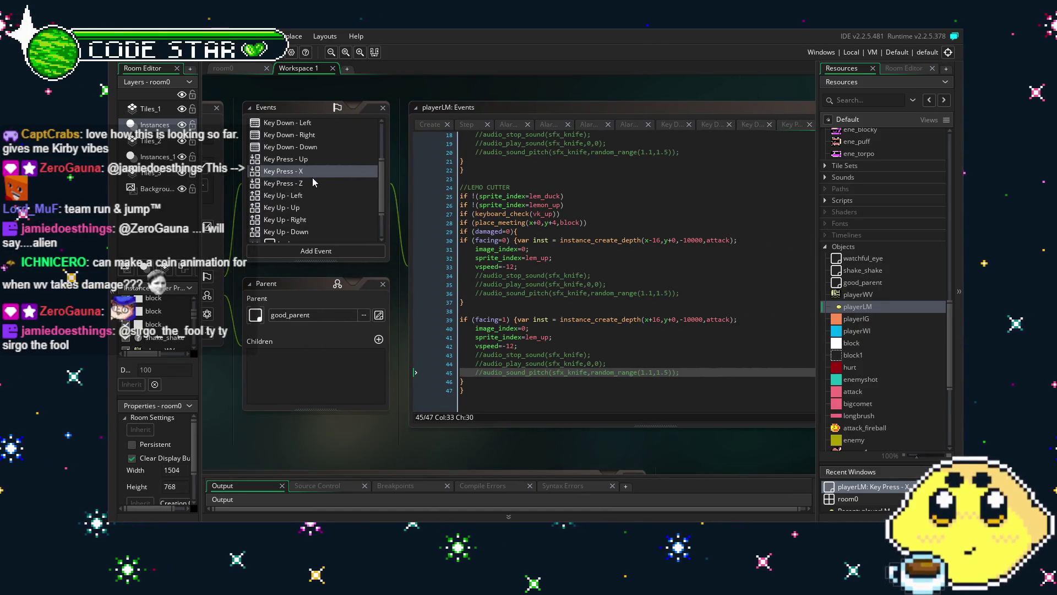
pyautogui.click(549, 204)
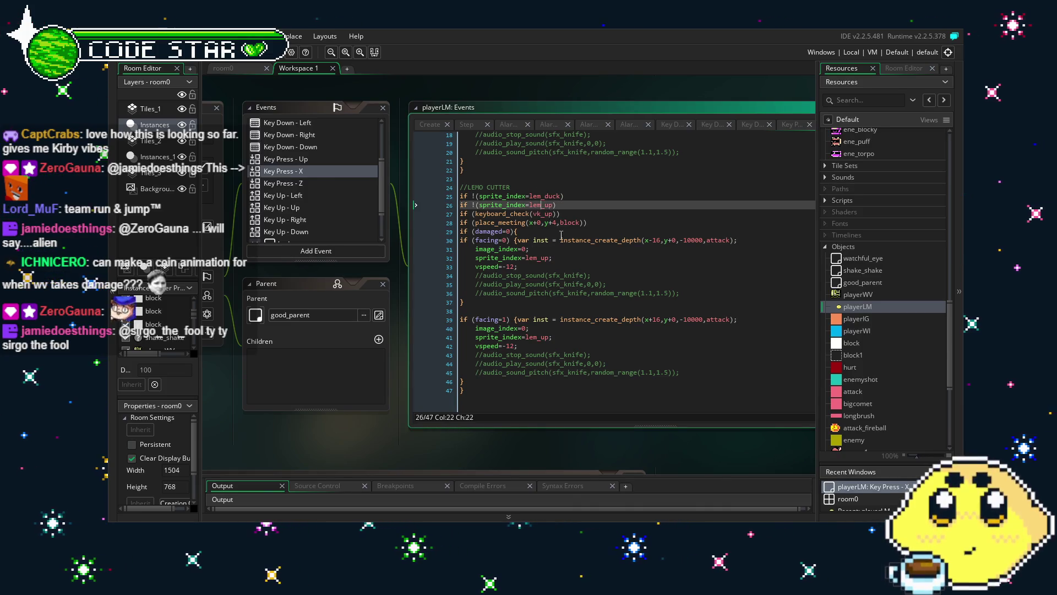
pyautogui.scroll(3, 559, 264)
pyautogui.scroll(-3, 548, 308)
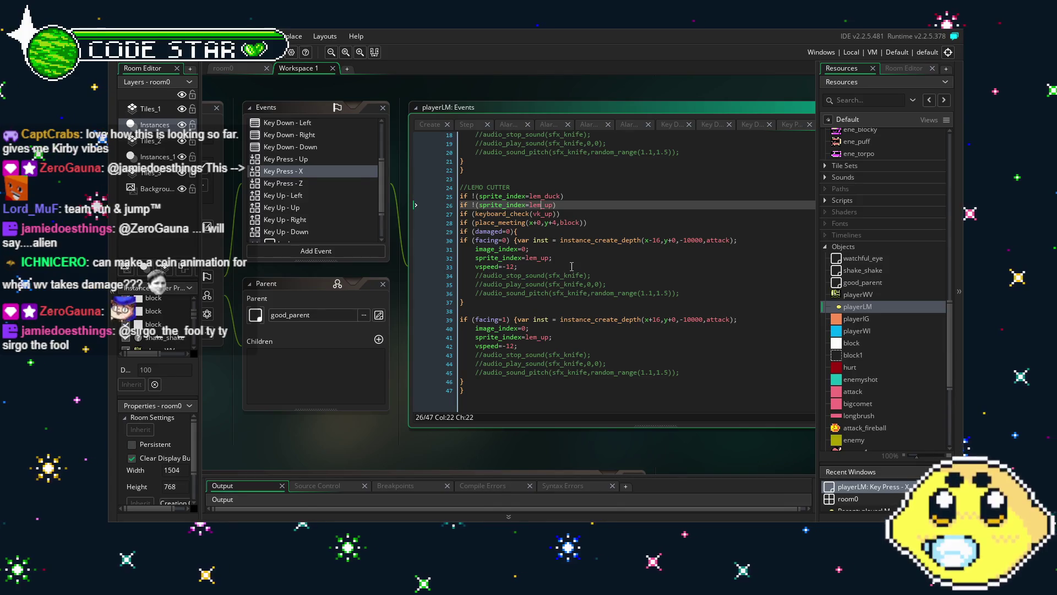
pyautogui.scroll(6, 569, 343)
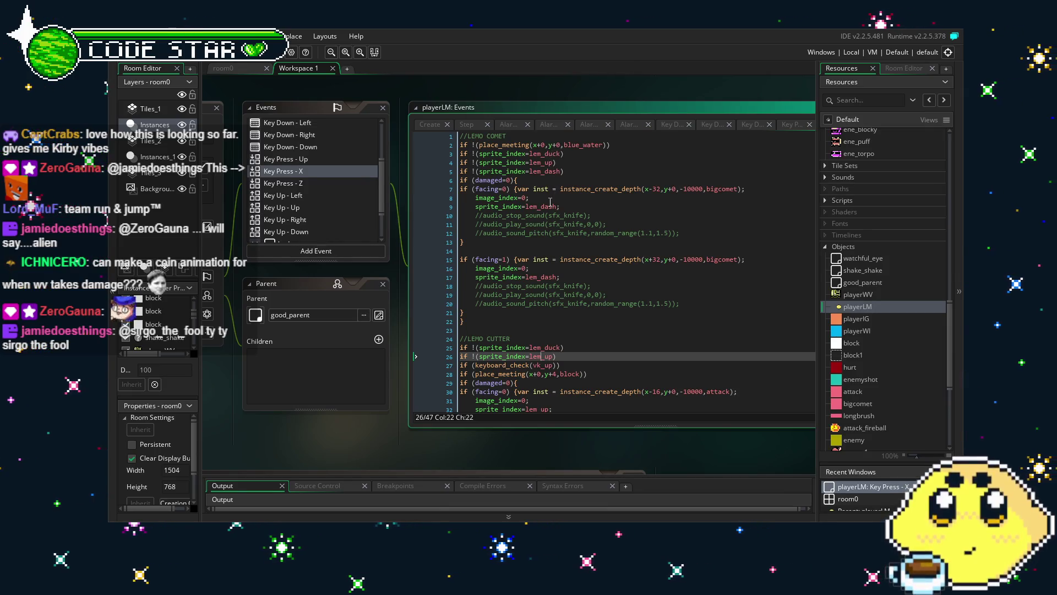
# - In the Key Press - Z code, rename lines 4–6 sprites to lem_duck, lem_up and lem_dash
pyautogui.doubleClick(277, 183)
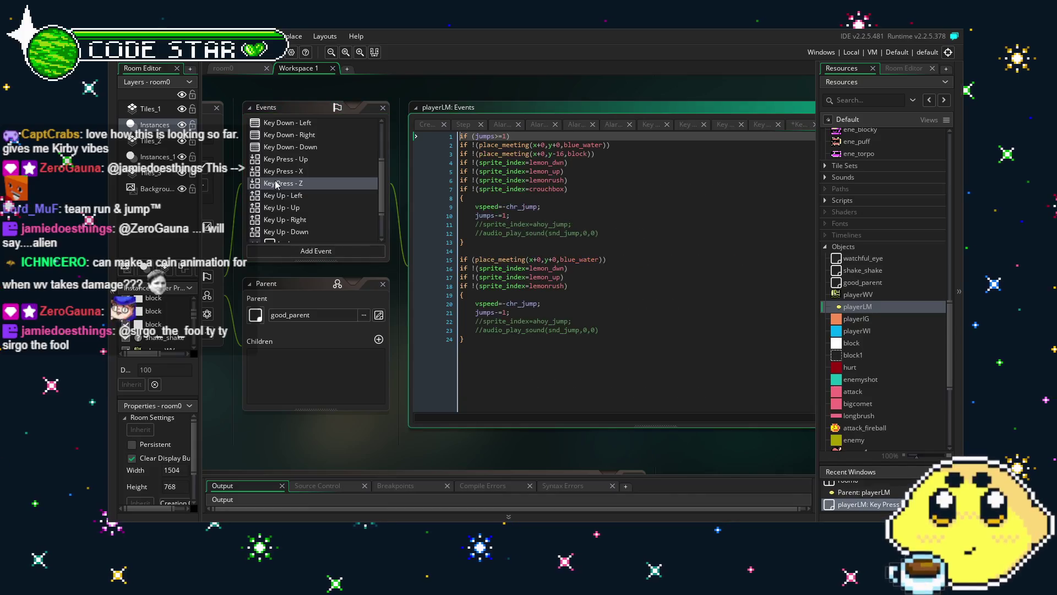
pyautogui.click(548, 162)
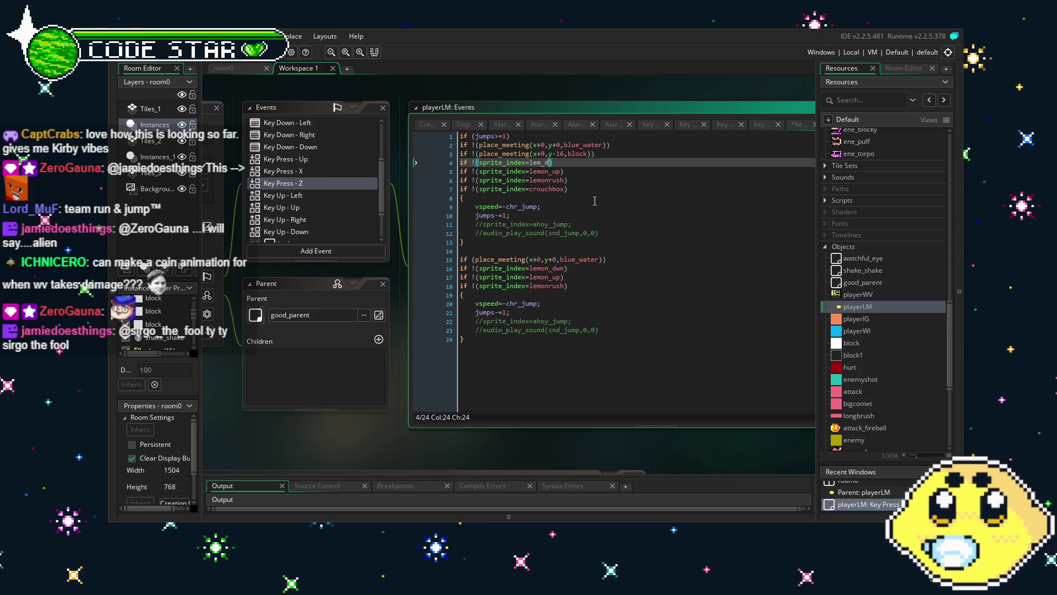
pyautogui.write('uck')
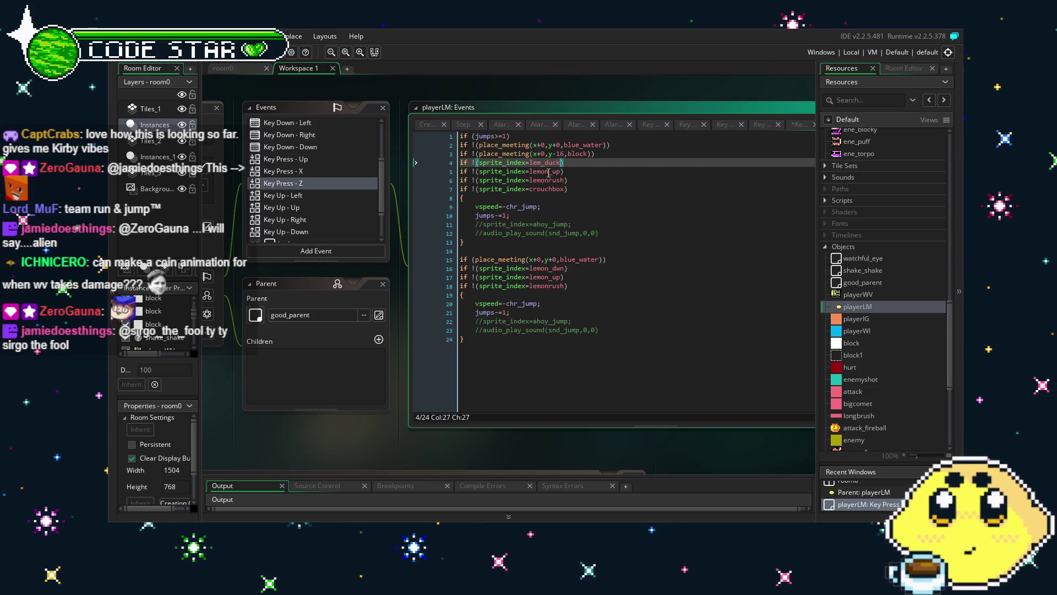
pyautogui.click(550, 172)
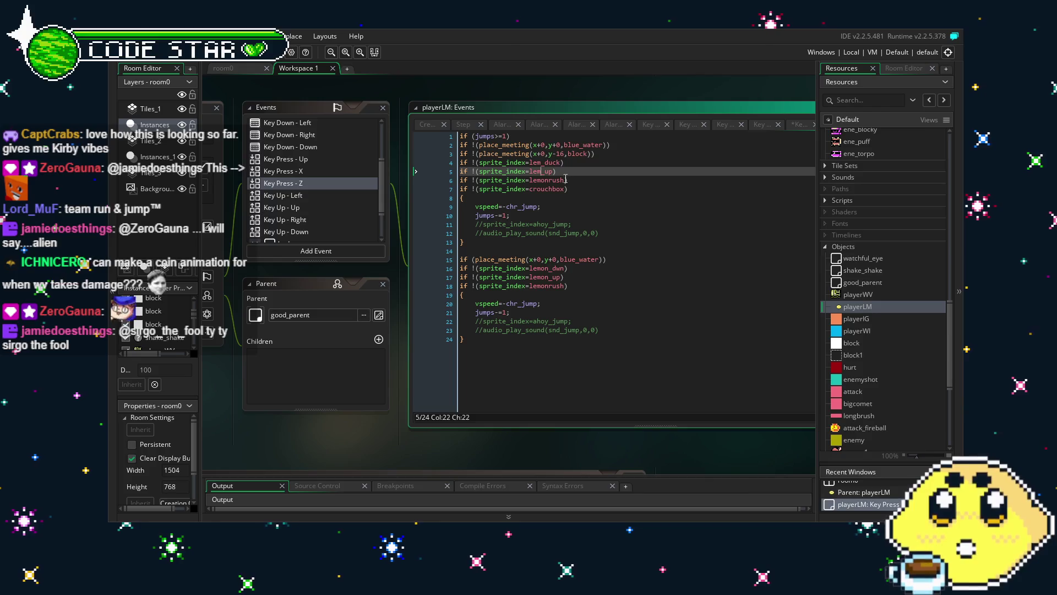
pyautogui.click(565, 180)
pyautogui.press('BackSpace')
pyautogui.press('BackSpace')
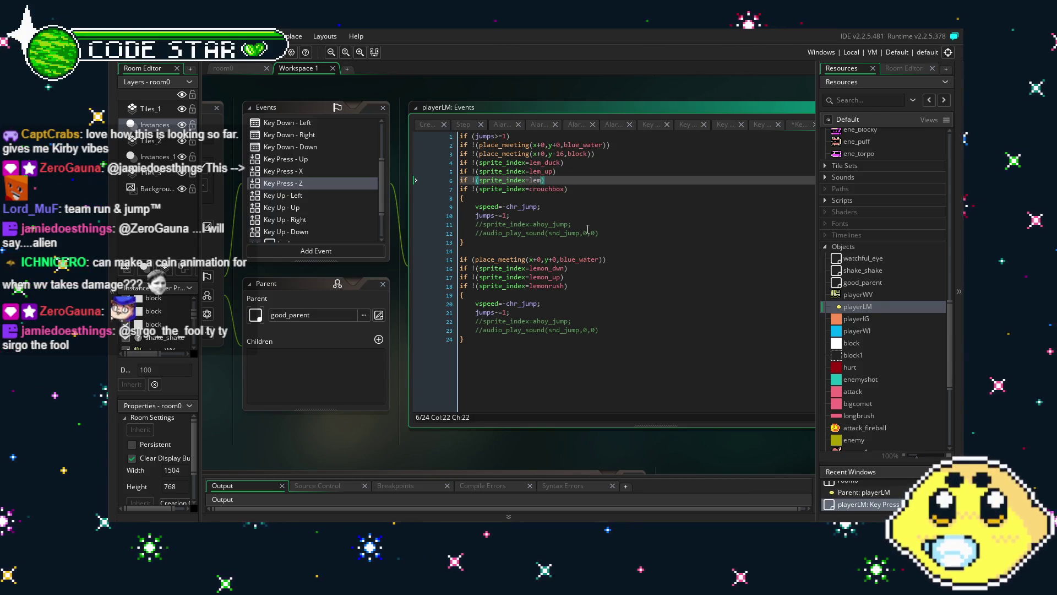
pyautogui.write('_tackl')
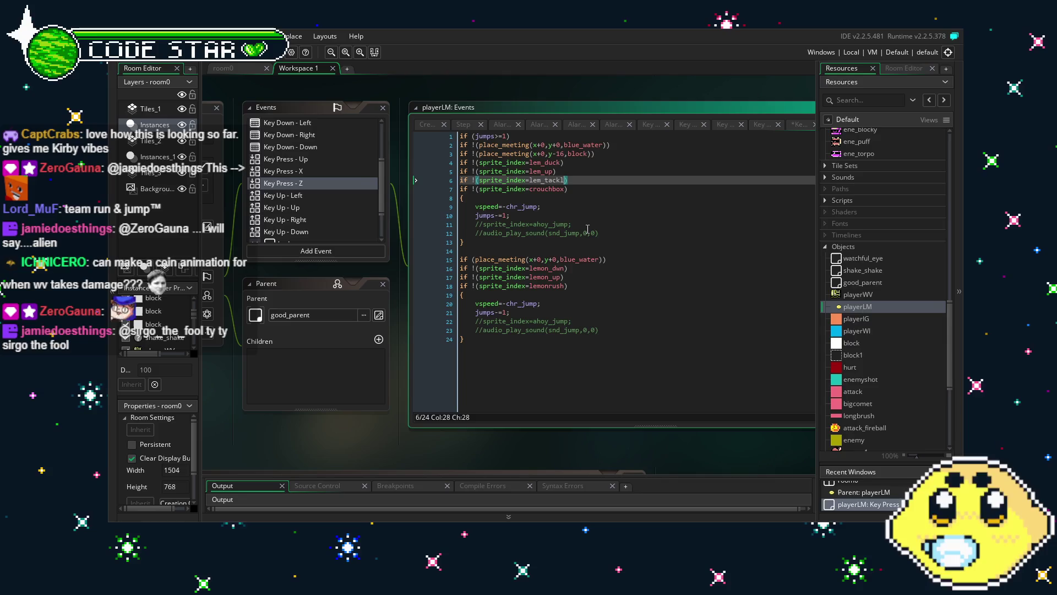
pyautogui.press('BackSpace')
pyautogui.press('BackSpace')
pyautogui.press('BackSpace')
pyautogui.write('d')
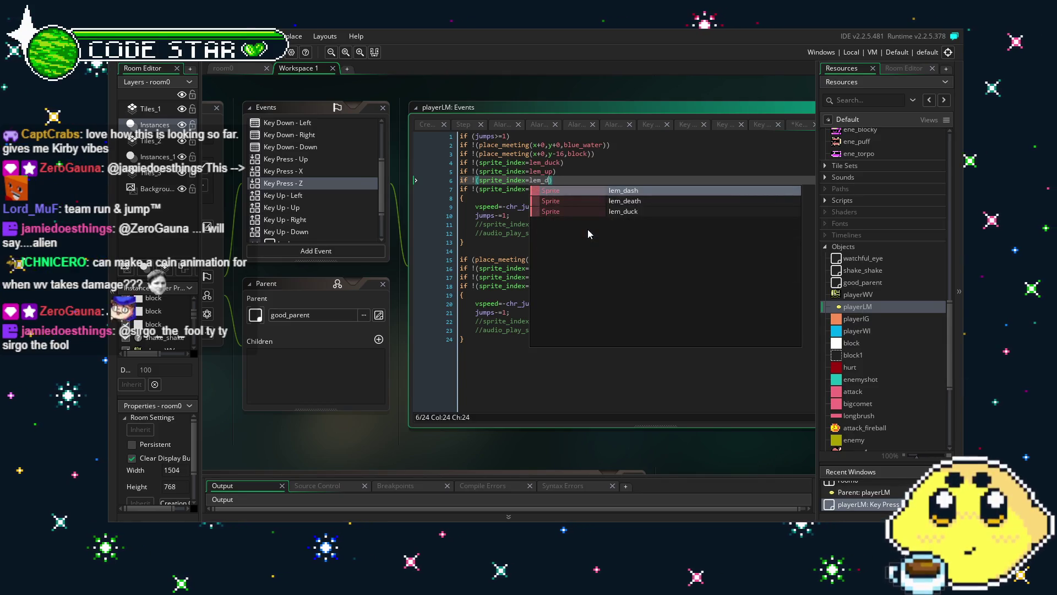
pyautogui.press('Return')
# - Delete the crouchbox condition line and save the event with Ctrl+S
pyautogui.press('Down')
pyautogui.press('Down')
pyautogui.press('Down')
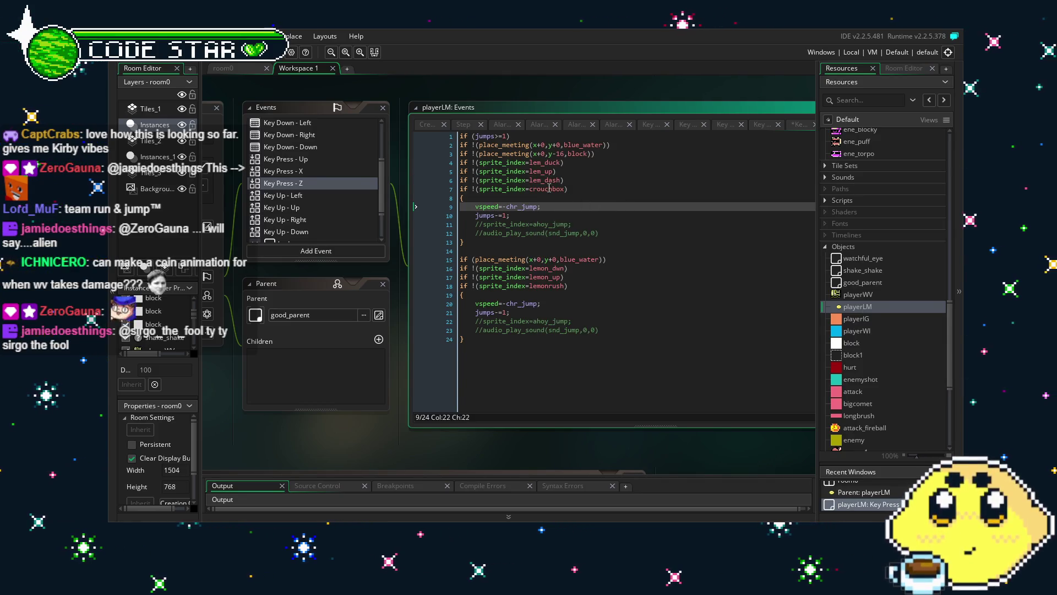
pyautogui.click(549, 189)
pyautogui.moveTo(460, 189); pyautogui.dragTo(569, 189)
pyautogui.press('BackSpace')
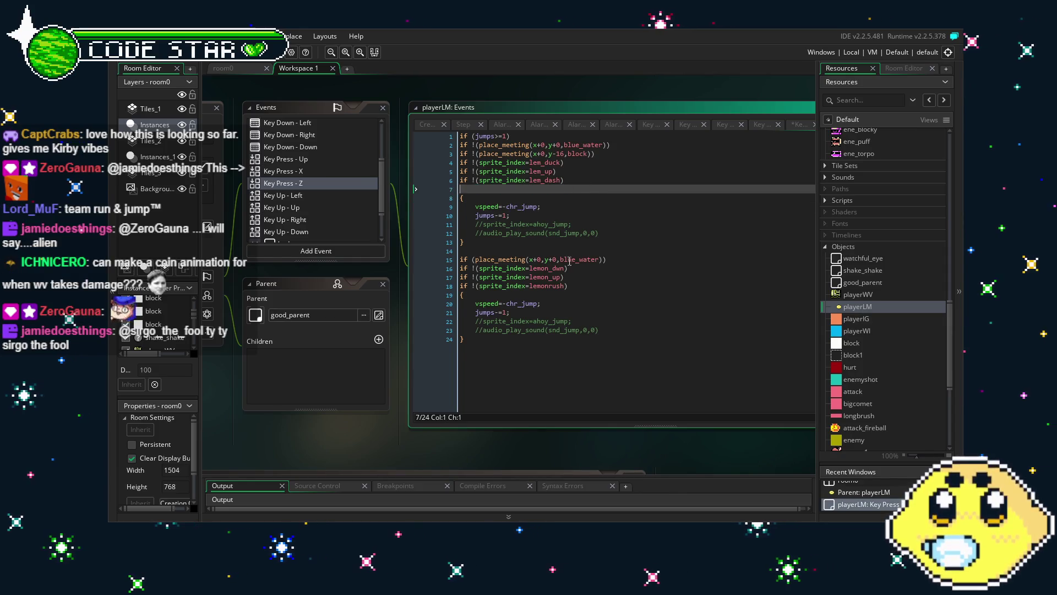
pyautogui.press('BackSpace')
pyautogui.press('Down')
pyautogui.press('Down')
pyautogui.press('Down')
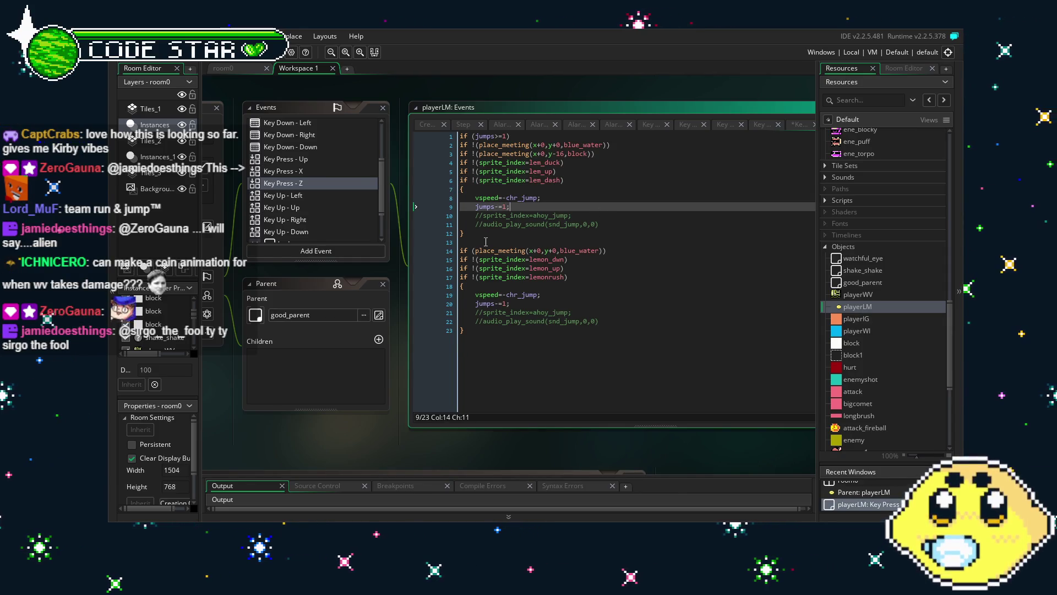
pyautogui.hotkey('ctrl', 's')
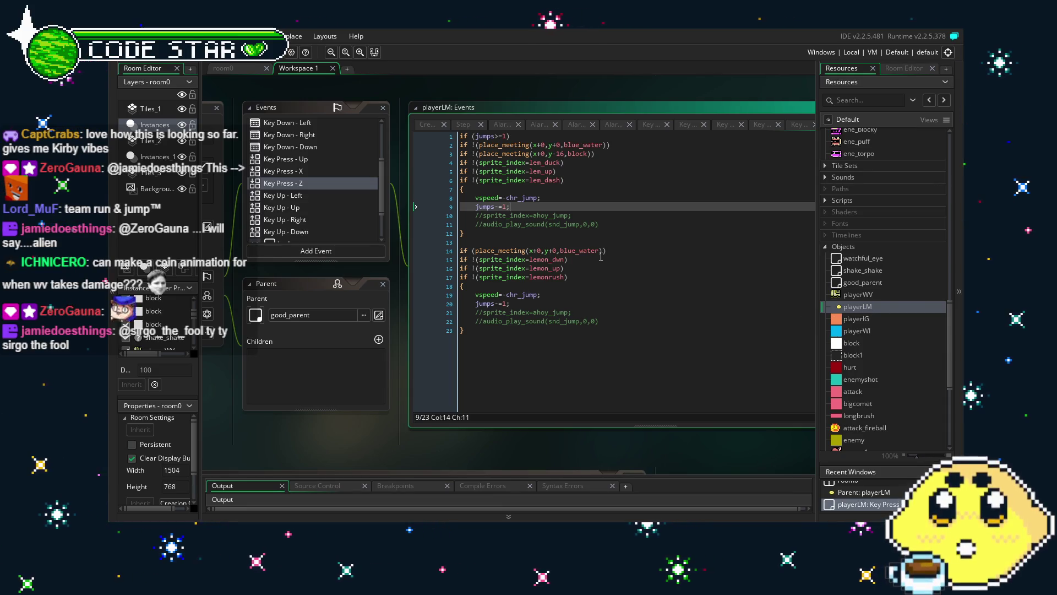
# - Rename the line 15–17 sprite checks to lem_duck, lem_up and lem_dash, then pan the workspace
pyautogui.click(550, 259)
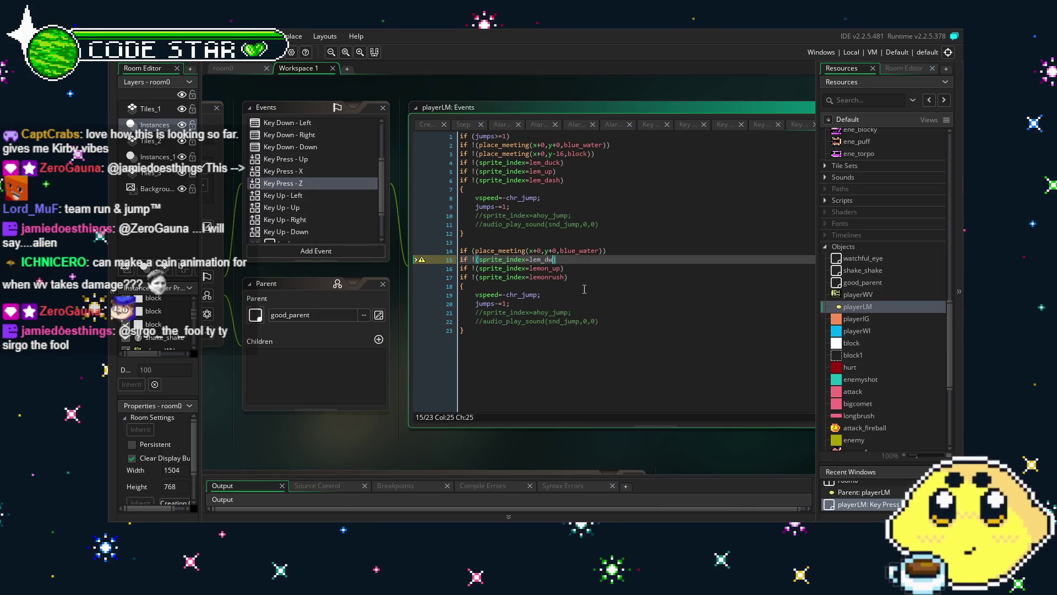
pyautogui.write('uck')
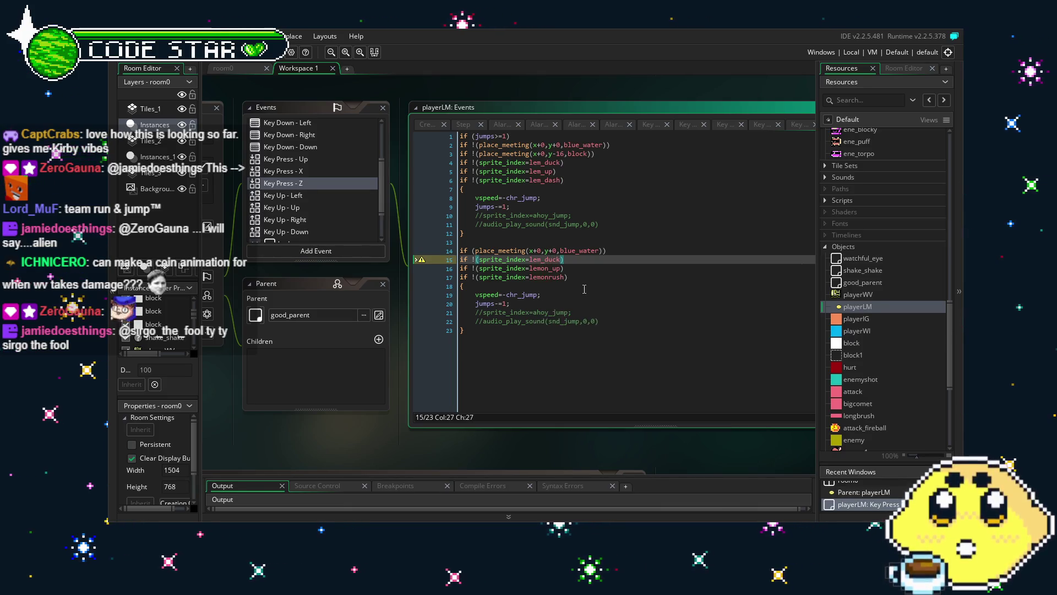
pyautogui.click(548, 268)
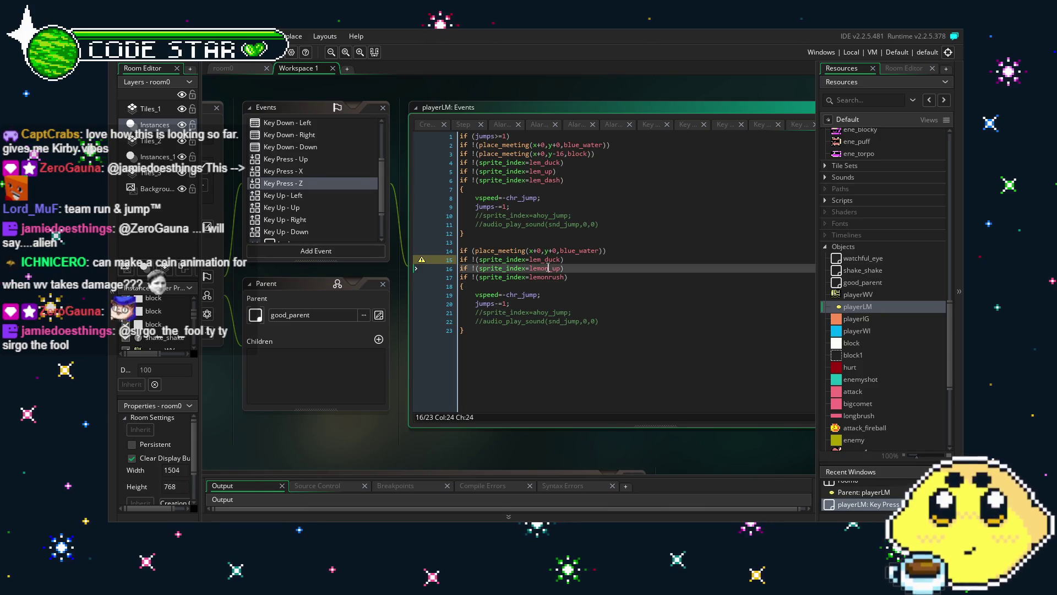
pyautogui.press('BackSpace')
pyautogui.press('BackSpace')
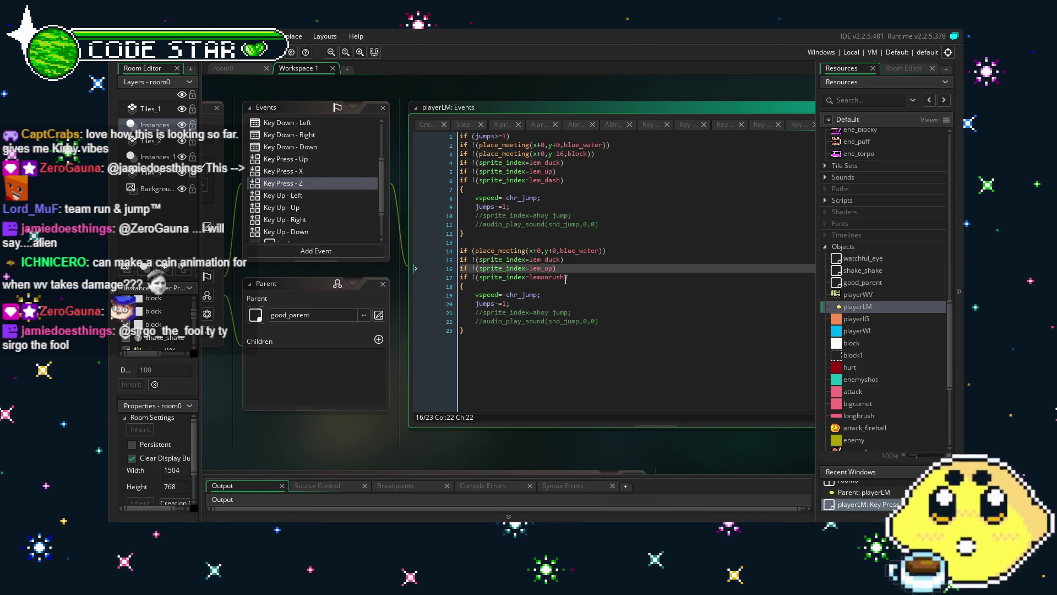
pyautogui.click(565, 279)
pyautogui.press('BackSpace')
pyautogui.press('BackSpace')
pyautogui.press('BackSpace')
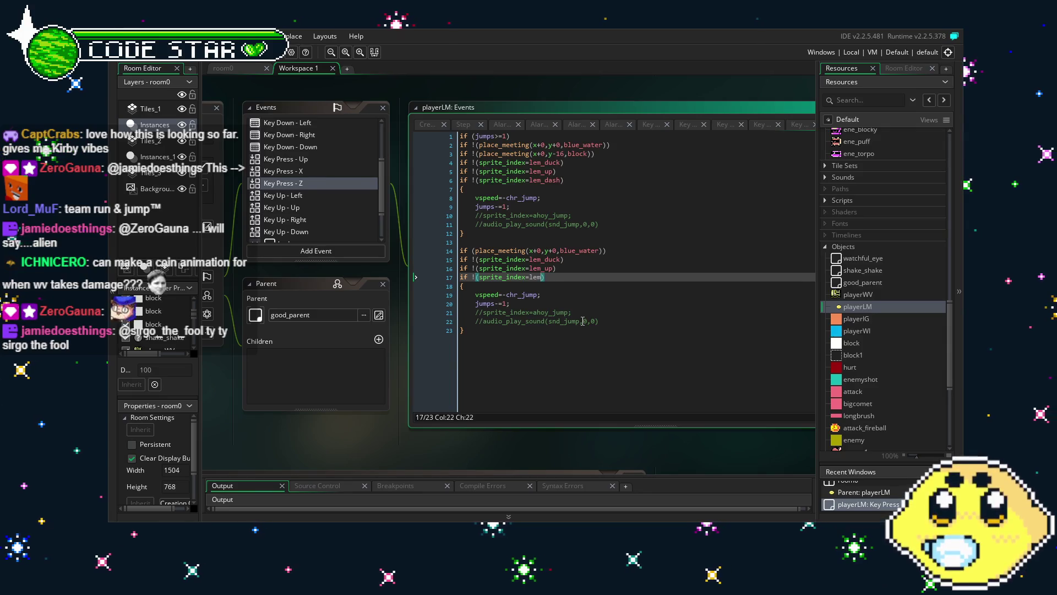
pyautogui.write('_dash')
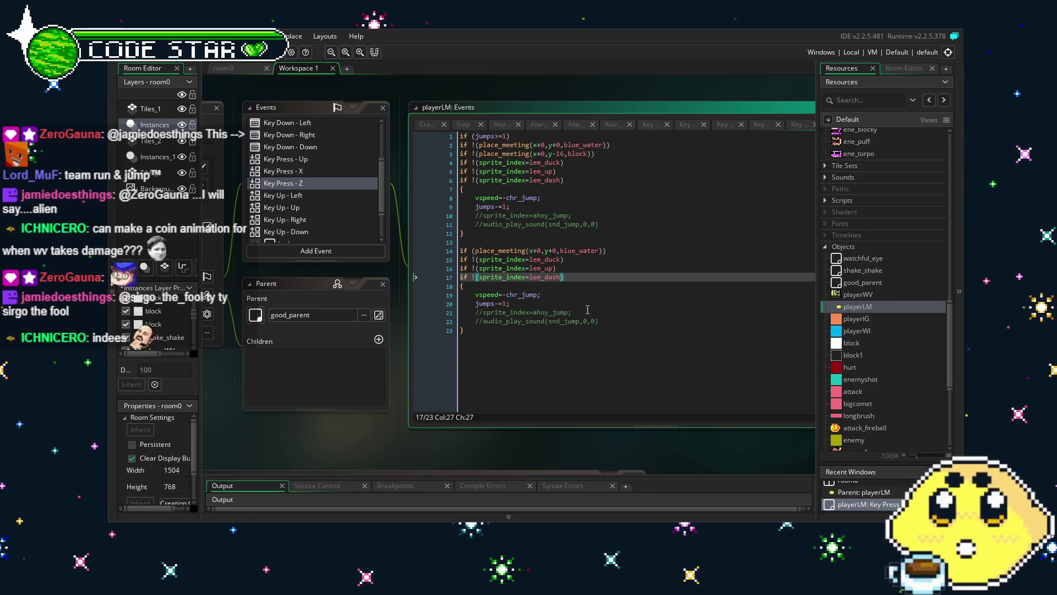
pyautogui.click(587, 306)
pyautogui.click(560, 384)
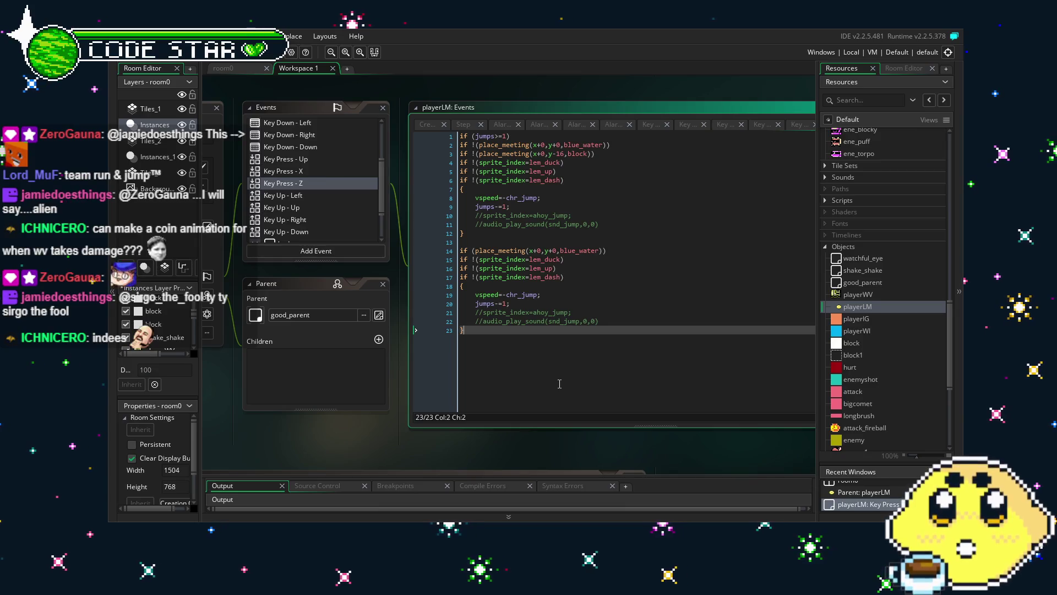
pyautogui.moveTo(398, 430); pyautogui.dragTo(445, 431)
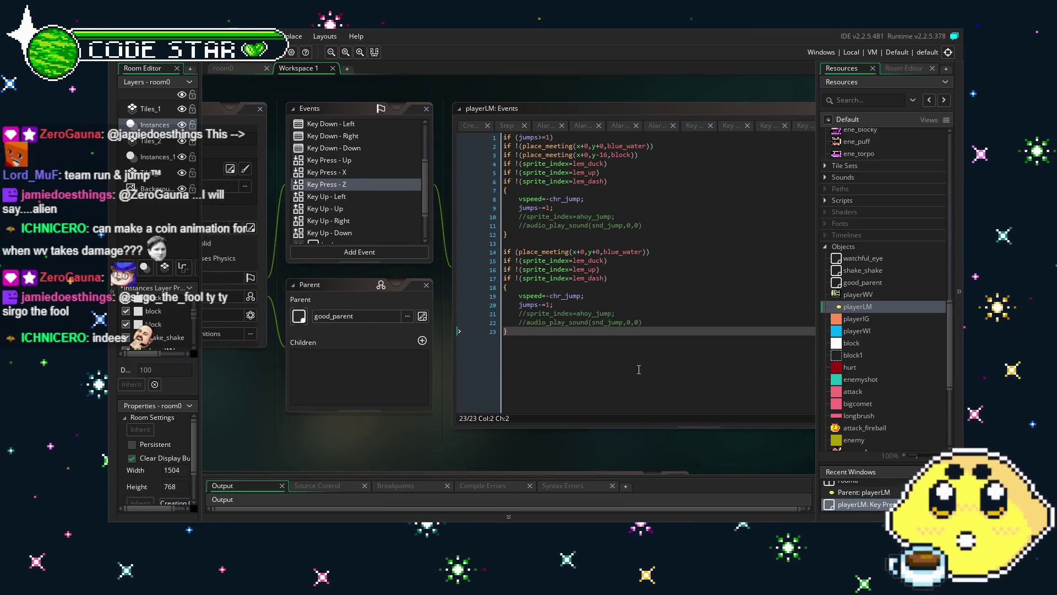
# - In Key Up - Left, replace both lemonground names with lem_idle
pyautogui.click(365, 197)
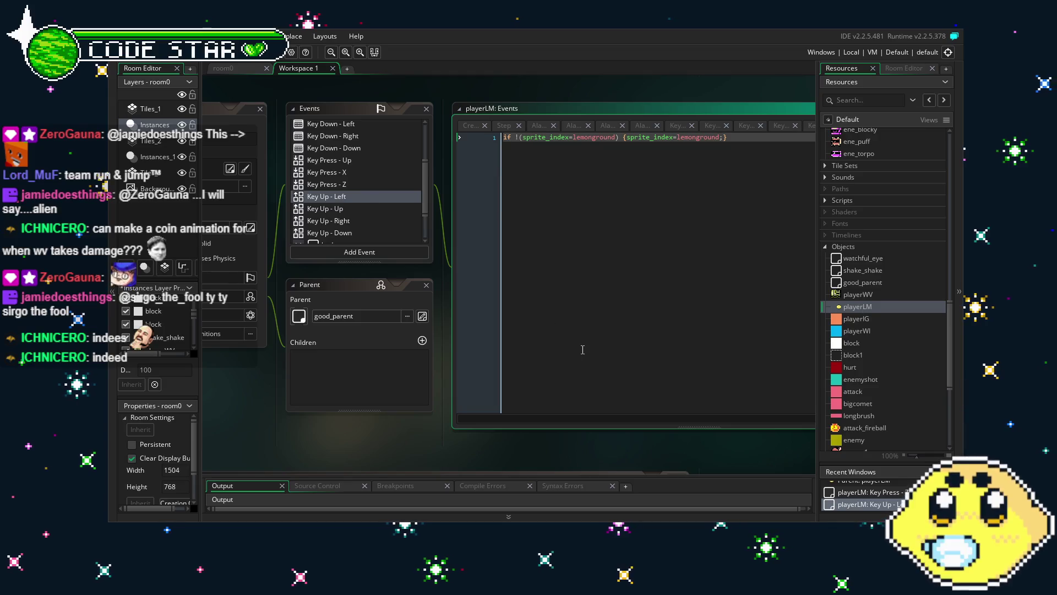
pyautogui.click(570, 143)
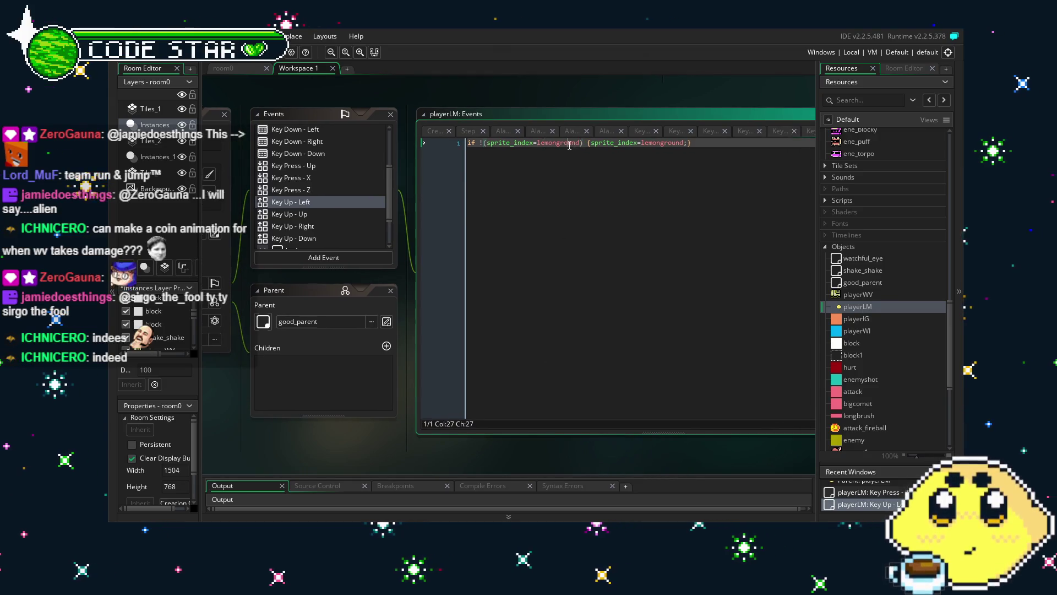
pyautogui.doubleClick(569, 143)
pyautogui.write('lem_idl')
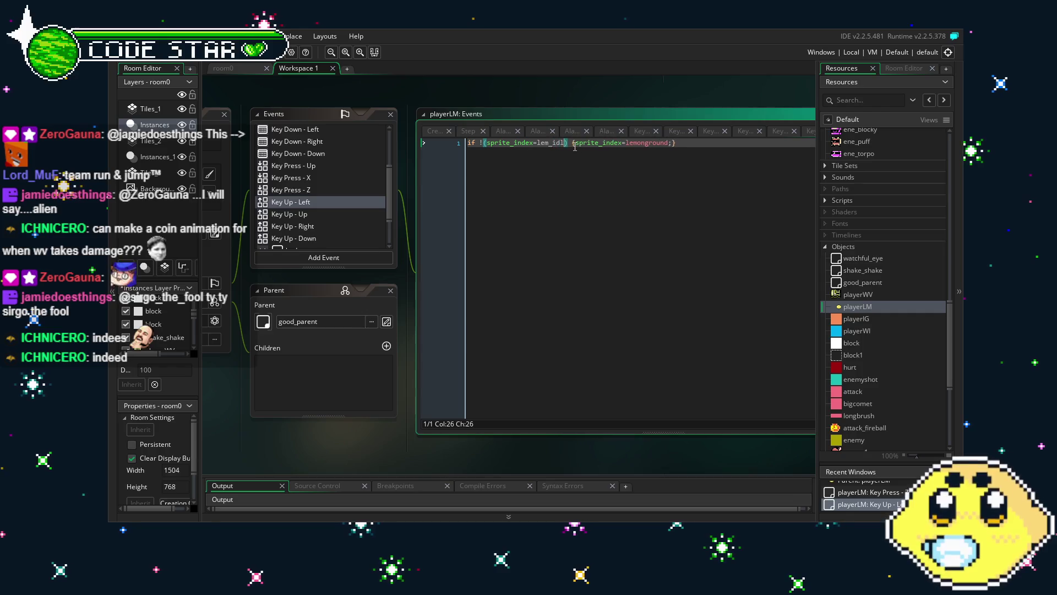
pyautogui.write('e')
pyautogui.doubleClick(651, 143)
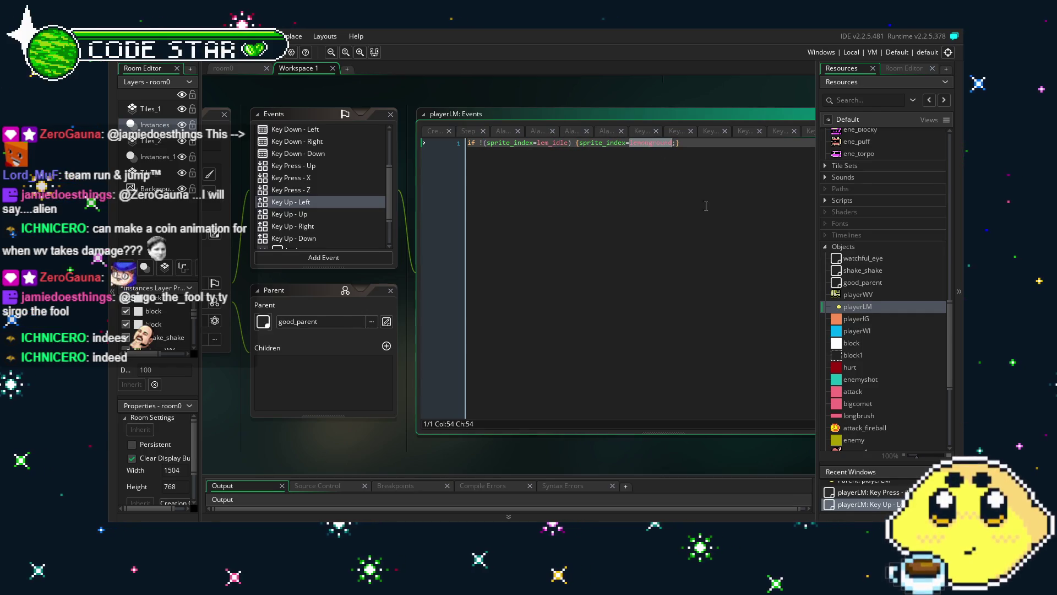
pyautogui.write('lem_idle')
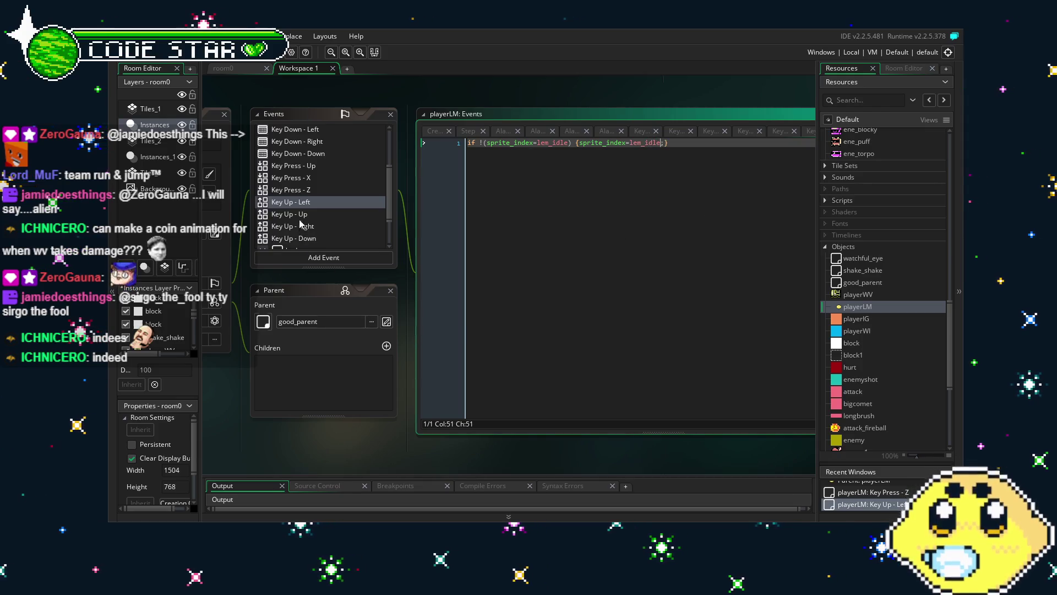
# - Make Key Up - Up check lem_up instead of upbox and reset to lem_idle
pyautogui.click(301, 215)
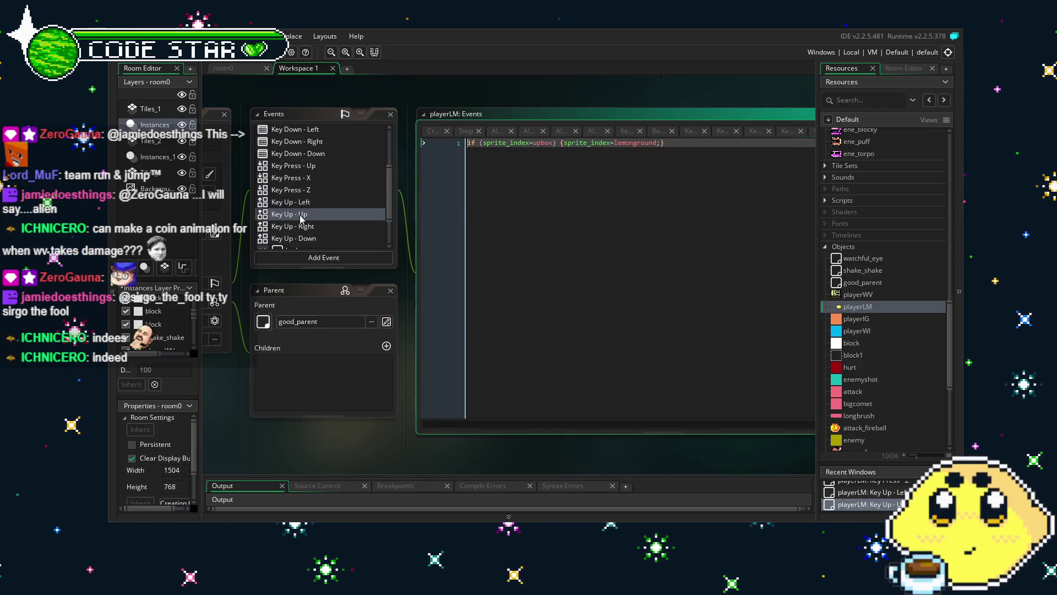
pyautogui.doubleClick(542, 143)
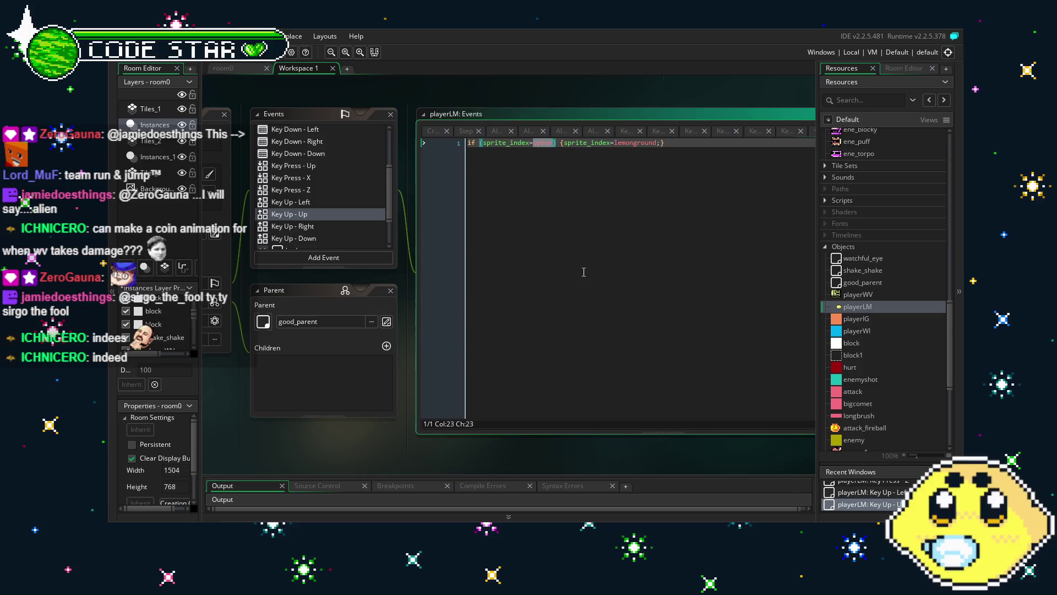
pyautogui.write('lem')
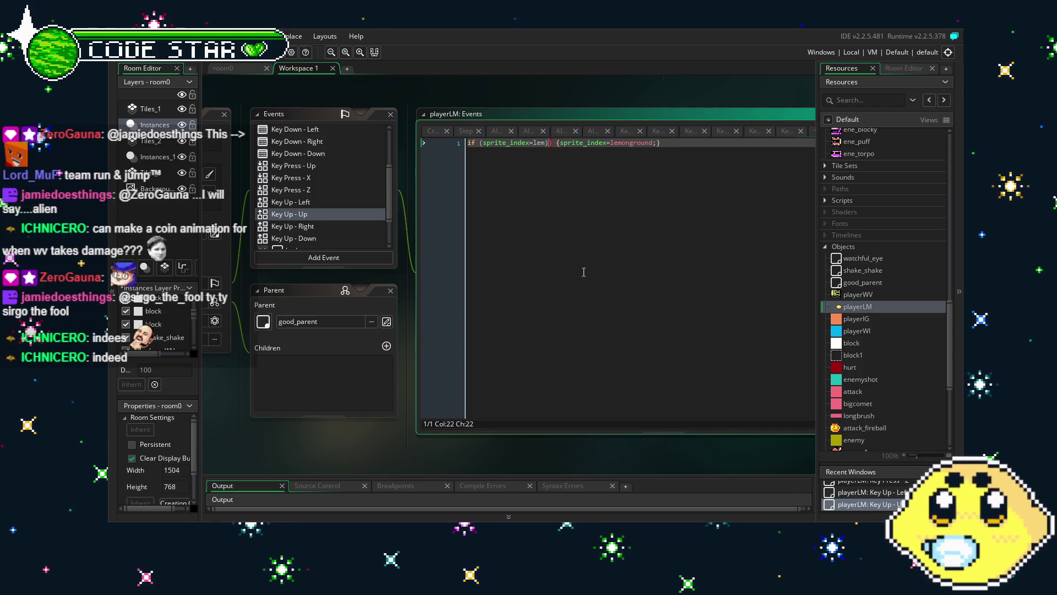
pyautogui.write('_up')
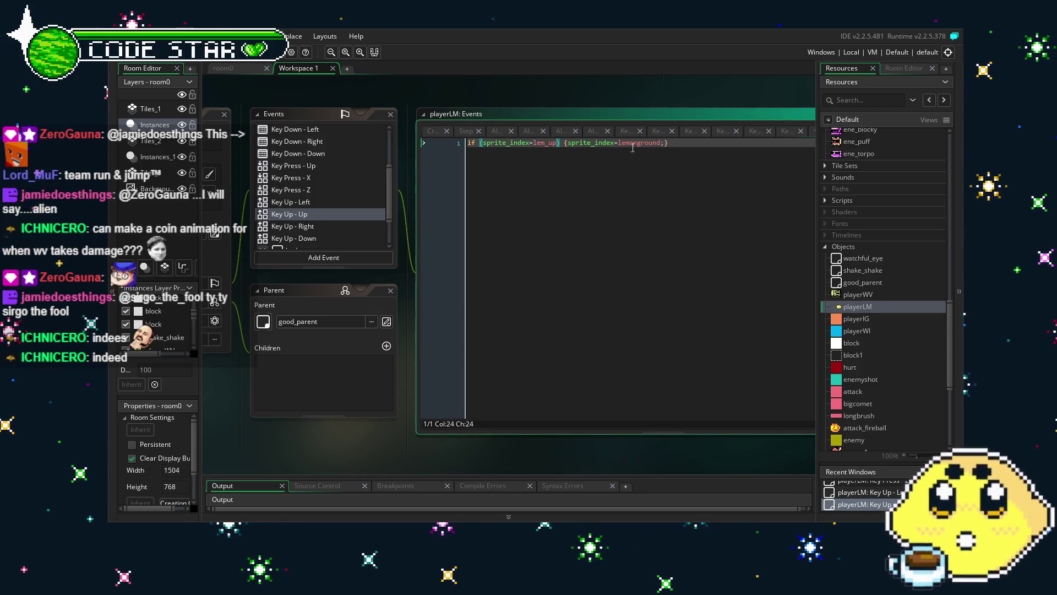
pyautogui.doubleClick(636, 143)
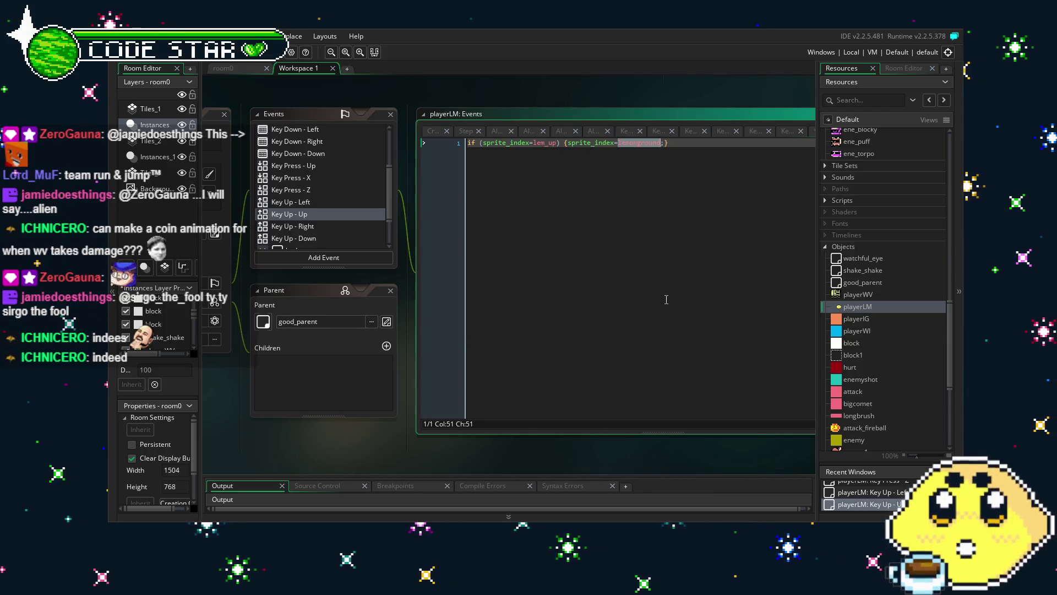
pyautogui.write('lem_')
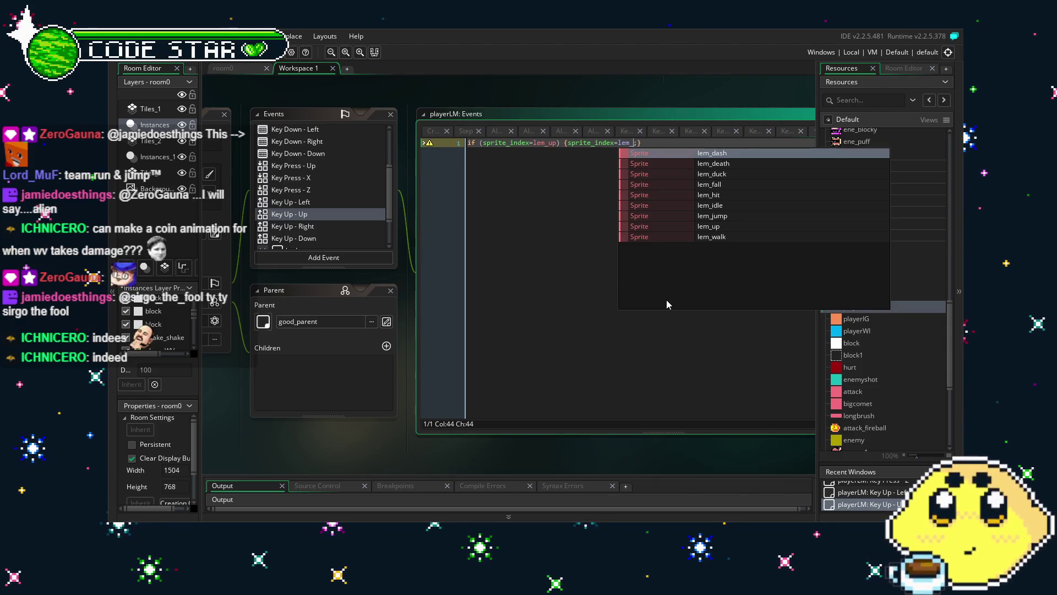
pyautogui.hotkey('ctrl', 'z')
pyautogui.write('idle;')
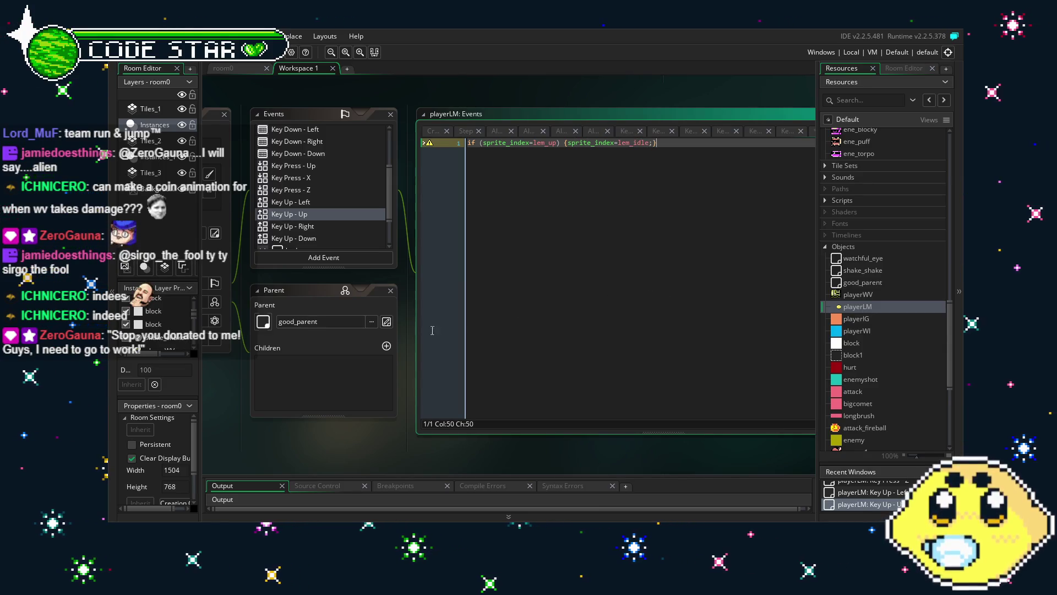
pyautogui.click(312, 231)
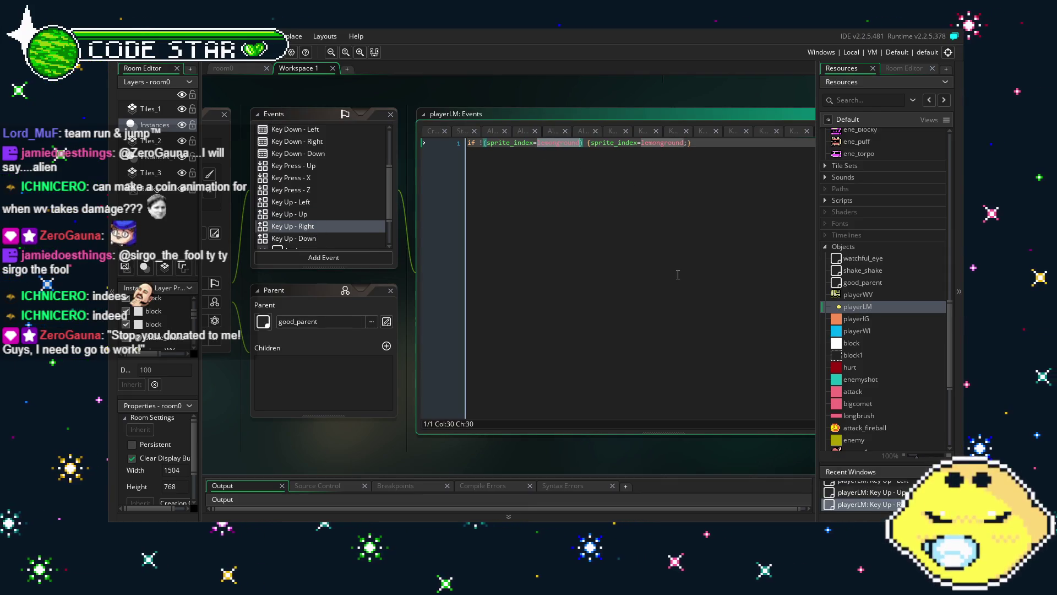
# - Make Key Up - Right check for and switch to lem_idle instead of lemonground
pyautogui.write('lem_')
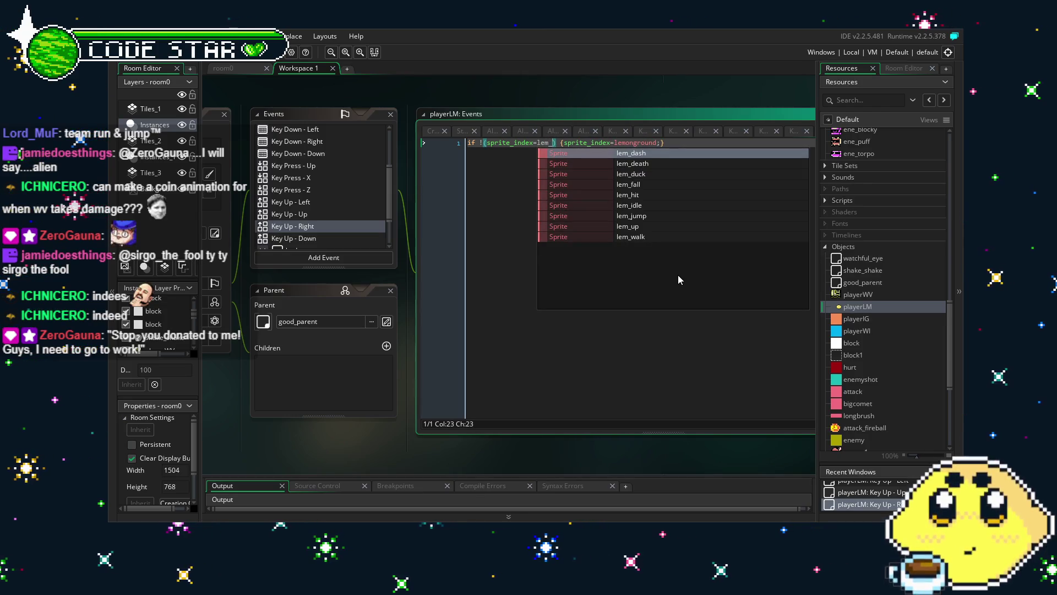
pyautogui.write('i')
pyautogui.press('Return')
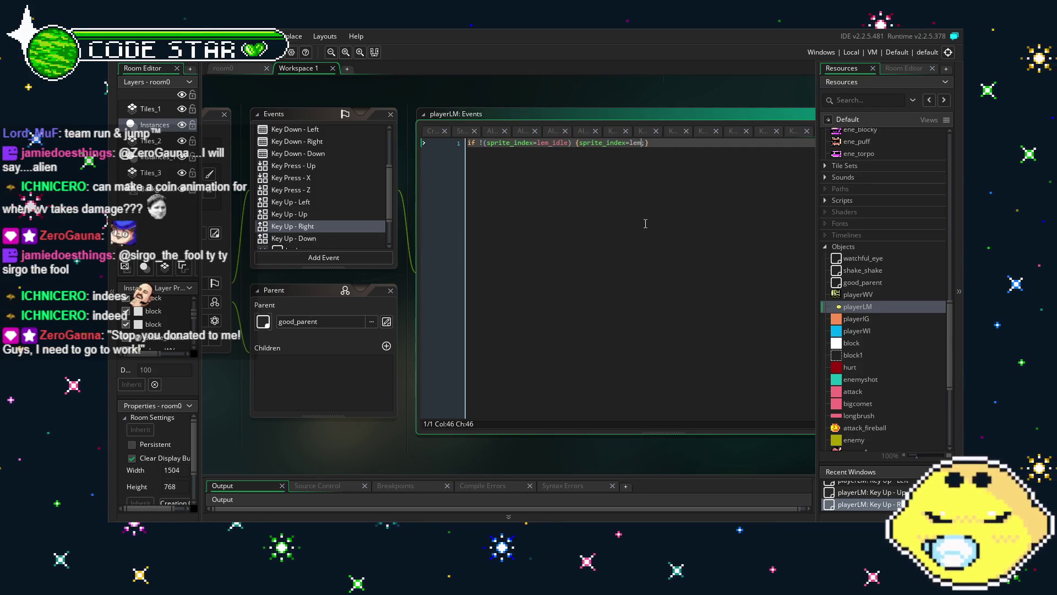
pyautogui.write('dle')
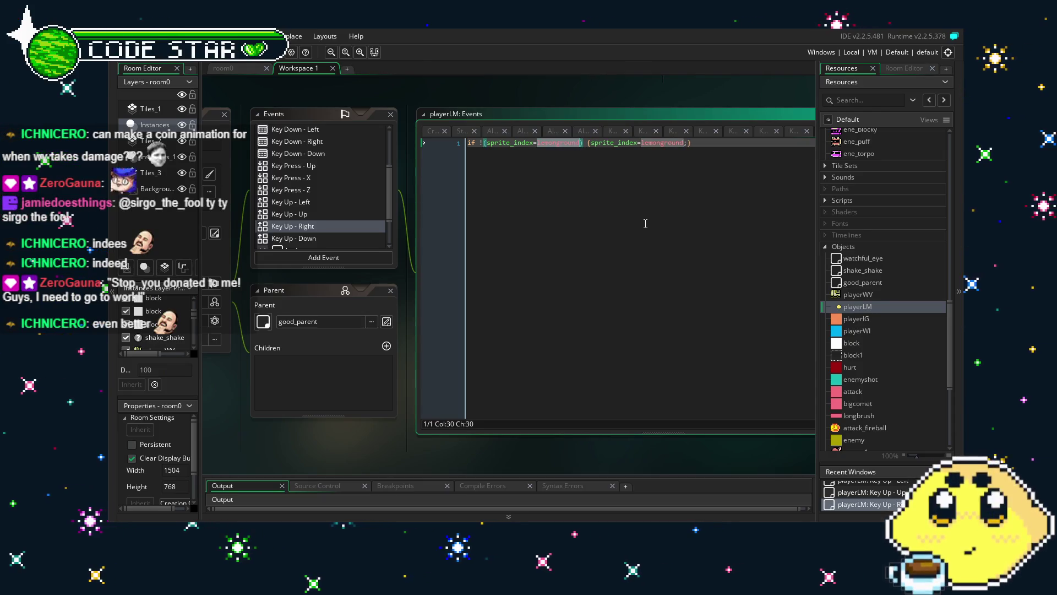
pyautogui.write('lem_idle')
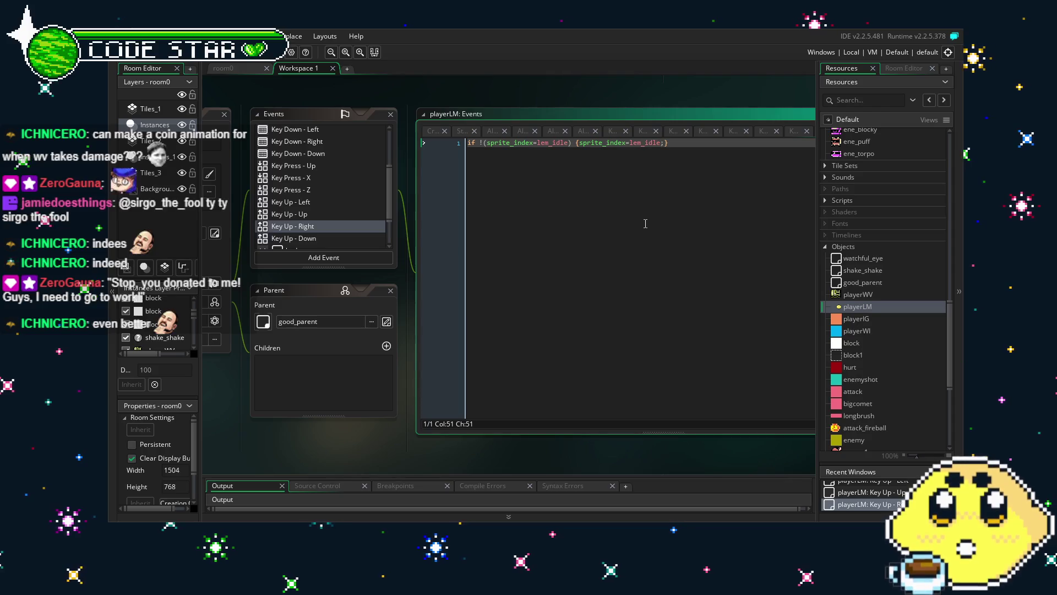
pyautogui.press('Left')
pyautogui.press('Left')
pyautogui.press('Left')
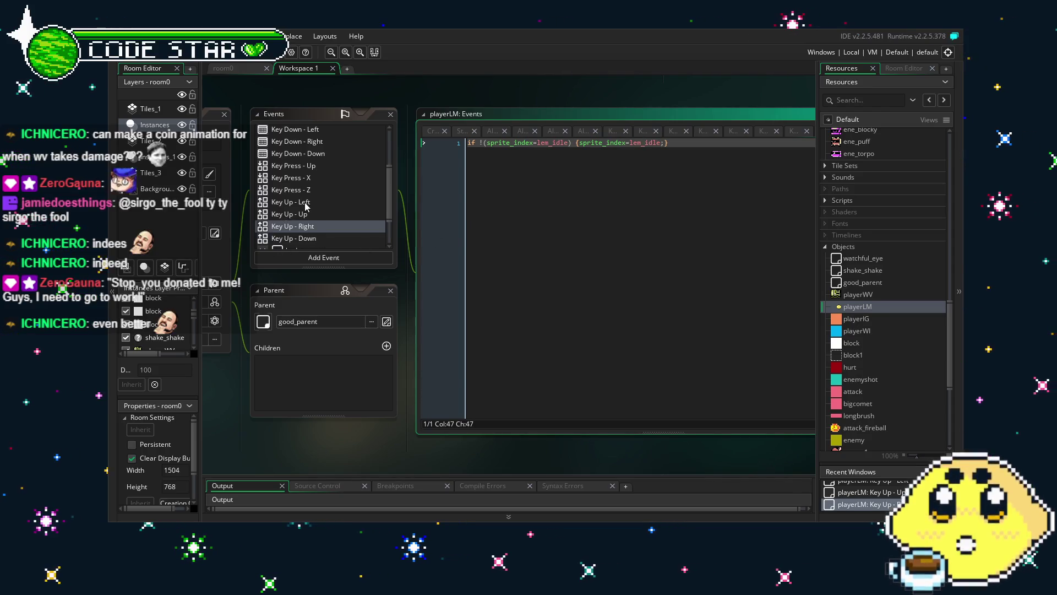
pyautogui.click(304, 204)
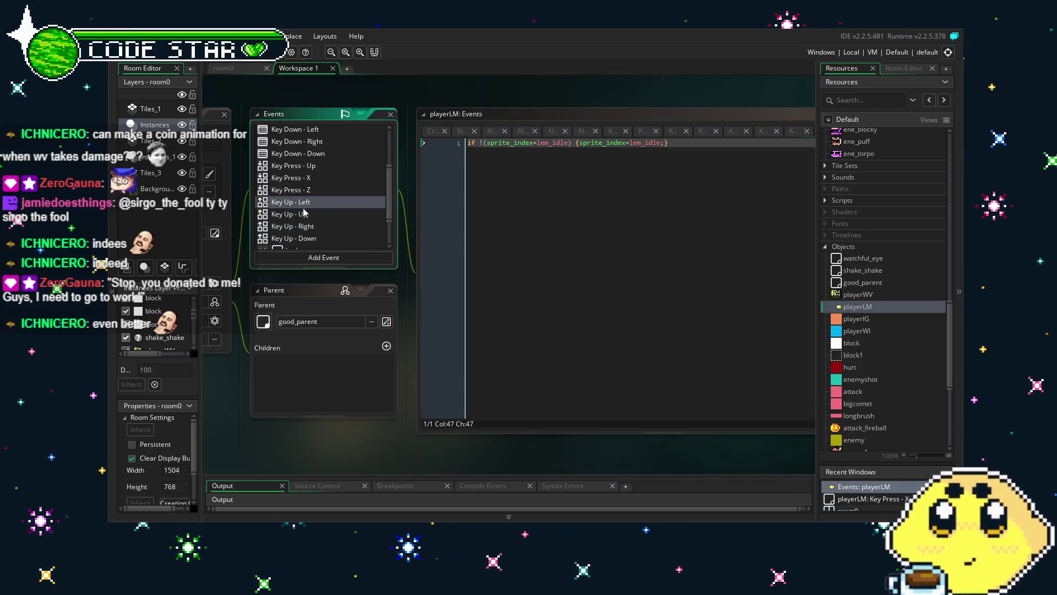
# - In Key Up - Down, check for lem_duck and replace lemonground with lem_idle
pyautogui.click(315, 240)
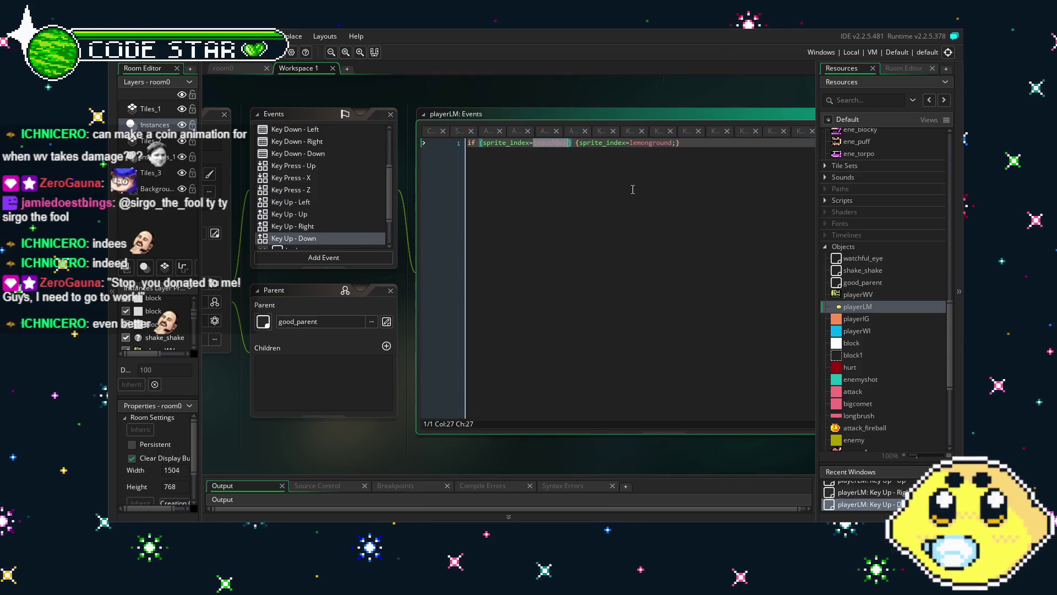
pyautogui.write('d')
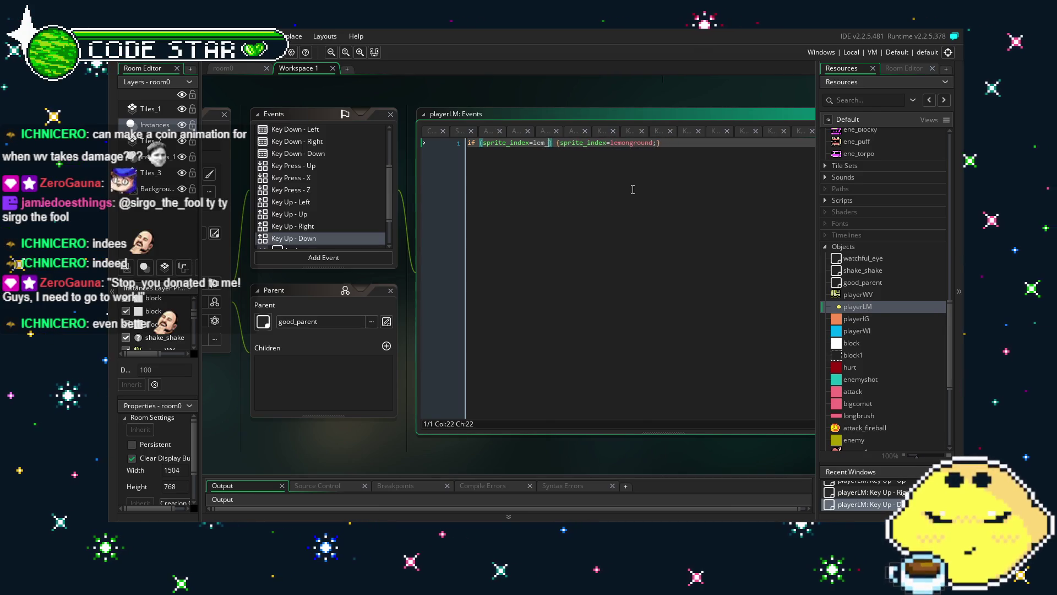
pyautogui.write('uck')
pyautogui.click(602, 142)
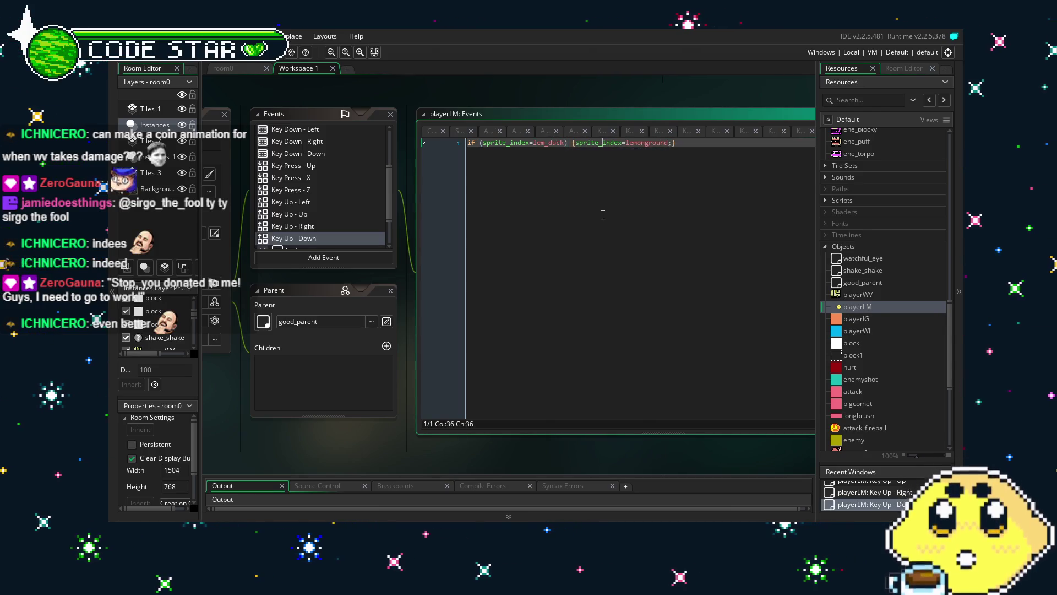
pyautogui.doubleClick(646, 144)
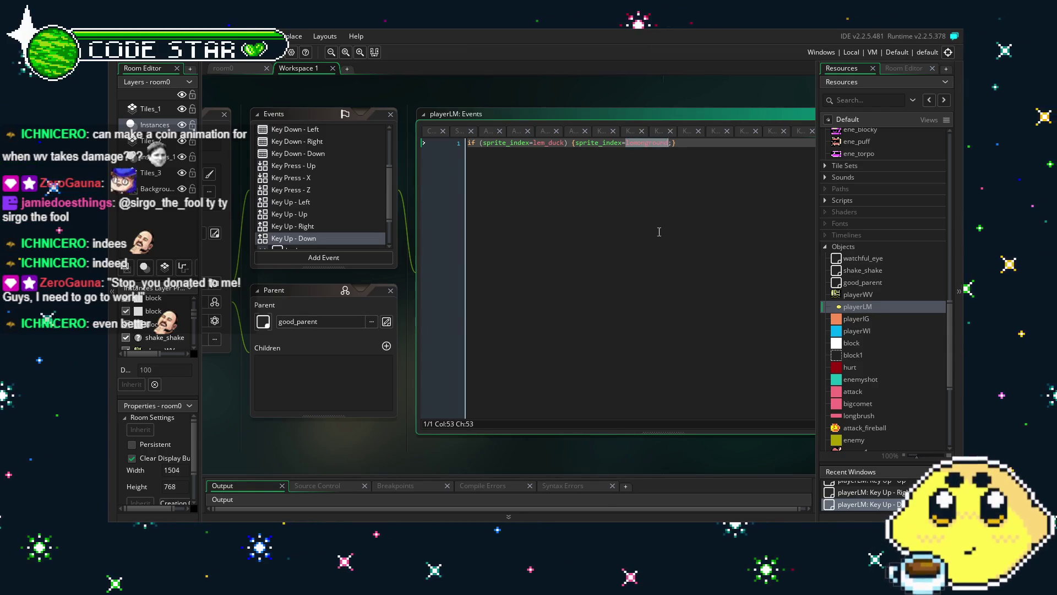
pyautogui.write('lem')
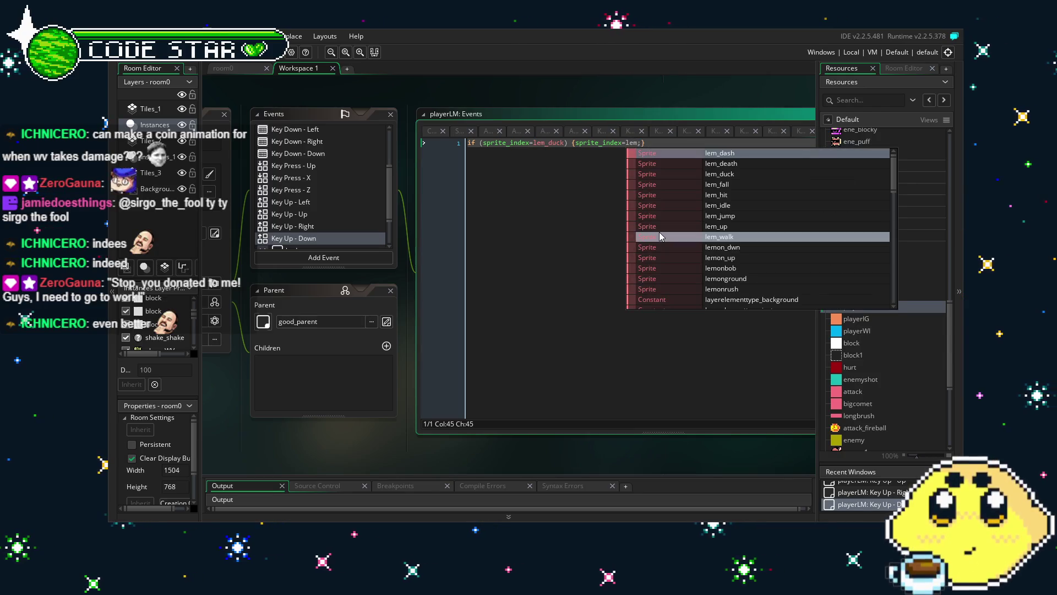
pyautogui.write('_')
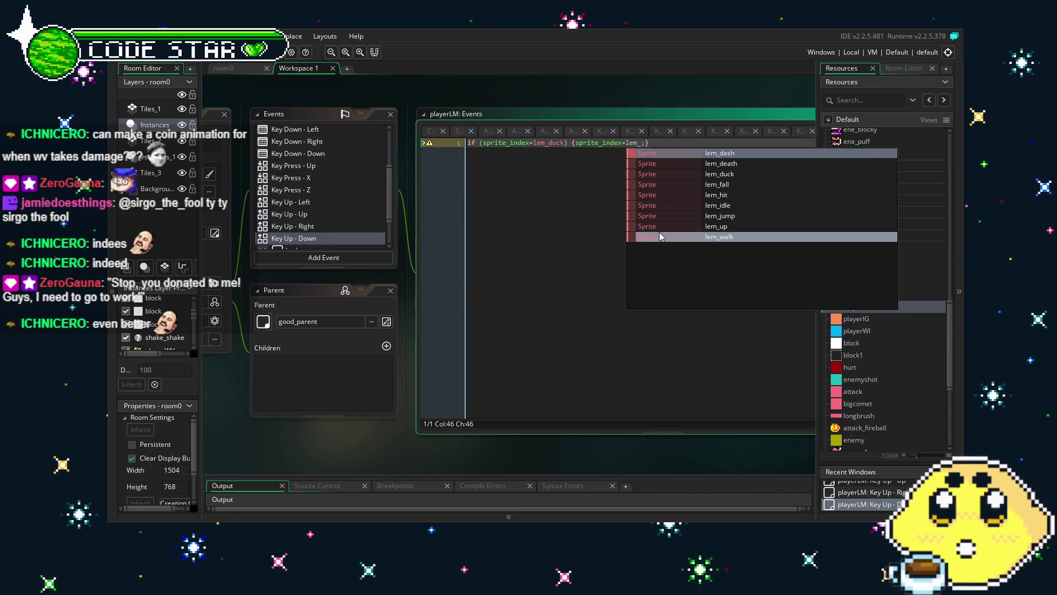
pyautogui.hotkey('ctrl', 'z')
pyautogui.hotkey('ctrl', 'z')
pyautogui.hotkey('ctrl', 'z')
pyautogui.write('duck')
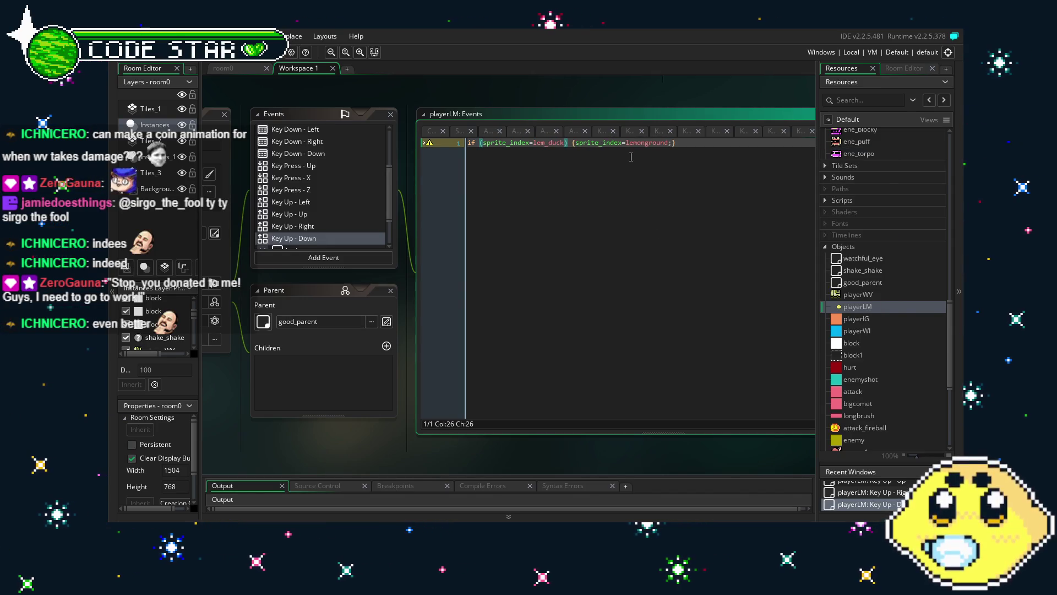
pyautogui.doubleClick(631, 144)
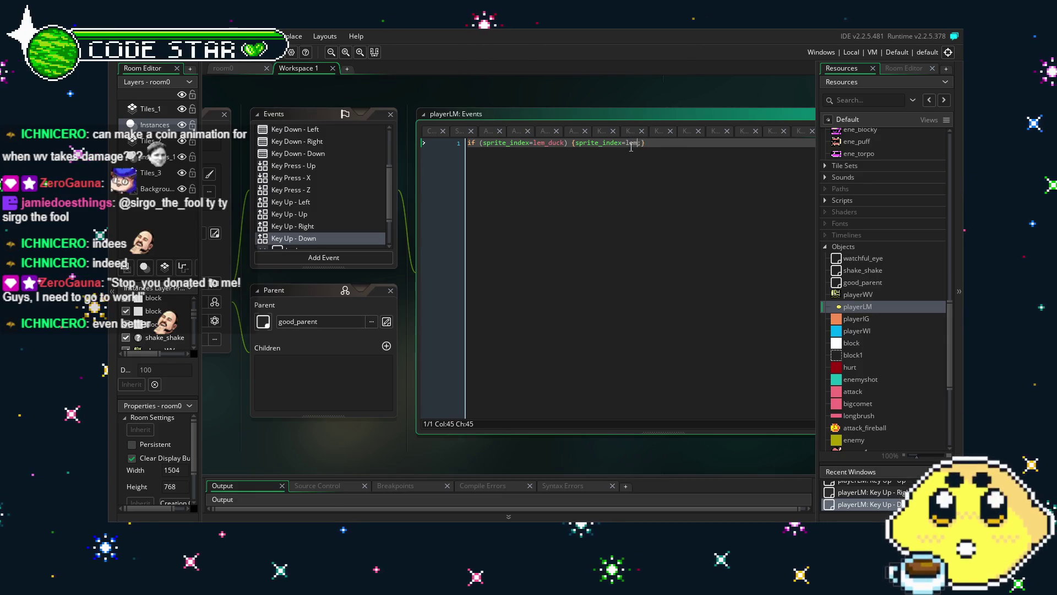
pyautogui.write('_idle')
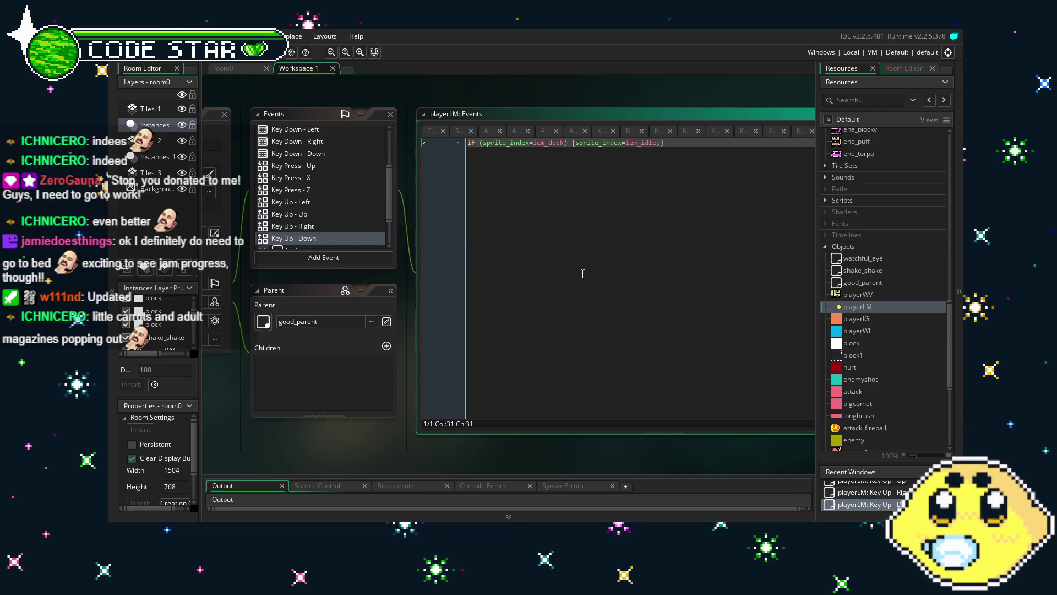
pyautogui.moveTo(463, 335); pyautogui.dragTo(499, 330)
pyautogui.scroll(-2, 322, 209)
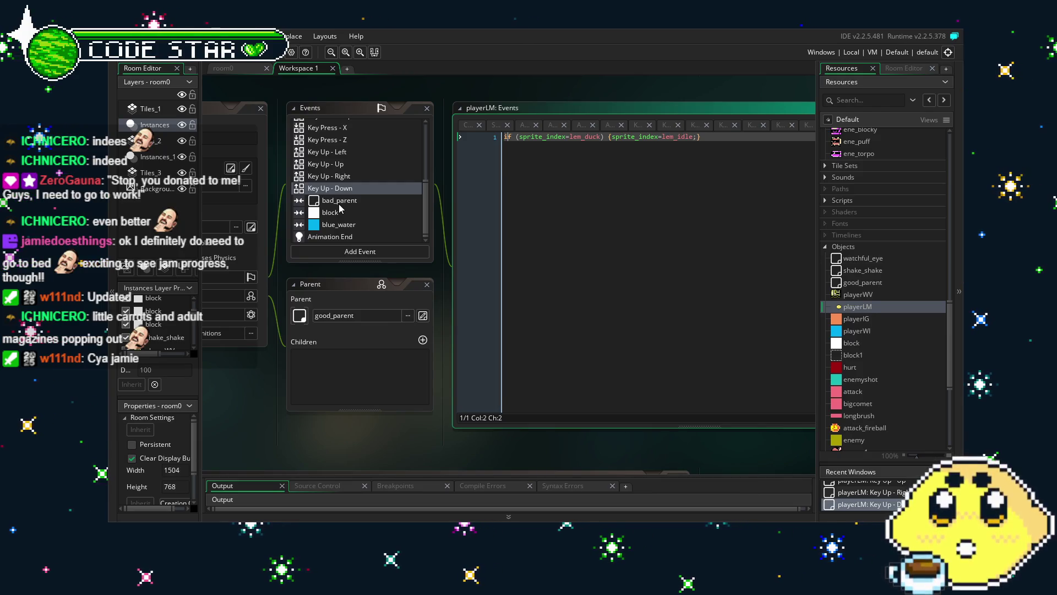
# - Open the bad_parent collision event code and review it to the end
pyautogui.click(339, 204)
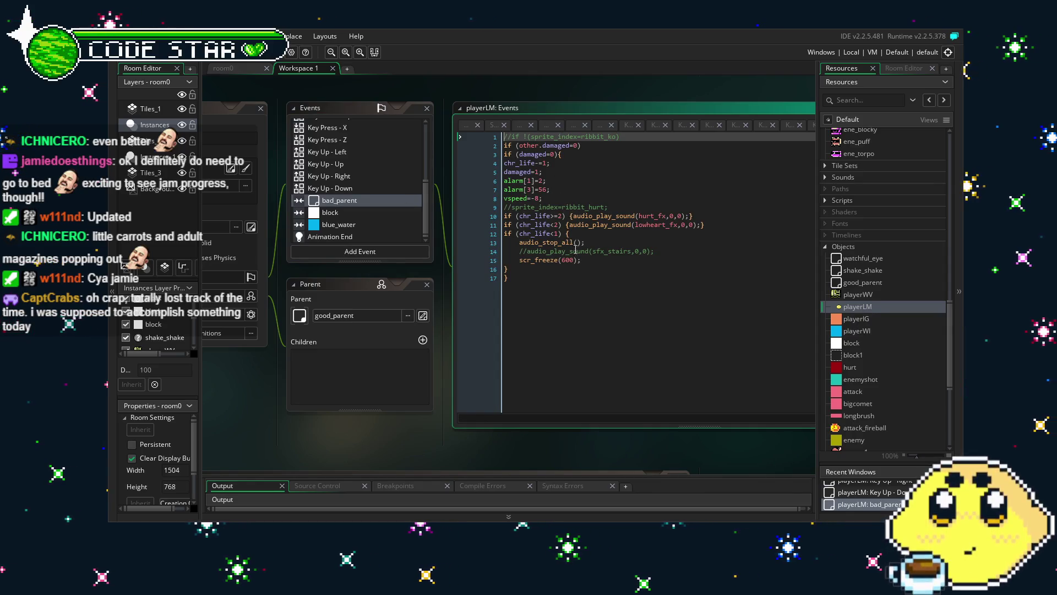
pyautogui.click(551, 289)
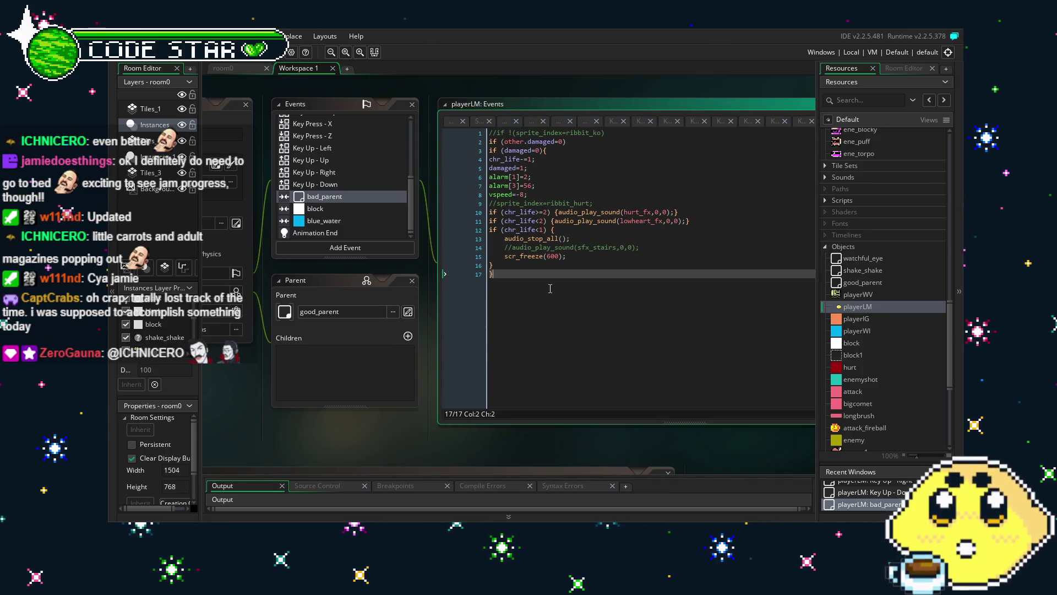
# - Replace lemonground with lem_idle on lines 23 and 34 of the block collision code
pyautogui.click(316, 208)
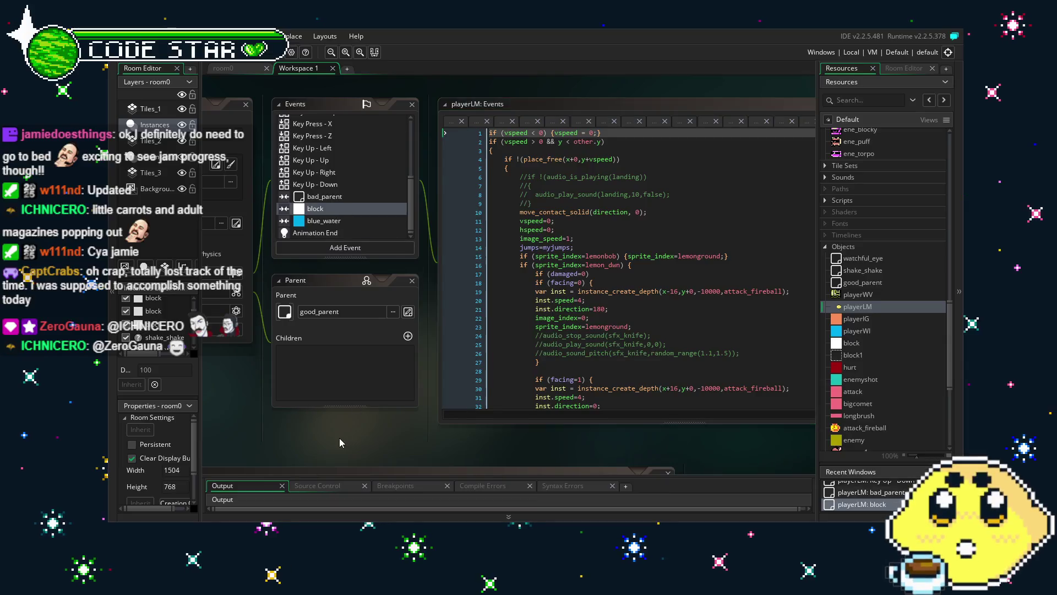
pyautogui.scroll(-3, 579, 251)
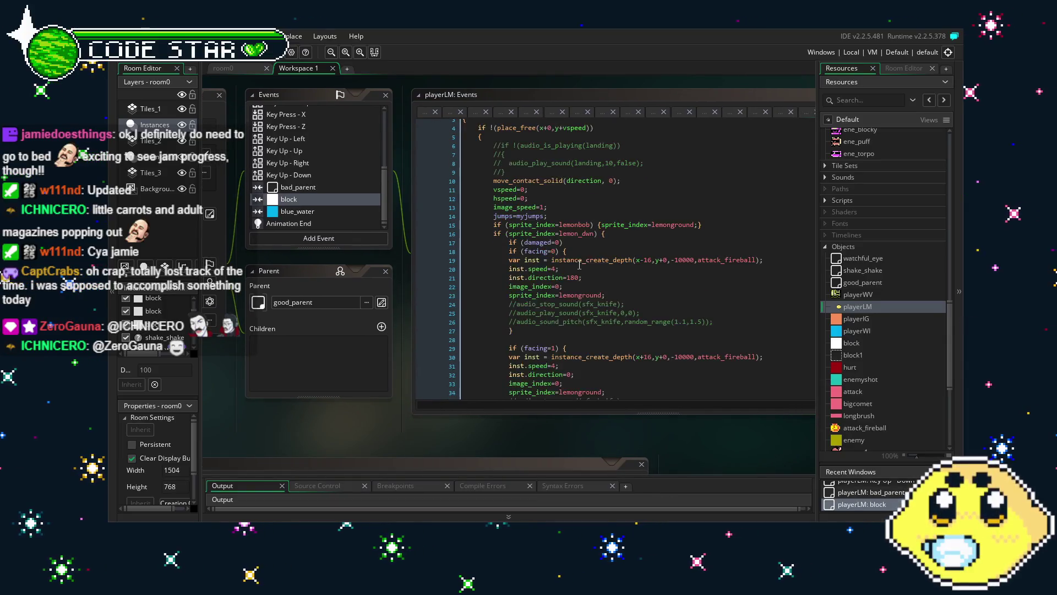
pyautogui.click(667, 180)
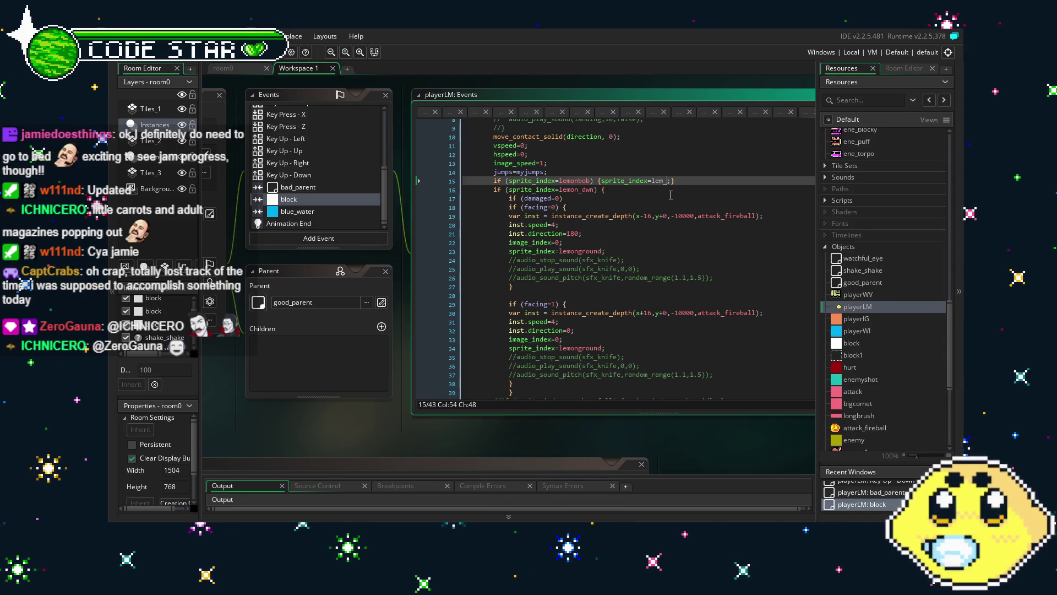
pyautogui.write('idle;')
pyautogui.click(572, 197)
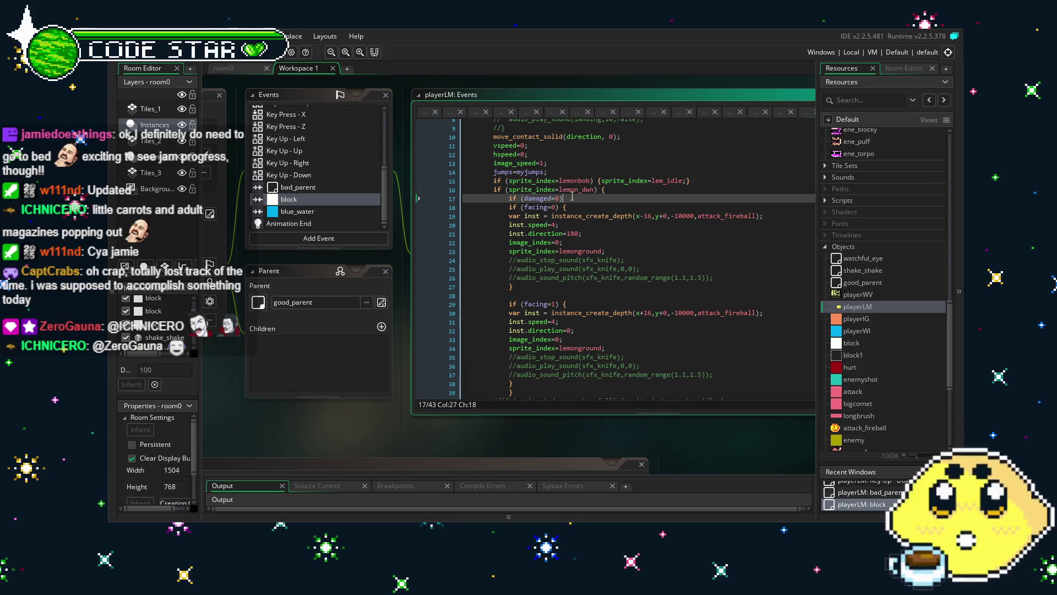
pyautogui.scroll(3, 607, 206)
pyautogui.scroll(-5, 608, 234)
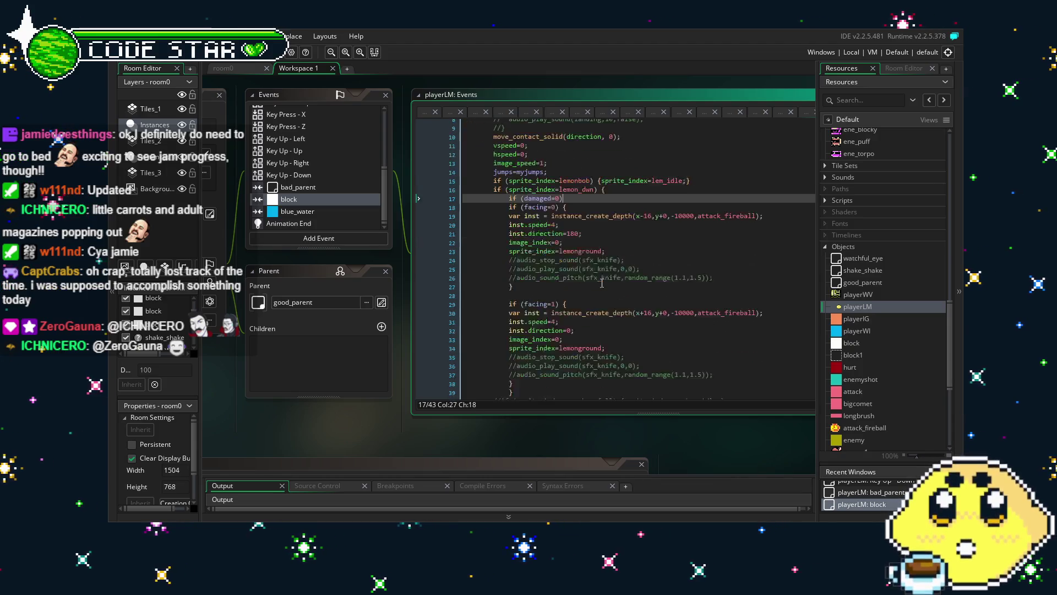
pyautogui.doubleClick(585, 229)
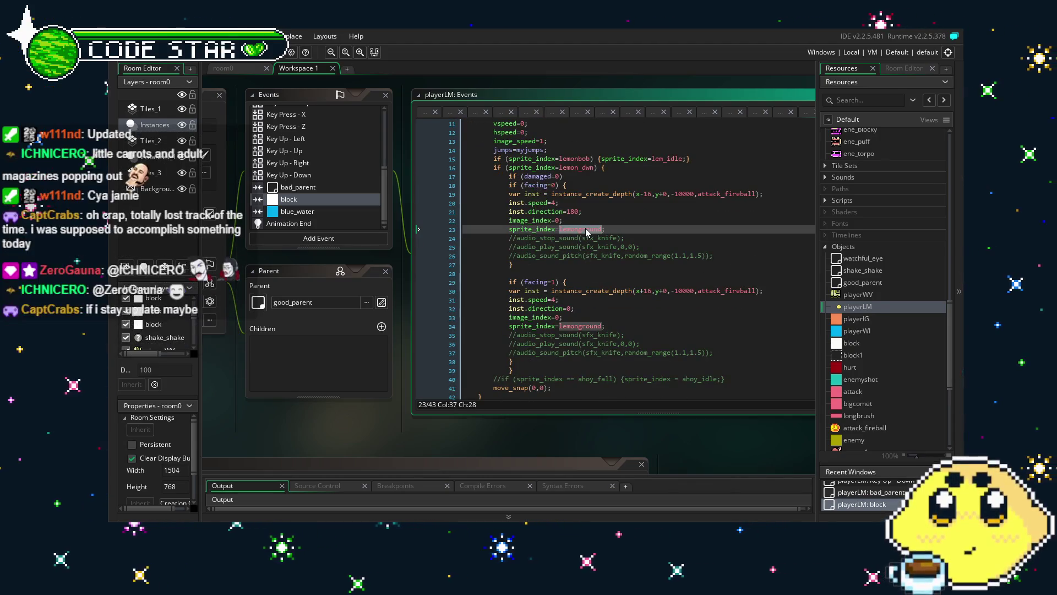
pyautogui.click(601, 264)
pyautogui.scroll(-1, 574, 306)
pyautogui.doubleClick(576, 299)
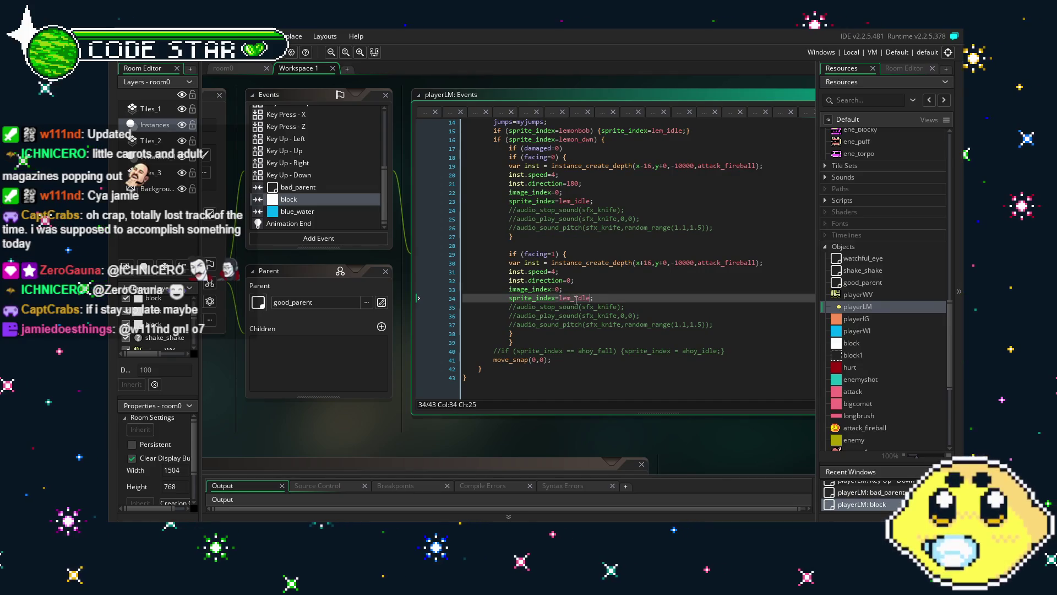
pyautogui.click(629, 290)
# - Check the blue_water collision code's lemonbob sprite, then bring up the Animation End code
pyautogui.click(324, 214)
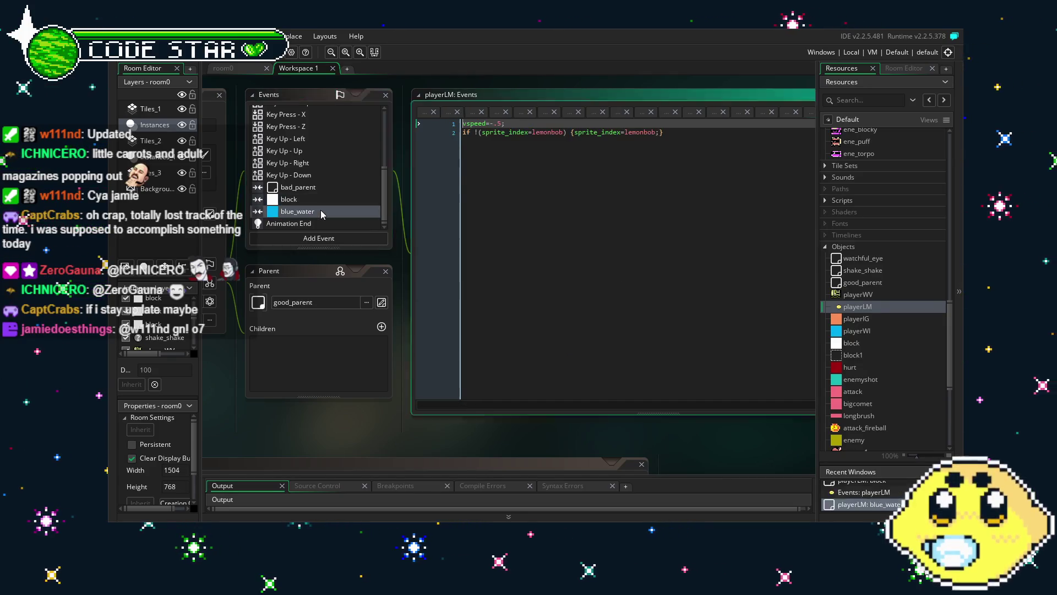
pyautogui.click(556, 132)
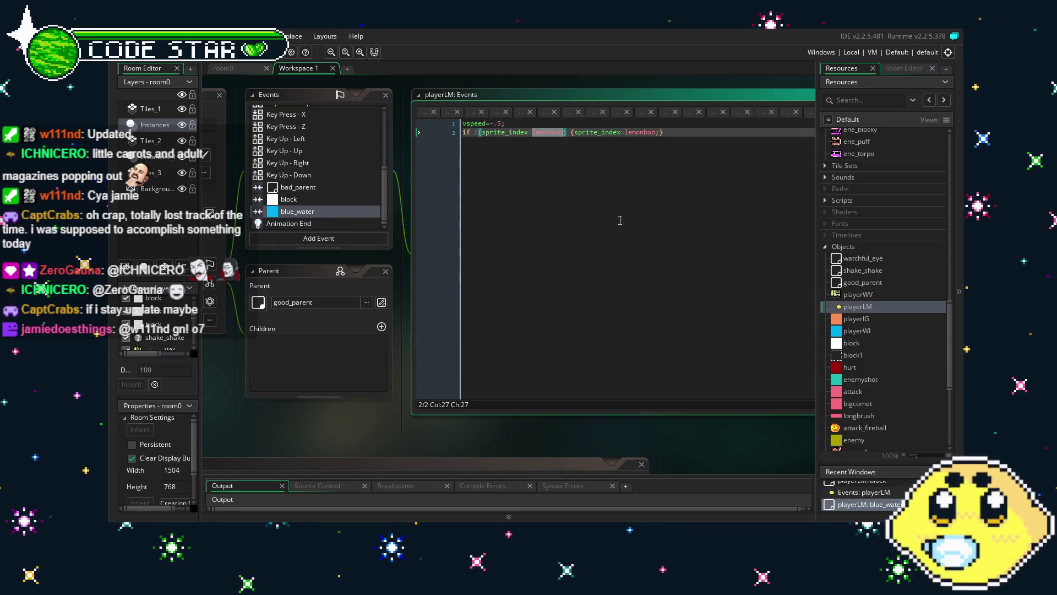
pyautogui.click(289, 223)
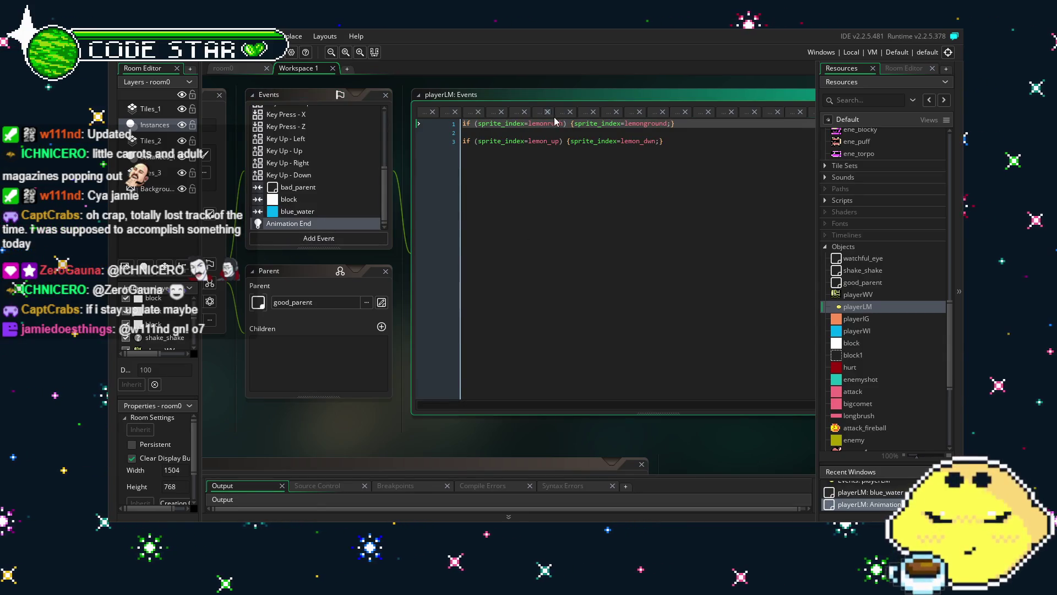
# - Rename line 1's sprites to lem_dash and lem_idle in the Animation End code
pyautogui.doubleClick(555, 124)
pyautogui.write('l')
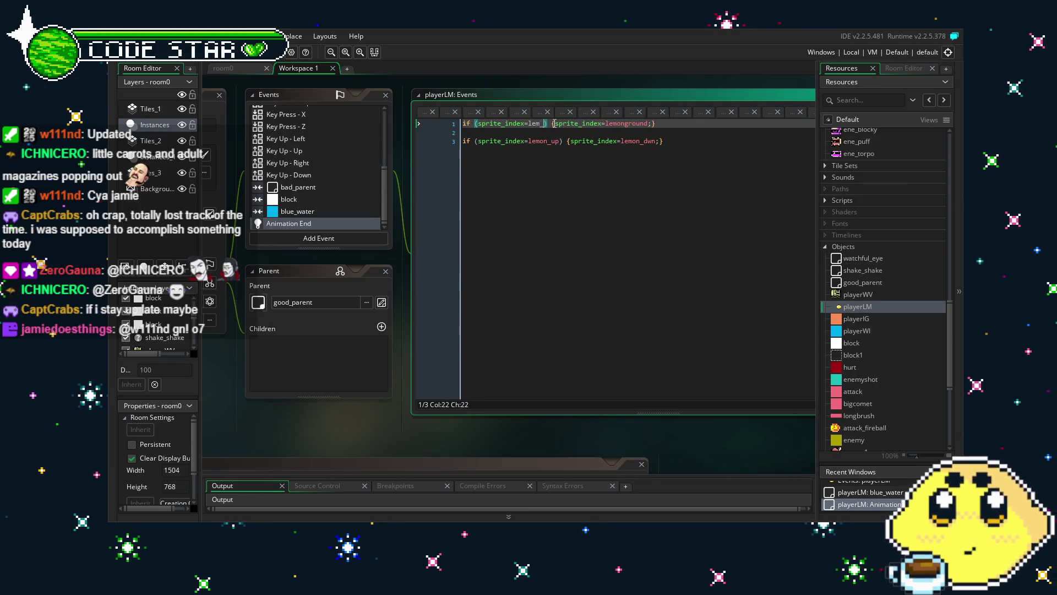
pyautogui.write('dash)')
pyautogui.click(590, 141)
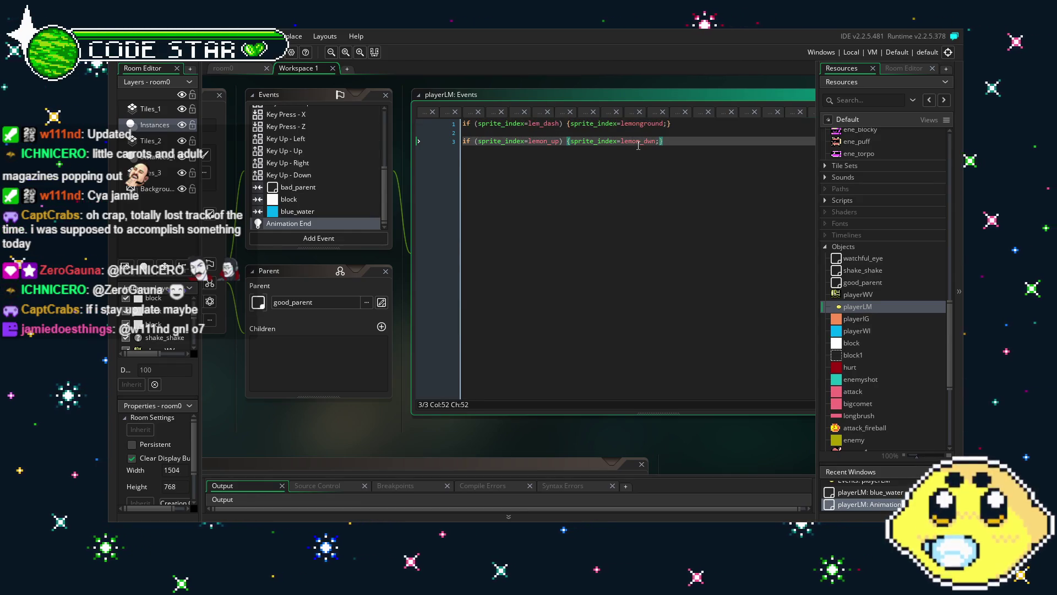
pyautogui.doubleClick(644, 123)
pyautogui.write('lem_idle')
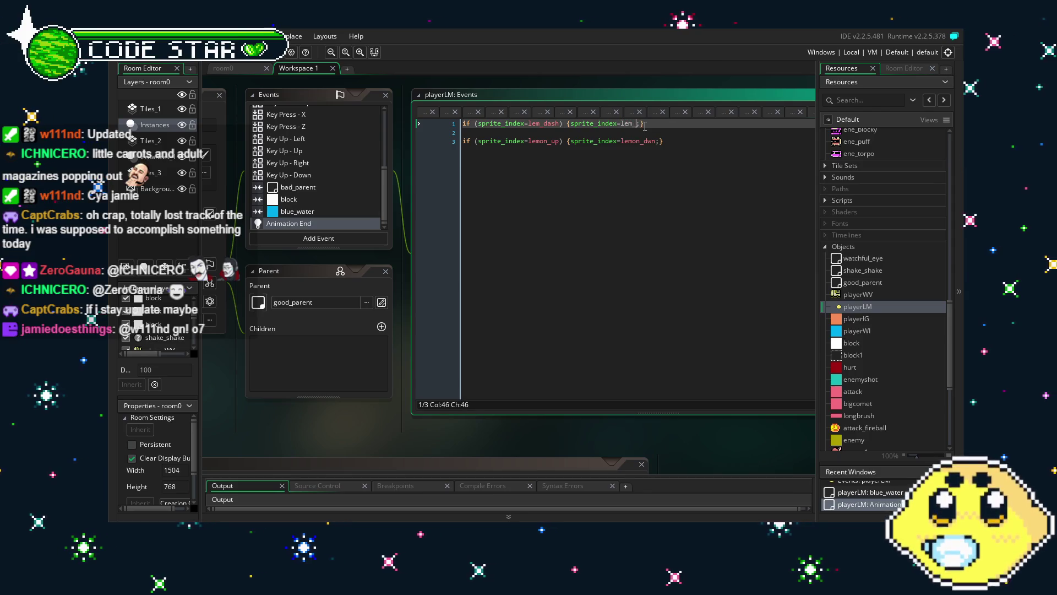
# - Rewrite lemon_dwn on line 3 as lem_duck
pyautogui.click(628, 141)
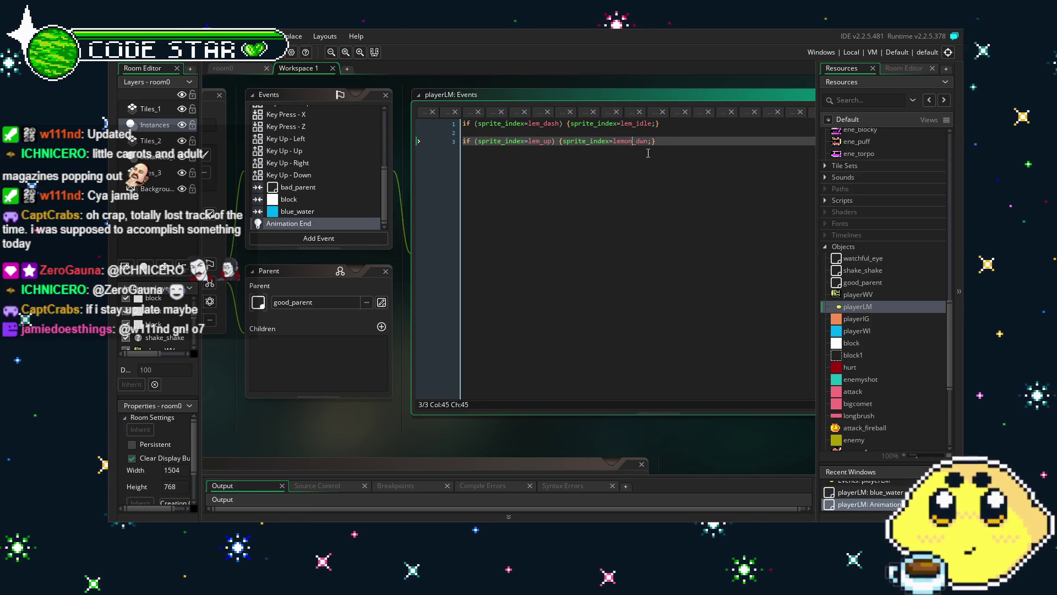
pyautogui.press('BackSpace')
pyautogui.press('BackSpace')
pyautogui.press('Right')
pyautogui.press('Right')
pyautogui.press('Right')
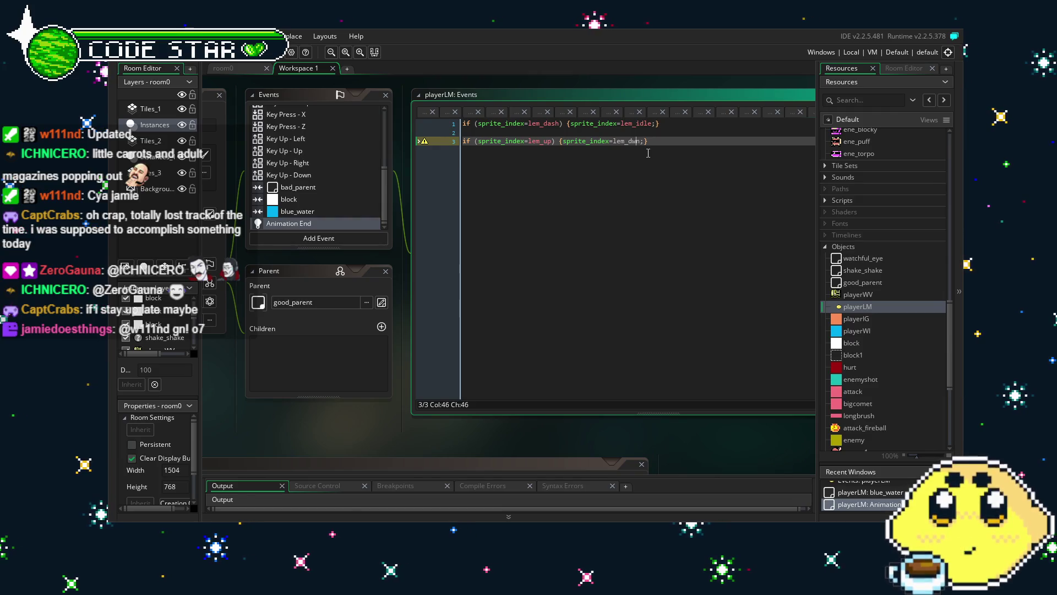
pyautogui.press('BackSpace')
pyautogui.press('BackSpace')
pyautogui.write('uck')
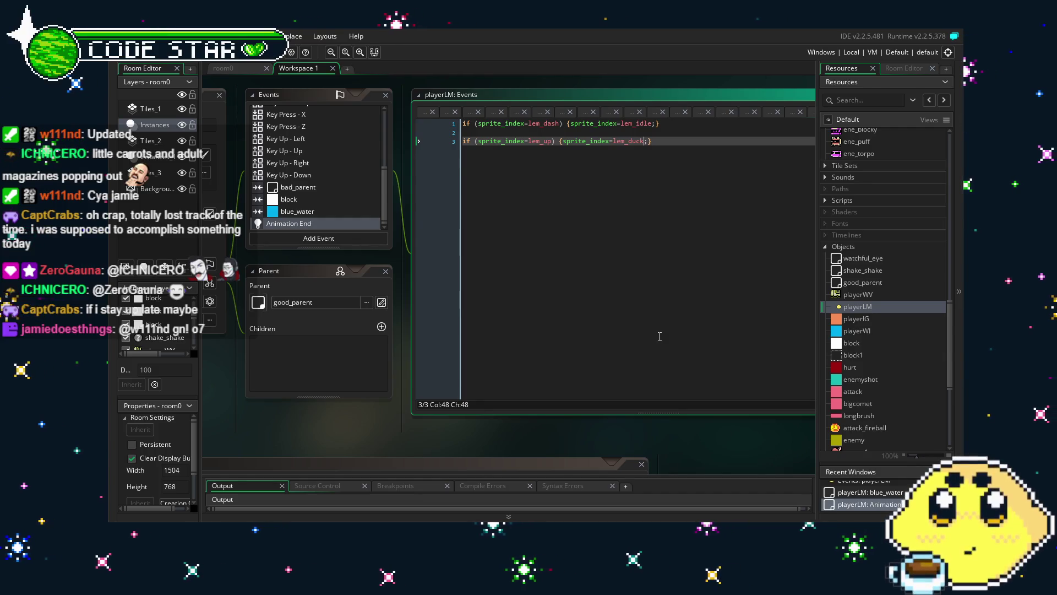
pyautogui.moveTo(345, 433); pyautogui.dragTo(389, 430)
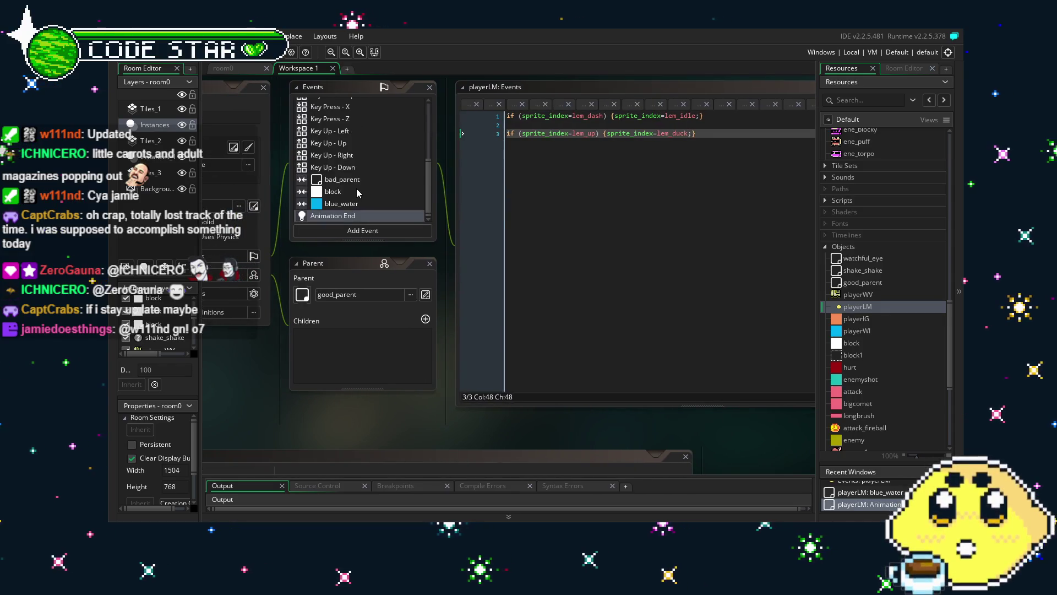
pyautogui.scroll(5, 356, 191)
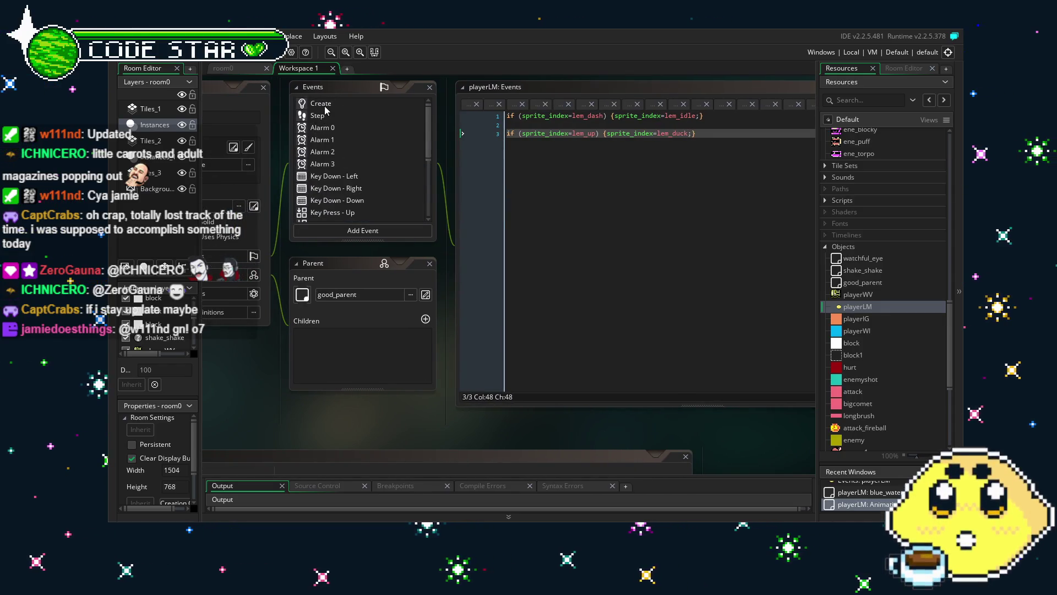
pyautogui.click(325, 110)
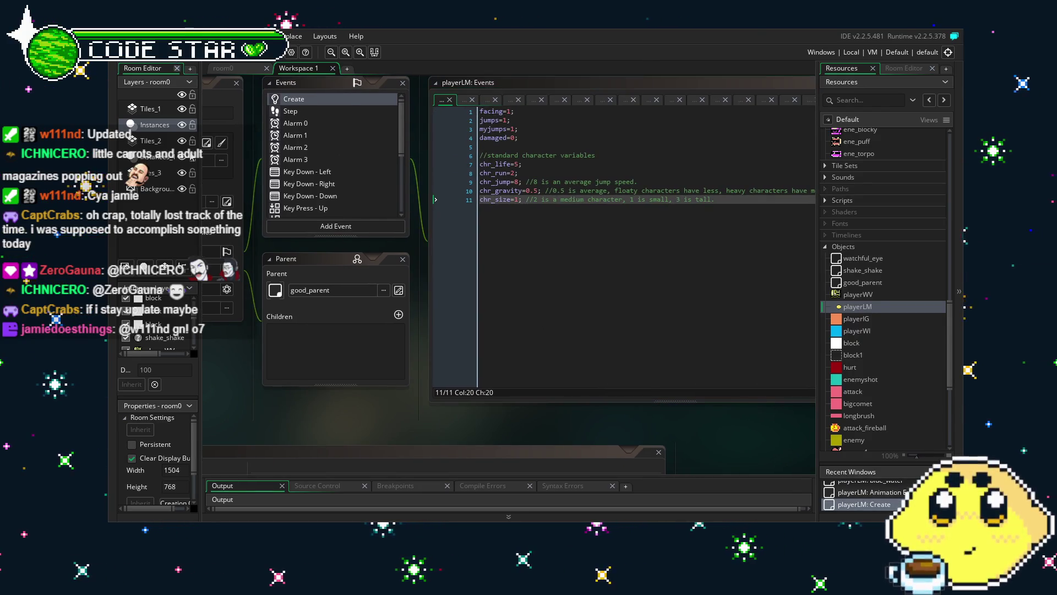
pyautogui.moveTo(334, 428)
pyautogui.mouseDown()
pyautogui.moveTo(283, 424)
pyautogui.moveTo(328, 424)
pyautogui.mouseUp()
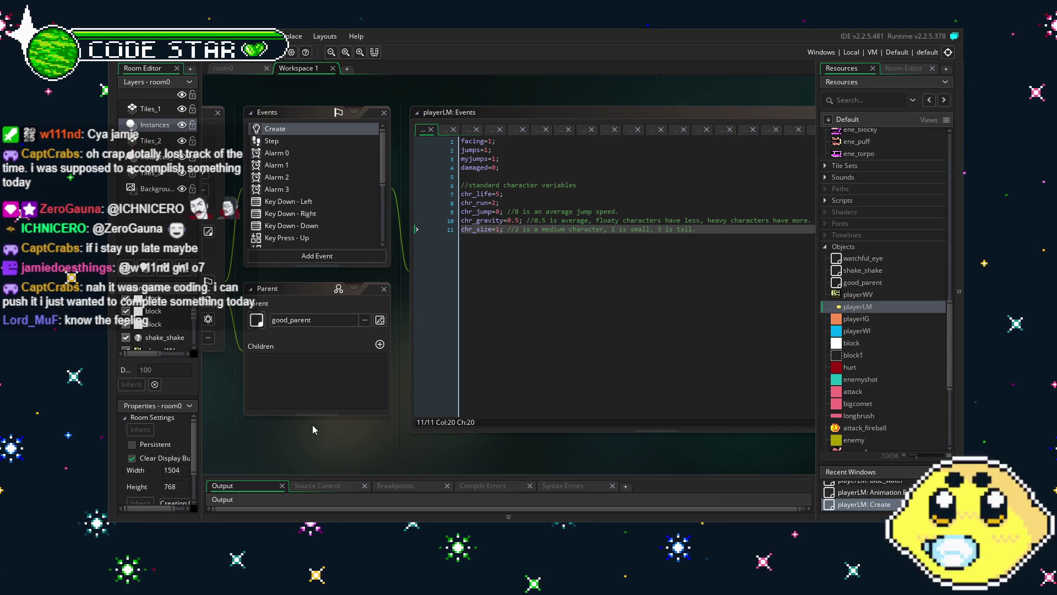
pyautogui.scroll(-3, 339, 216)
pyautogui.scroll(3, 342, 220)
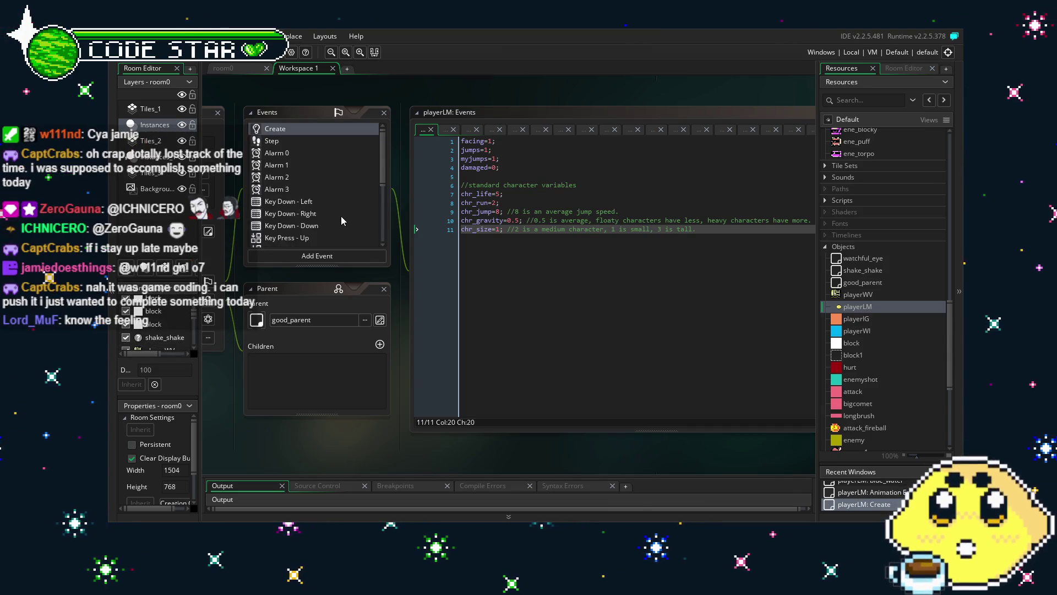
pyautogui.scroll(-5, 341, 216)
pyautogui.click(320, 243)
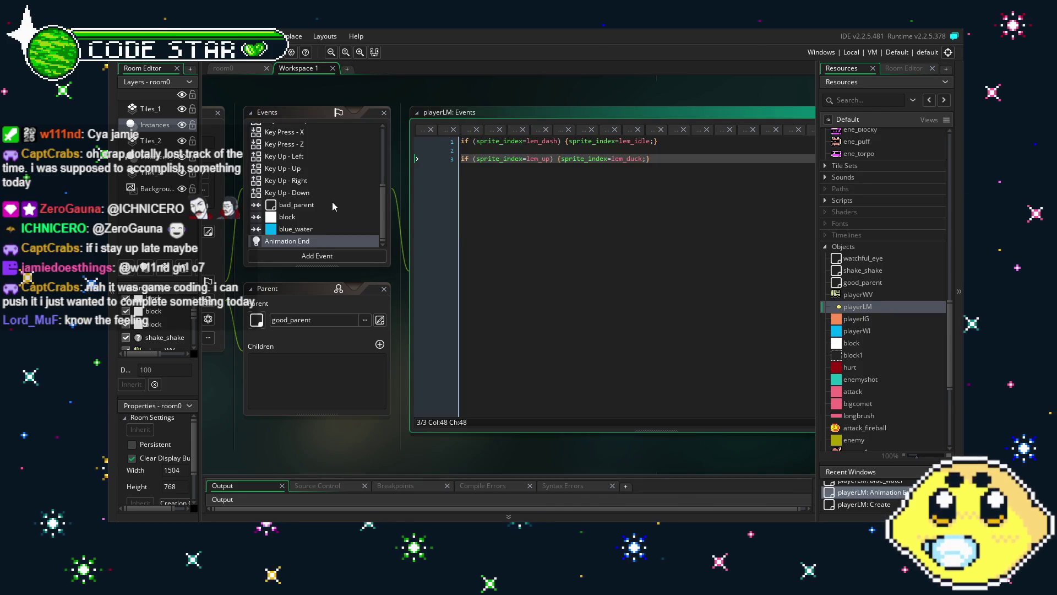
# - Open the blue_water collision code, dismissing the accidental Add Event menu
pyautogui.click(305, 229)
pyautogui.click(307, 256)
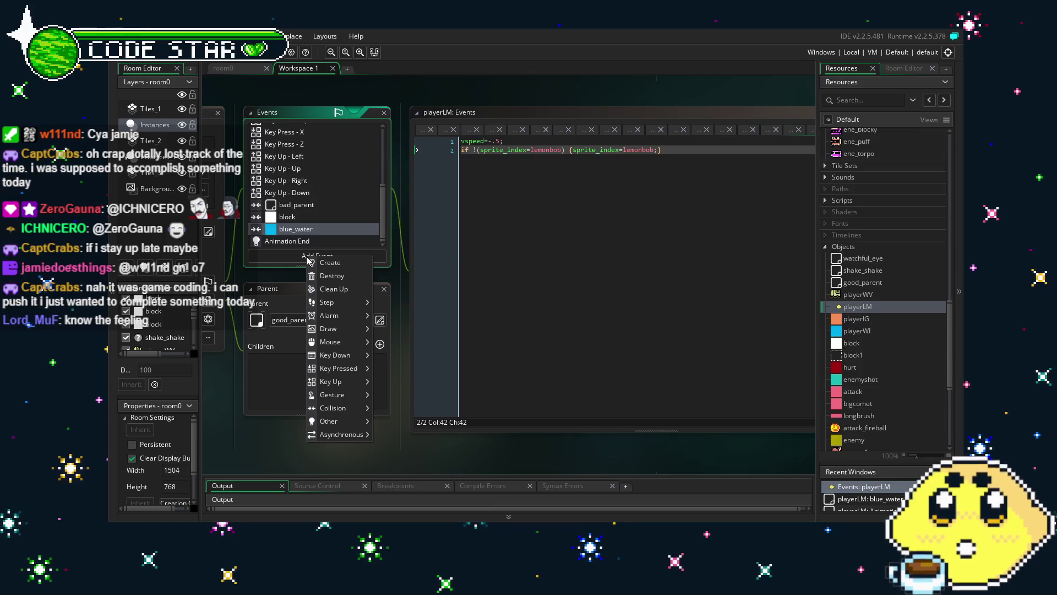
pyautogui.click(460, 251)
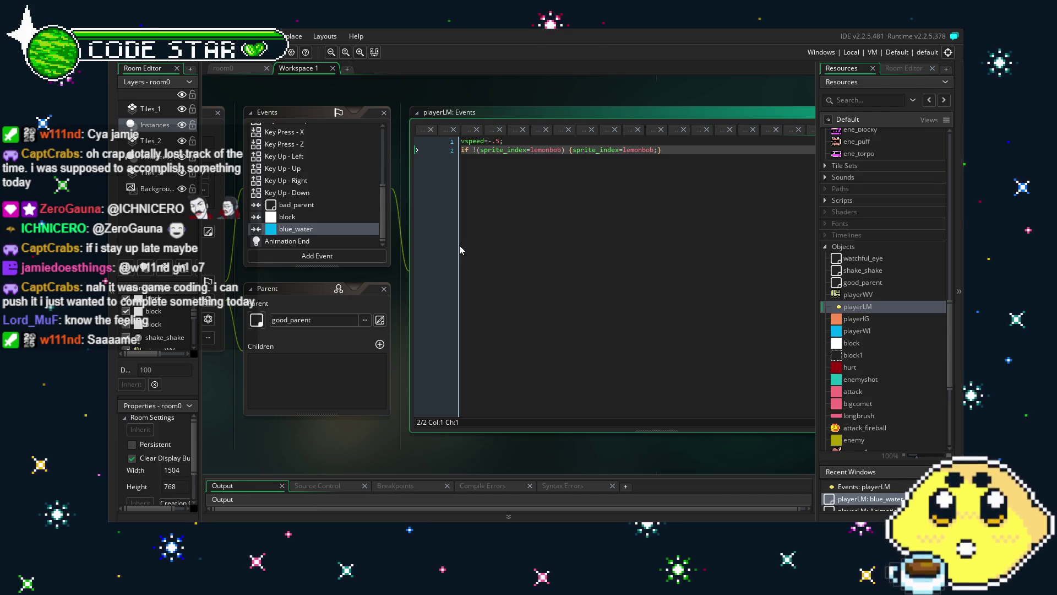
# - Pan the workspace panels and scroll the Events list to reposition the editors
pyautogui.moveTo(304, 443); pyautogui.dragTo(381, 442)
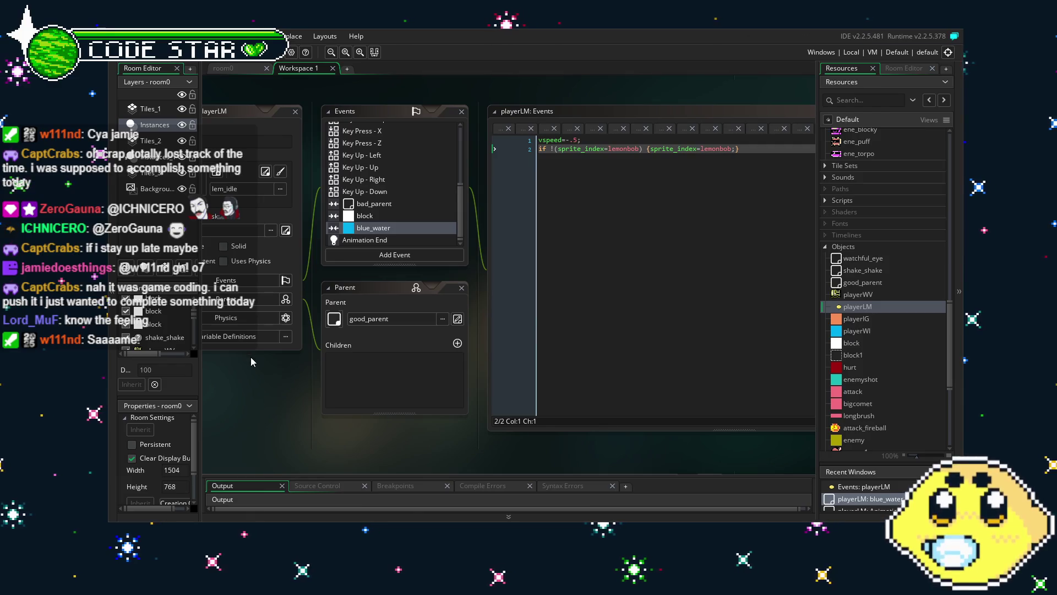
pyautogui.moveTo(250, 357)
pyautogui.mouseDown()
pyautogui.moveTo(265, 404)
pyautogui.moveTo(316, 404)
pyautogui.mouseUp()
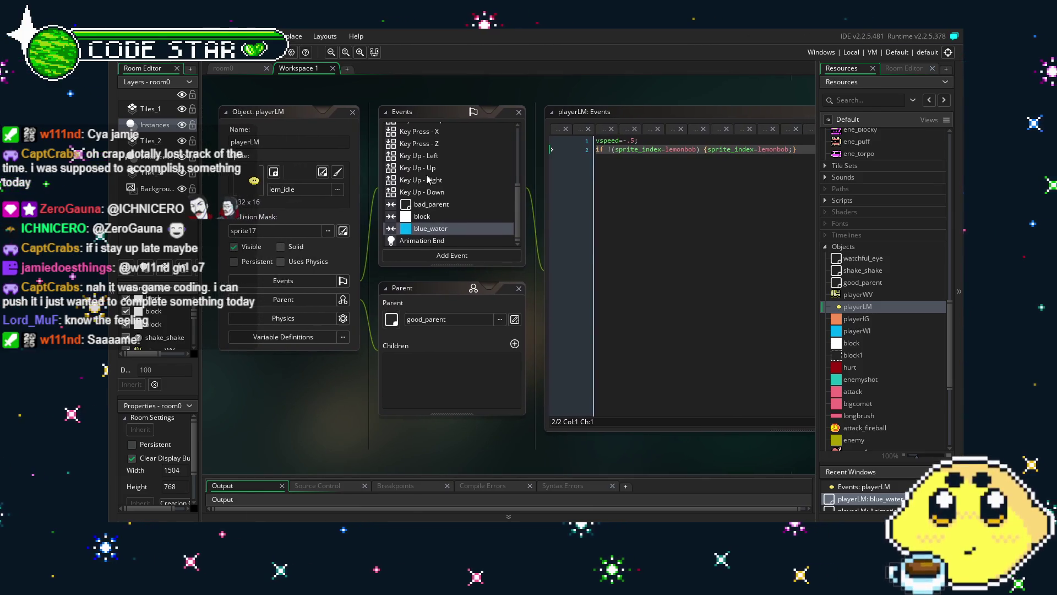
pyautogui.scroll(3, 427, 179)
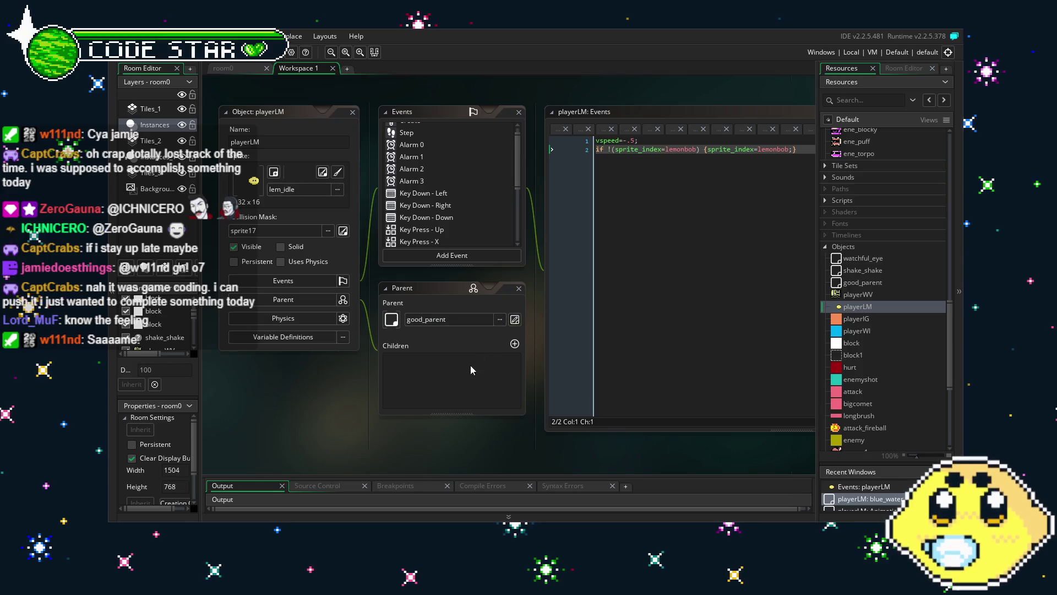
pyautogui.scroll(-3, 456, 191)
pyautogui.scroll(4, 456, 191)
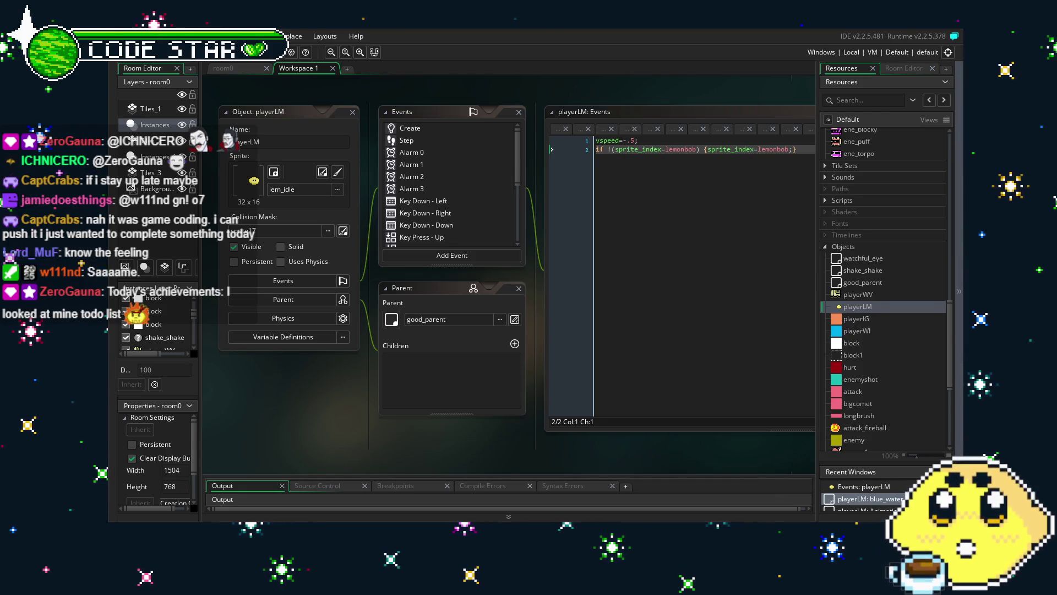
pyautogui.moveTo(313, 421)
pyautogui.mouseDown()
pyautogui.moveTo(329, 421)
pyautogui.moveTo(322, 406)
pyautogui.mouseUp()
pyautogui.scroll(-5, 423, 207)
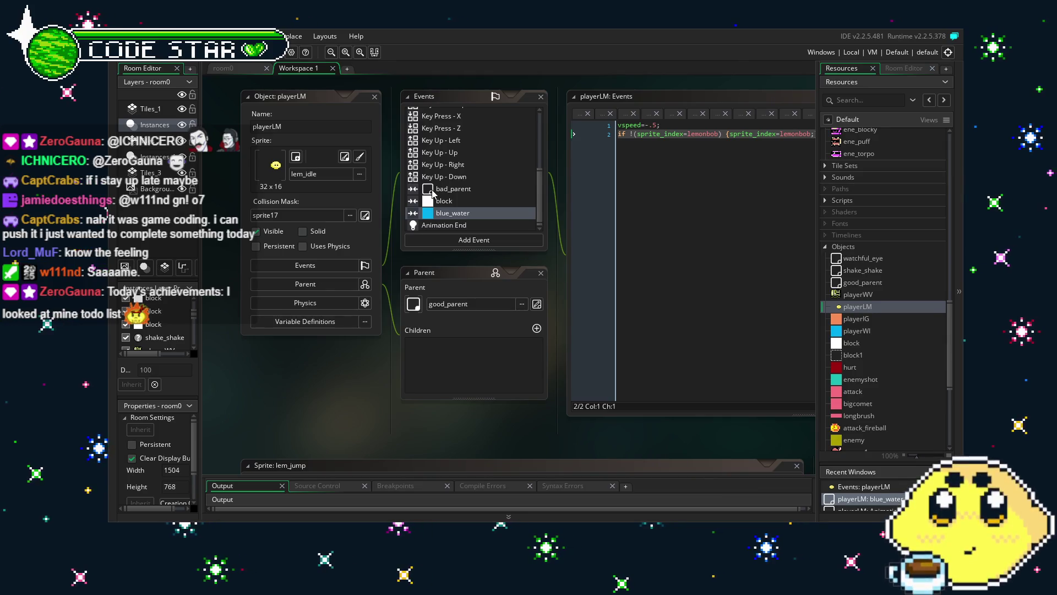
pyautogui.scroll(5, 432, 189)
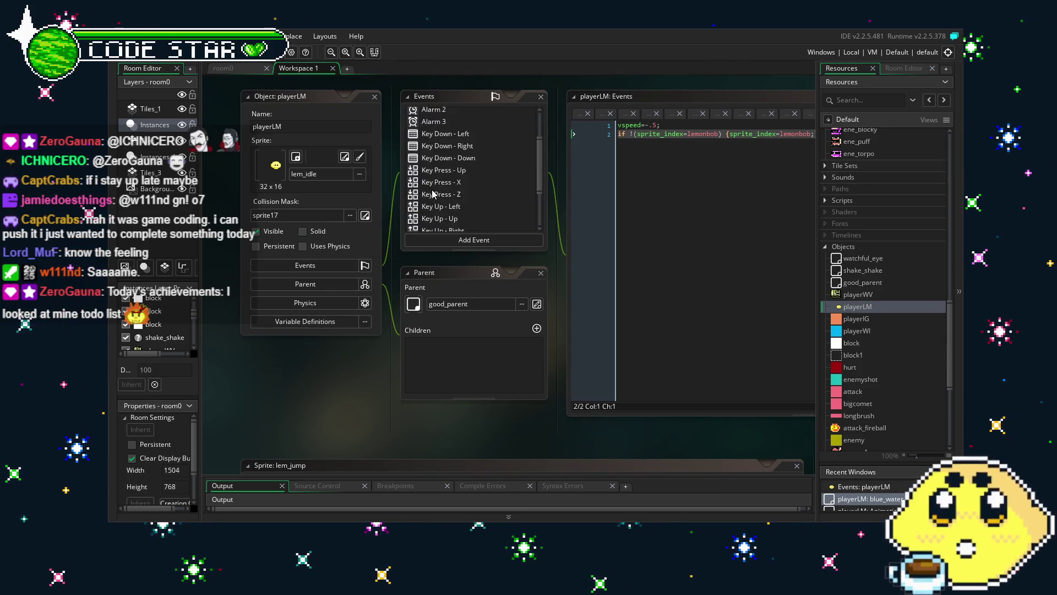
pyautogui.hscroll(2, 363, 391)
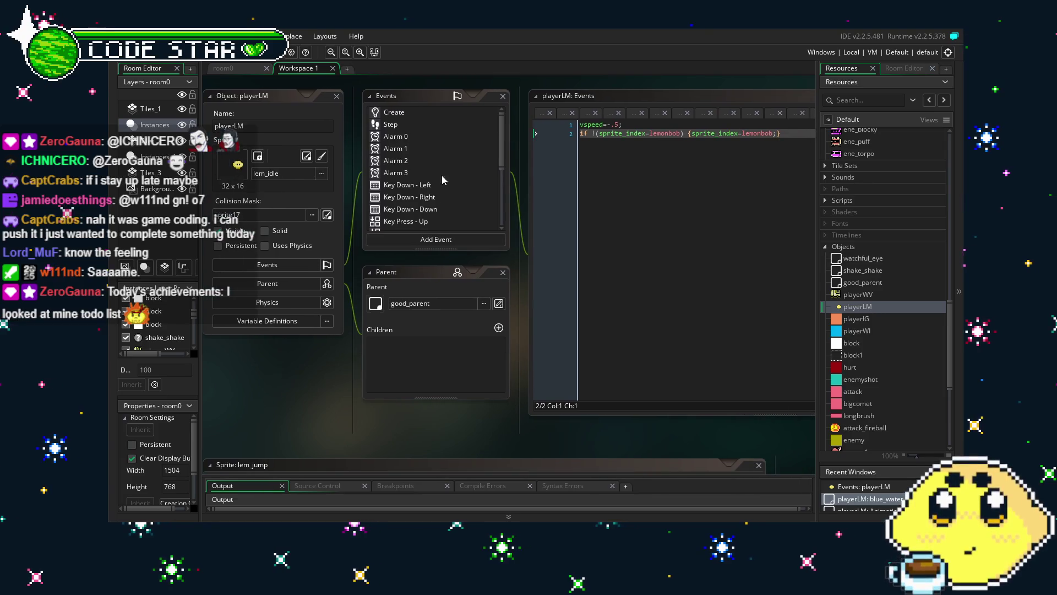
pyautogui.scroll(-5, 451, 160)
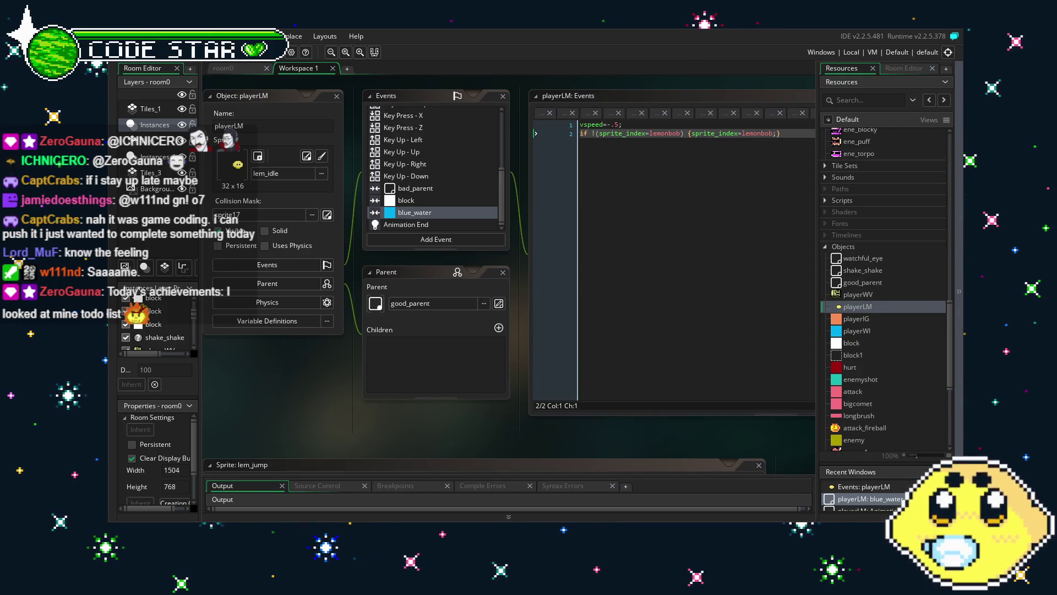
# - Reopen the Animation End code and start building and running the game
pyautogui.click(420, 226)
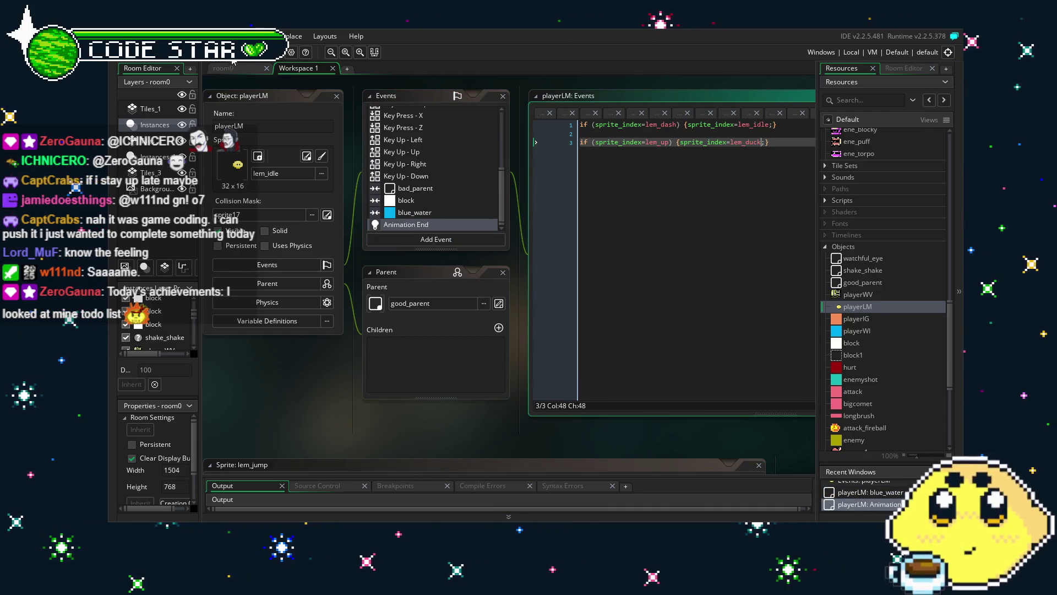
pyautogui.click(257, 53)
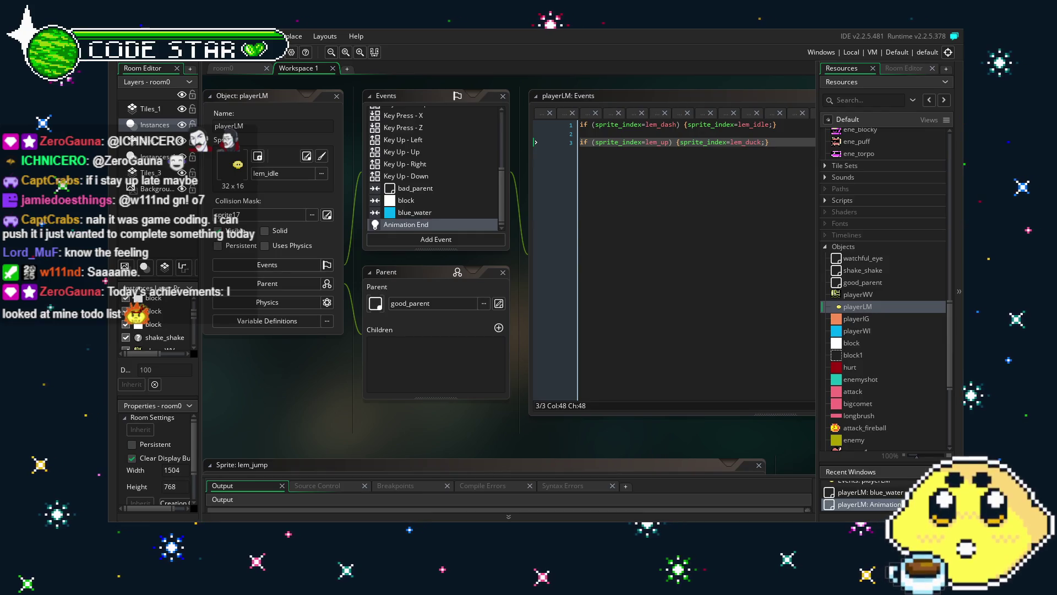
pyautogui.scroll(5, 424, 209)
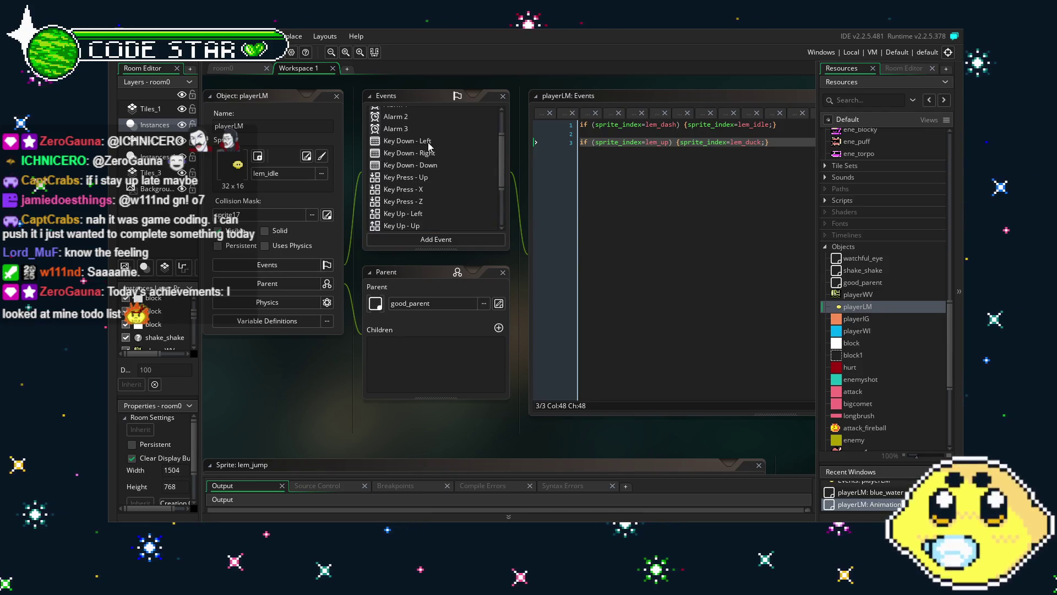
# - Change gowalk to lem_walk in Key Down - Right, then run the game and walk right
pyautogui.click(429, 154)
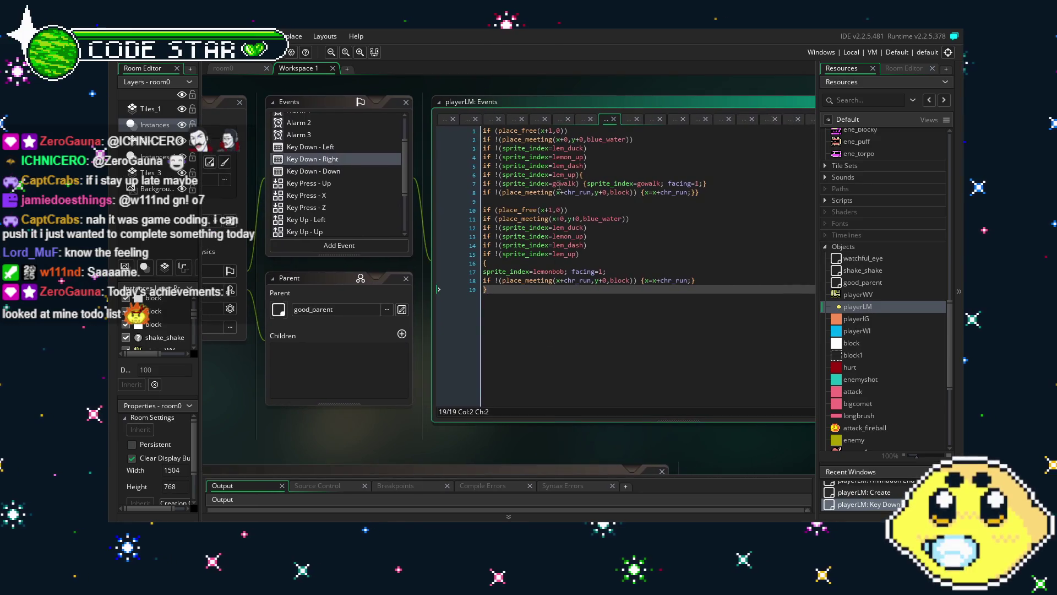
pyautogui.click(560, 183)
pyautogui.write('lem_')
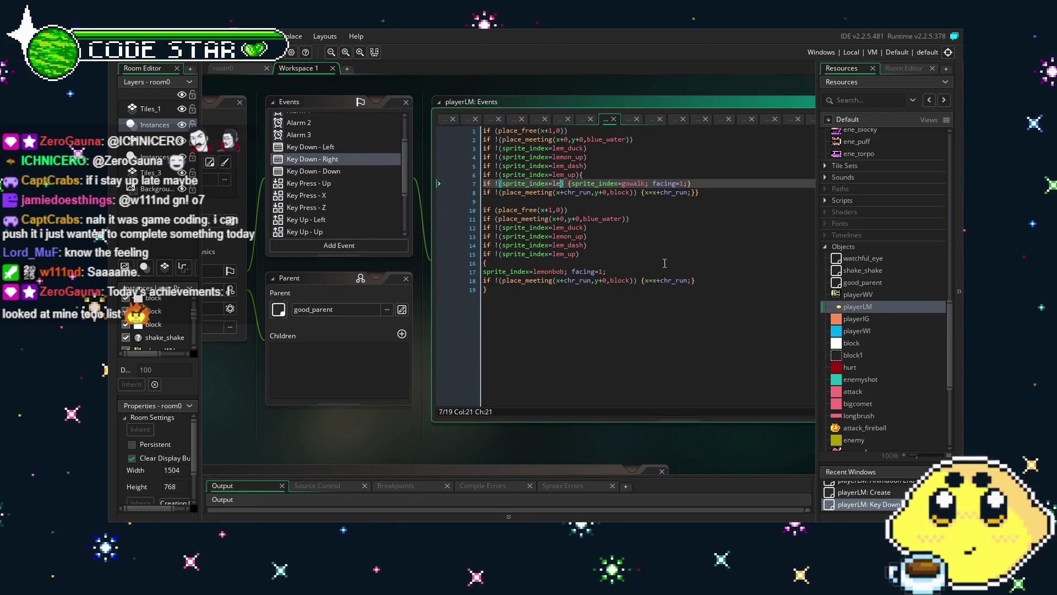
pyautogui.doubleClick(648, 184)
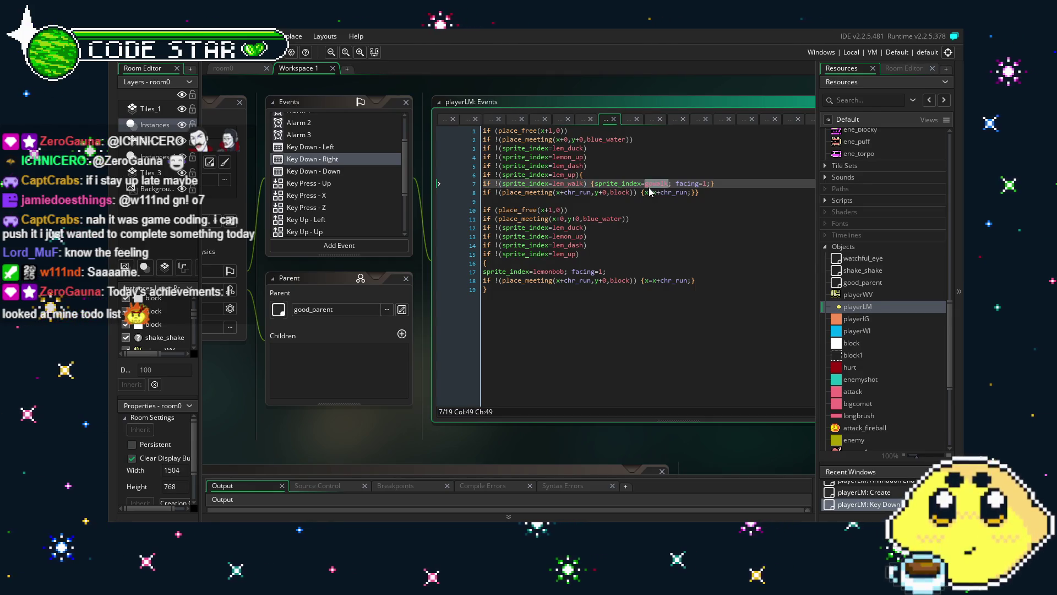
pyautogui.write('lem_walk')
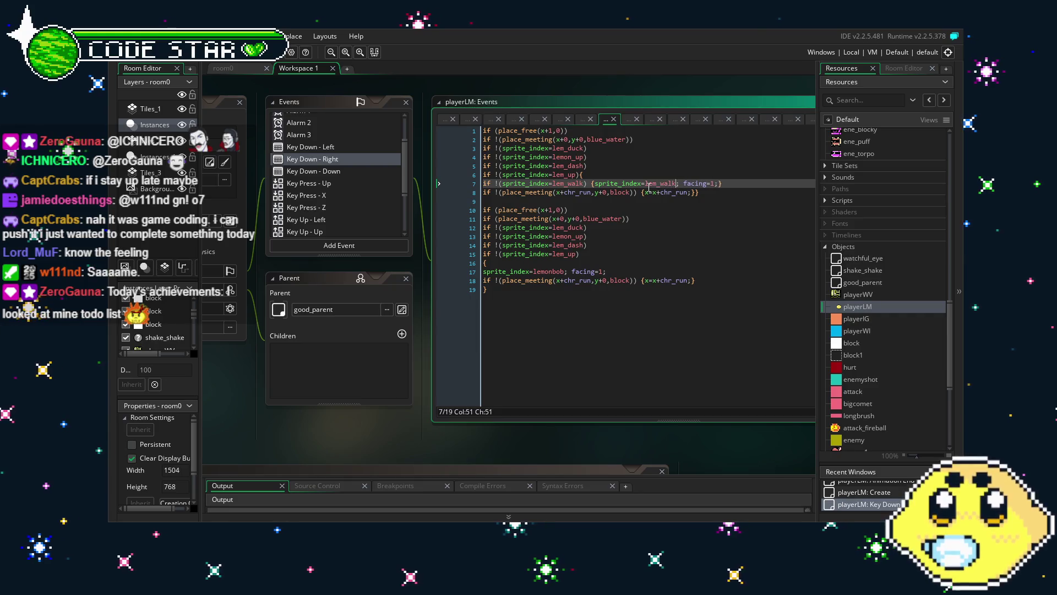
pyautogui.press('F5')
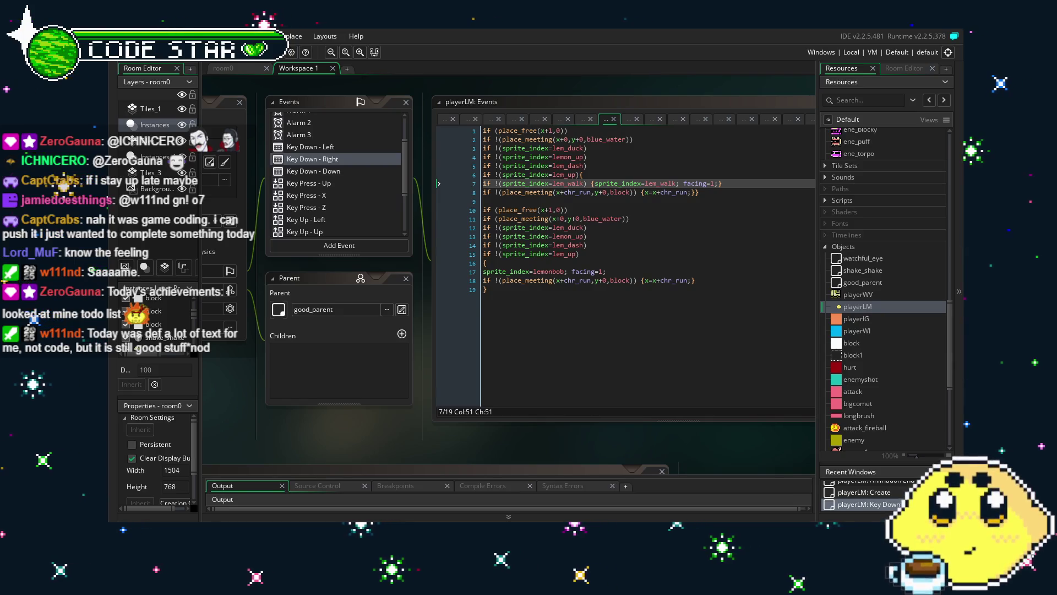
pyautogui.press('Right')
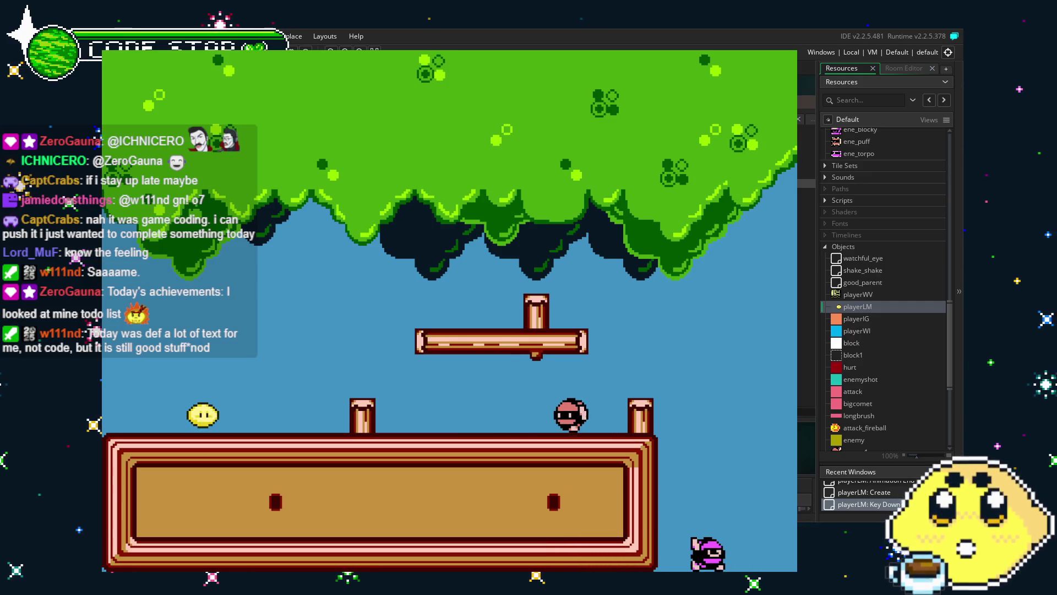
# - Walk the lemon player left and right several times, then close the game with Escape
pyautogui.press('Left')
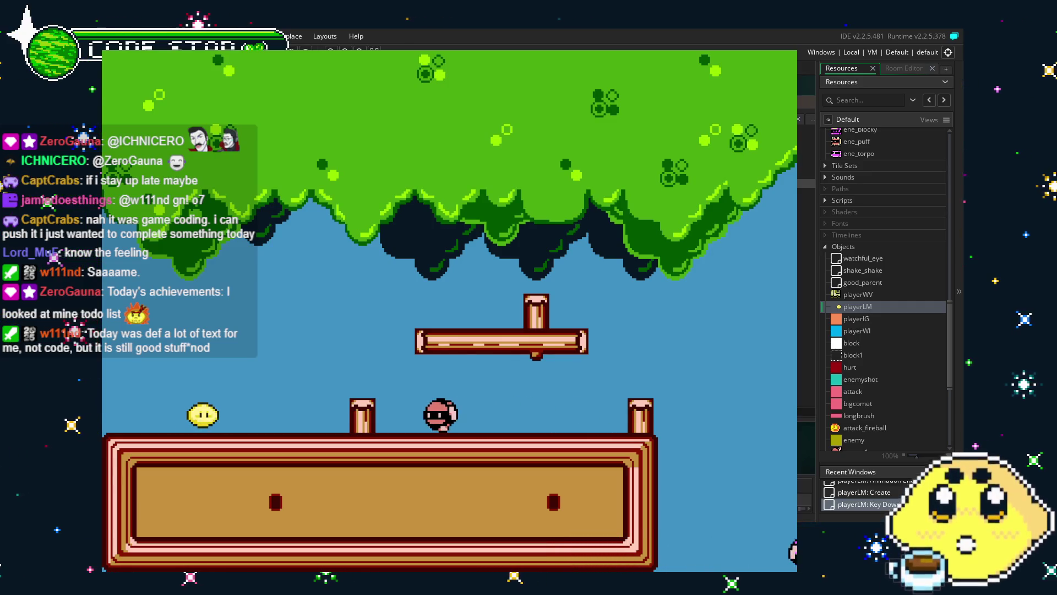
pyautogui.press('Right')
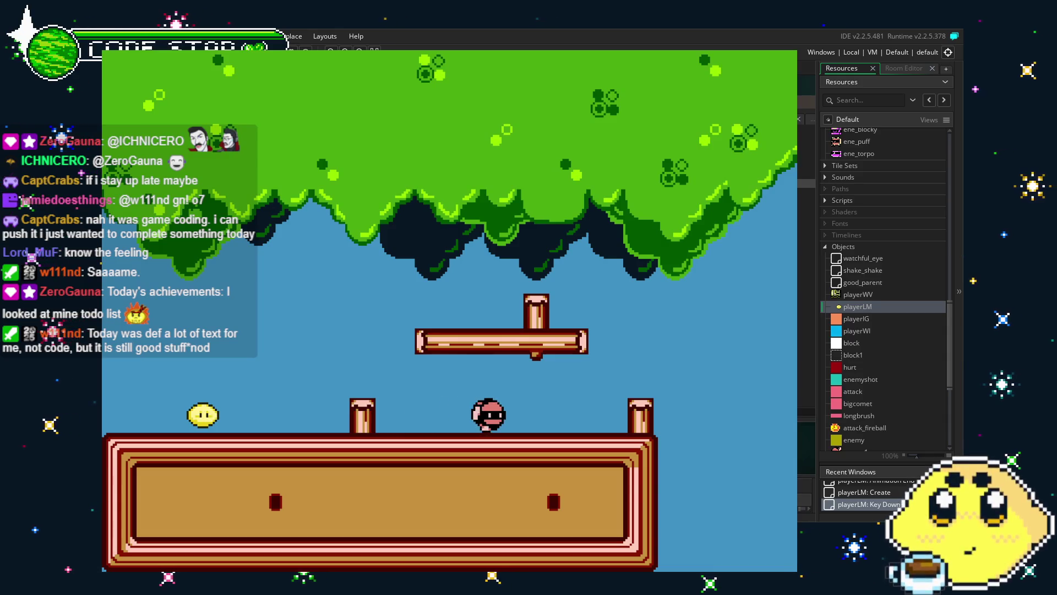
pyautogui.press('Left')
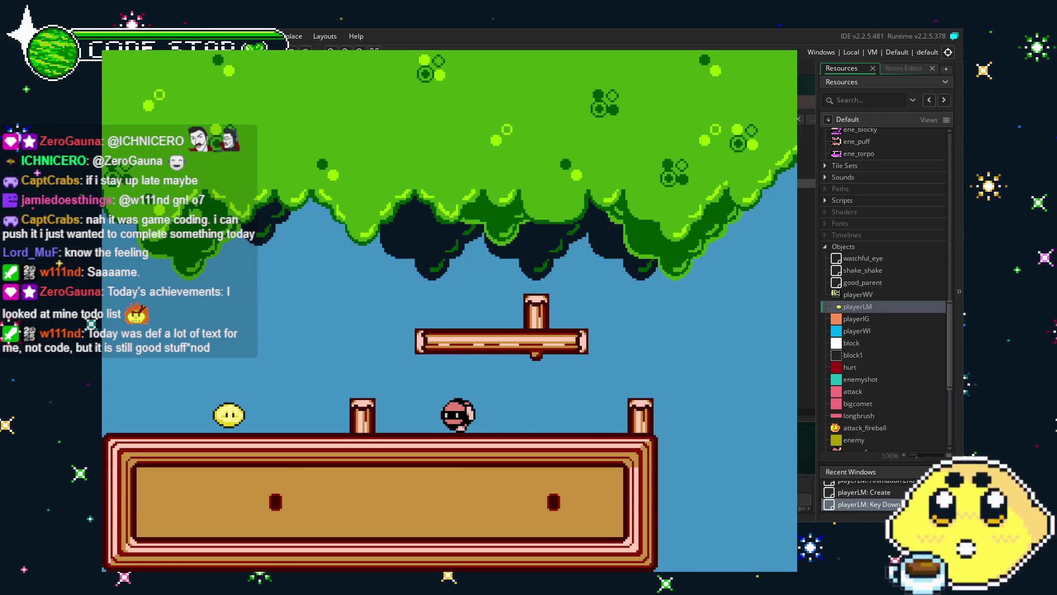
pyautogui.press('Right')
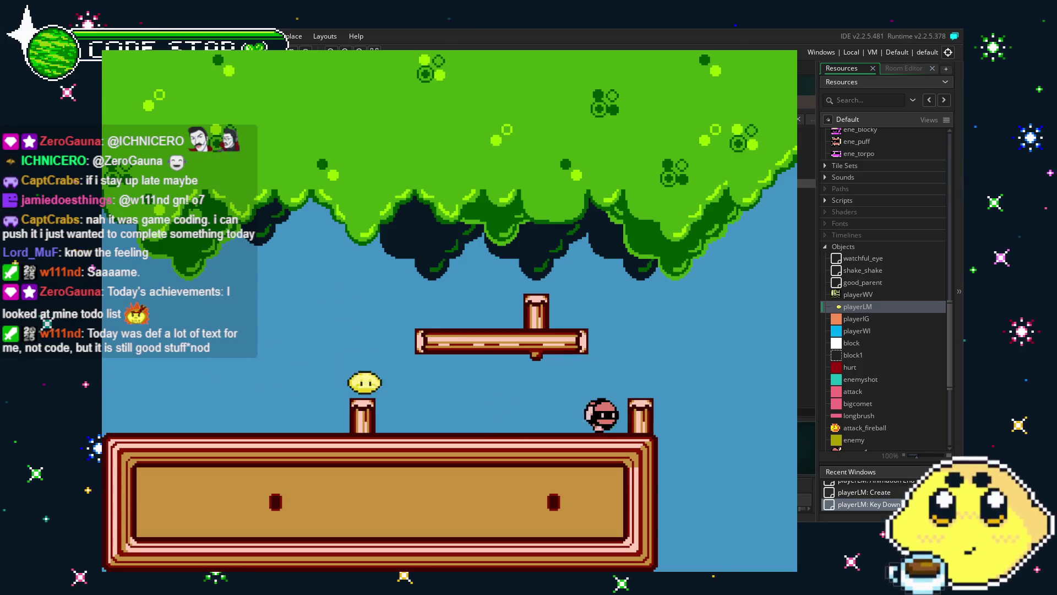
pyautogui.press('Left')
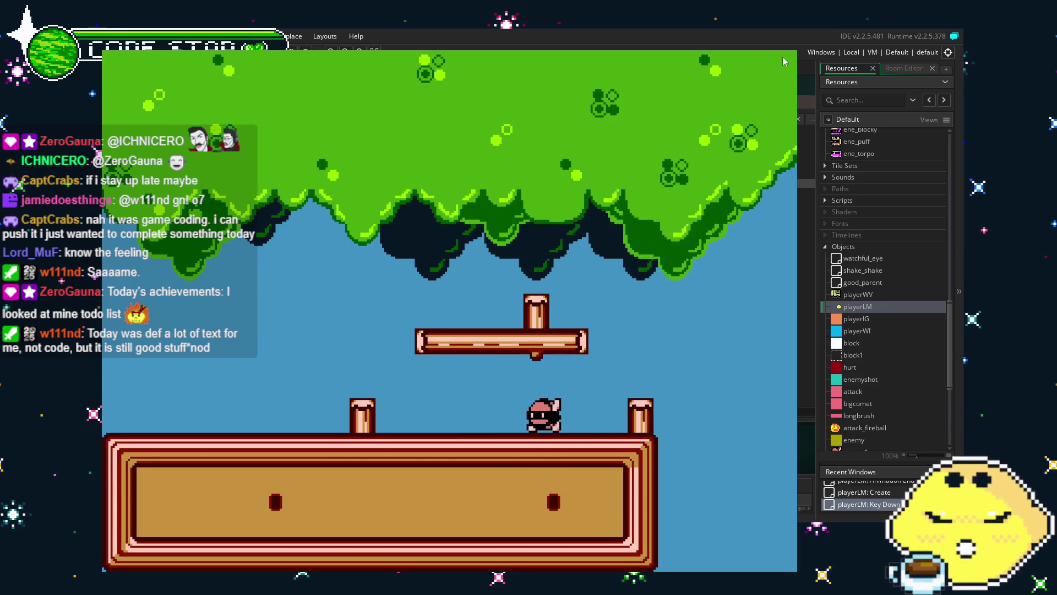
pyautogui.press('Escape')
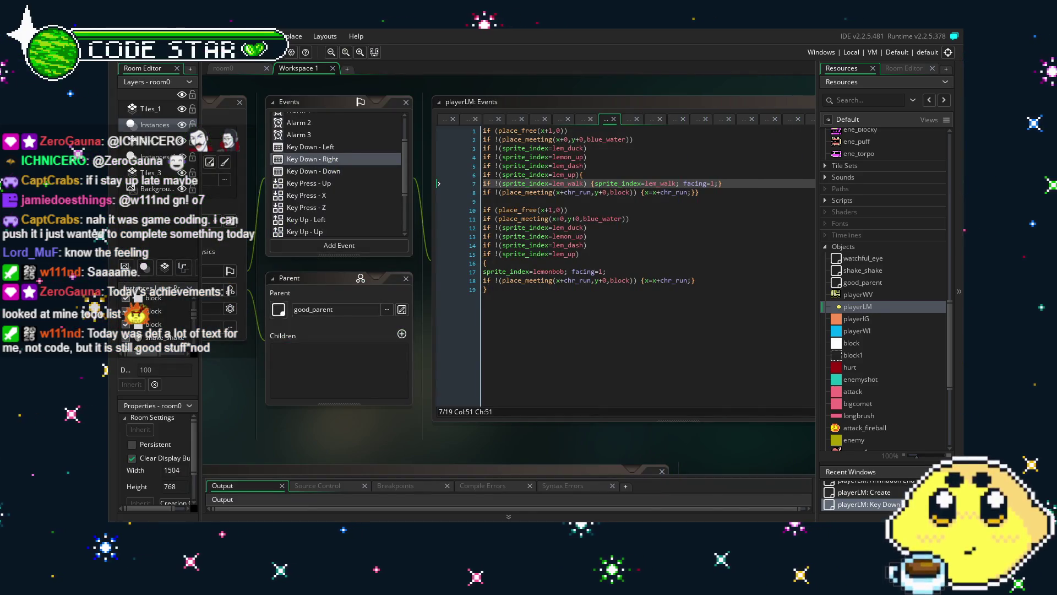
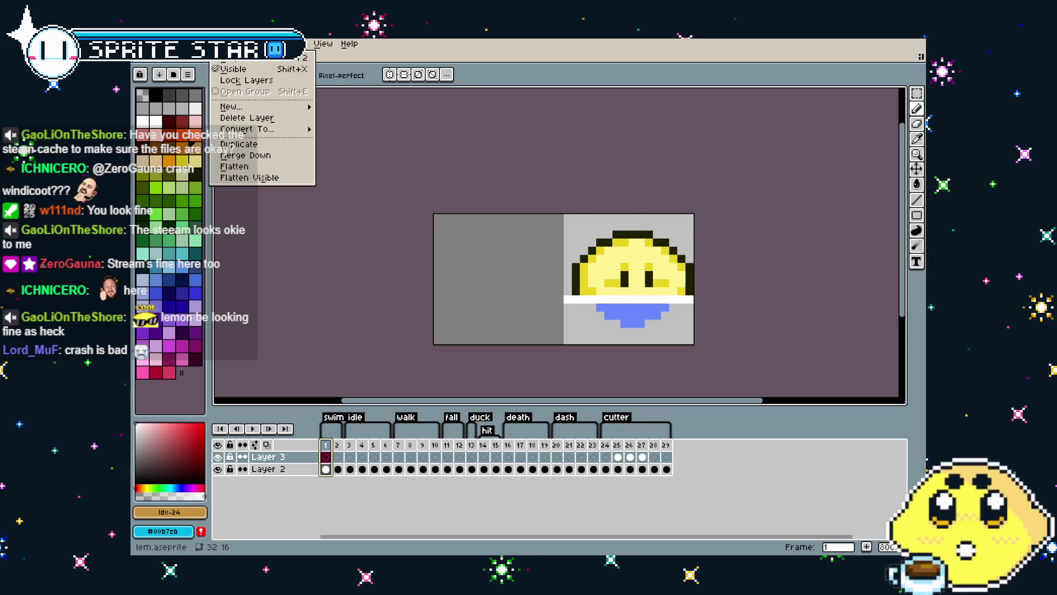
# - Play the lemon sprite's animation and check frame 26
pyautogui.click(278, 366)
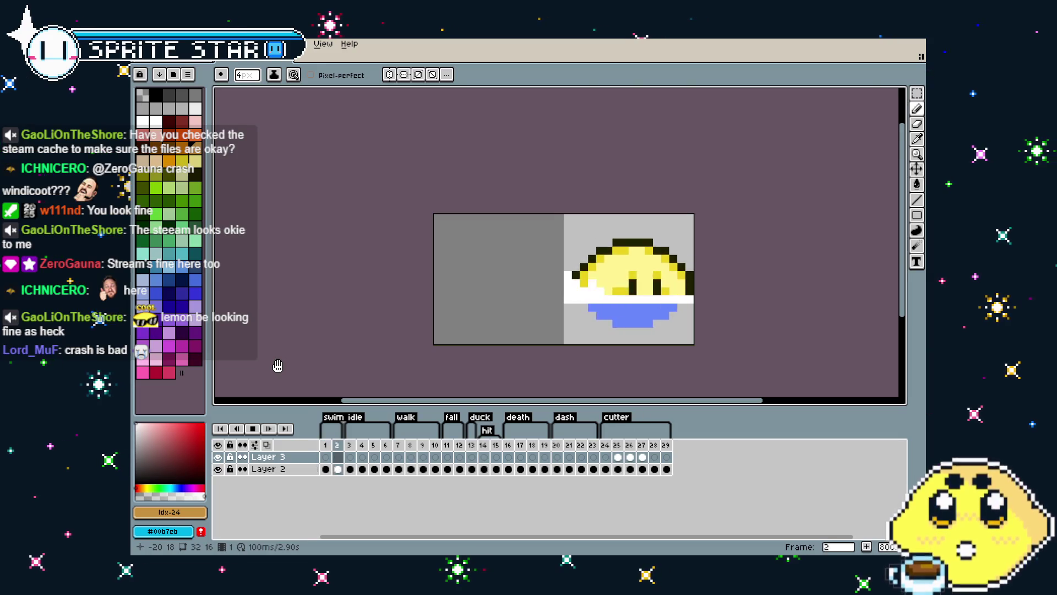
pyautogui.click(615, 455)
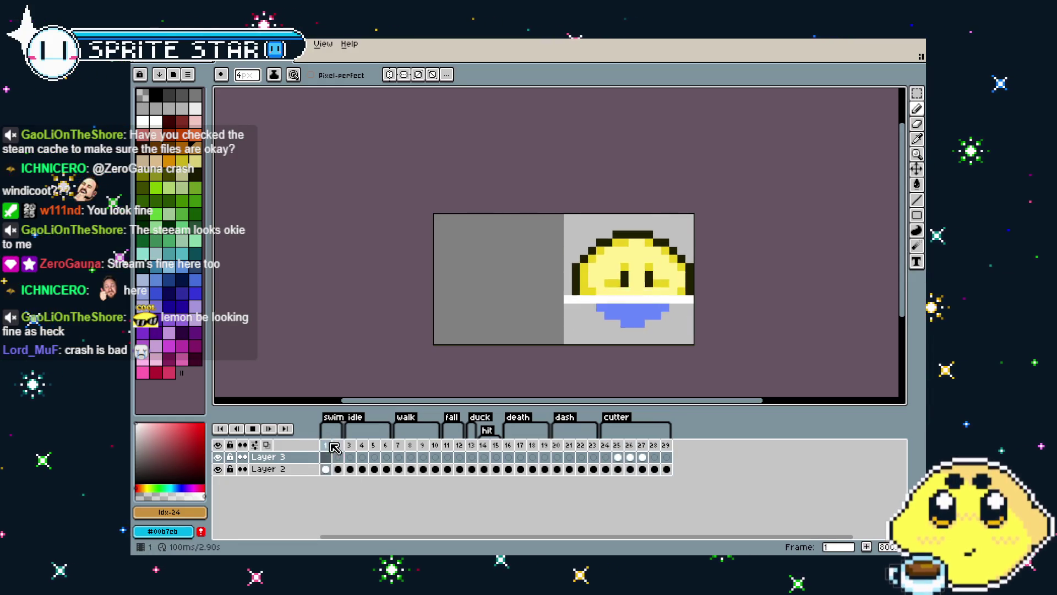
pyautogui.hotkey('ctrl', 'Tab')
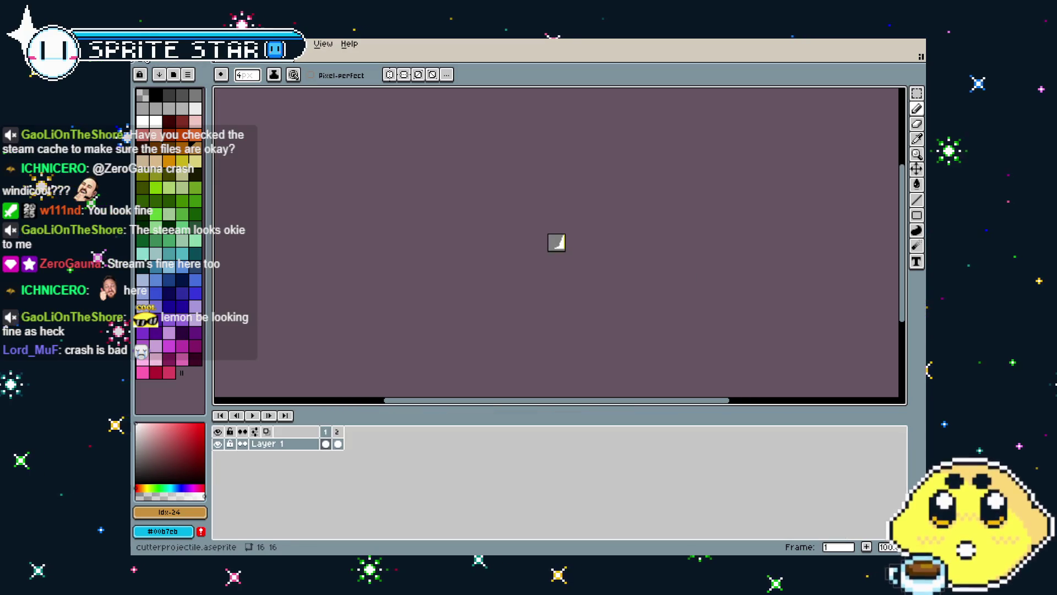
pyautogui.hotkey('ctrl', 'Tab')
# - Export only the swim-tagged frames as lem_swim.gif
pyautogui.click(144, 43)
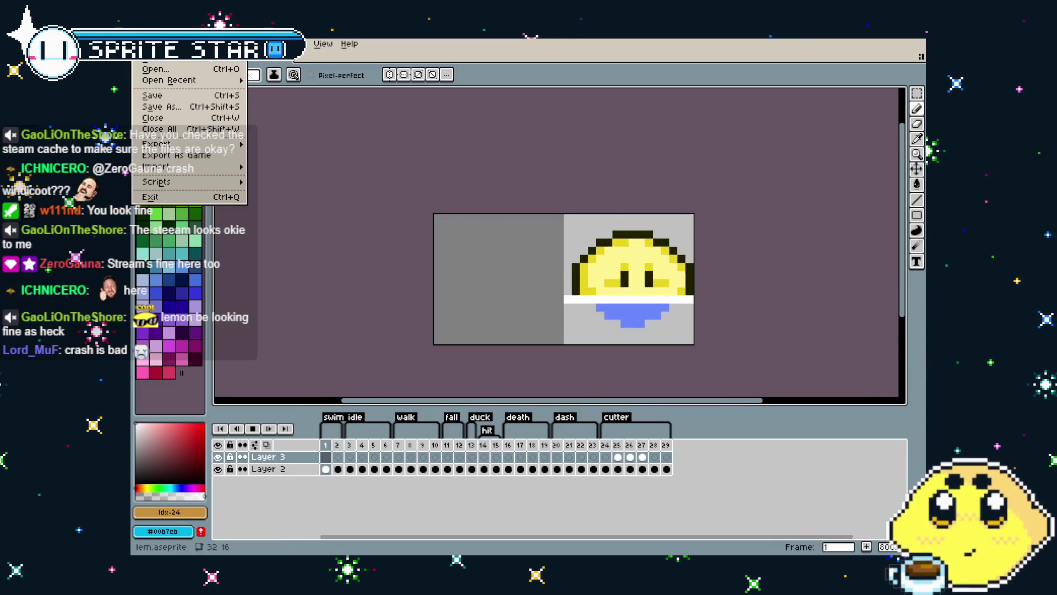
pyautogui.moveTo(203, 148)
pyautogui.click(275, 144)
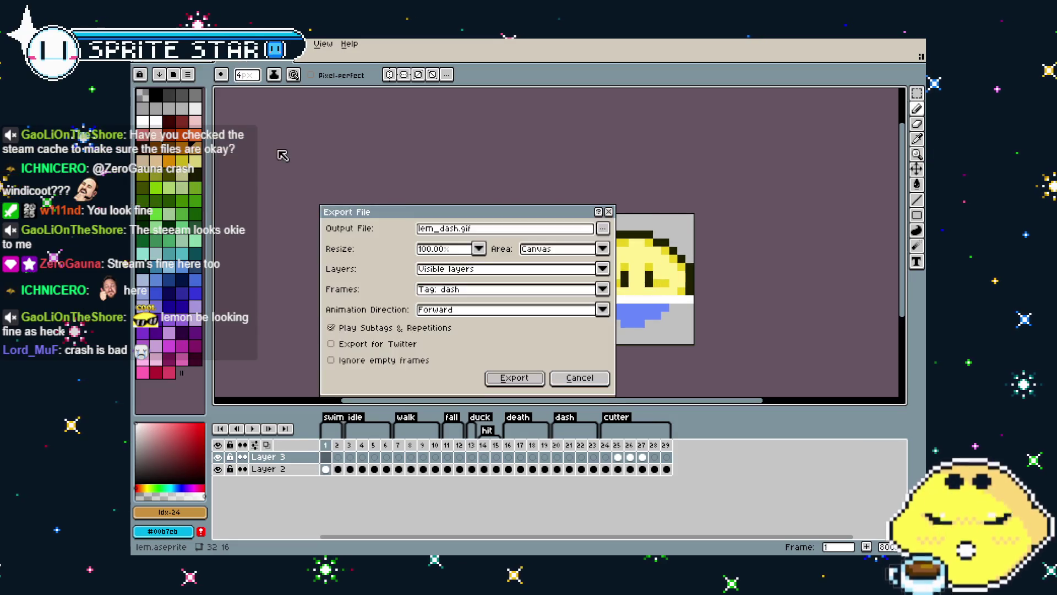
pyautogui.click(479, 290)
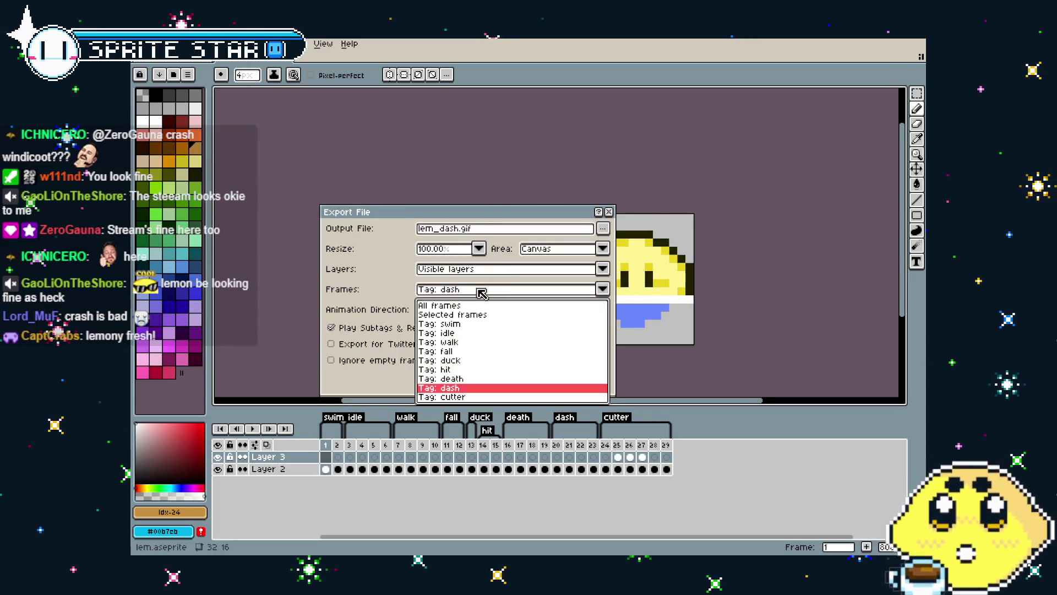
pyautogui.click(475, 324)
pyautogui.moveTo(472, 228); pyautogui.dragTo(440, 228)
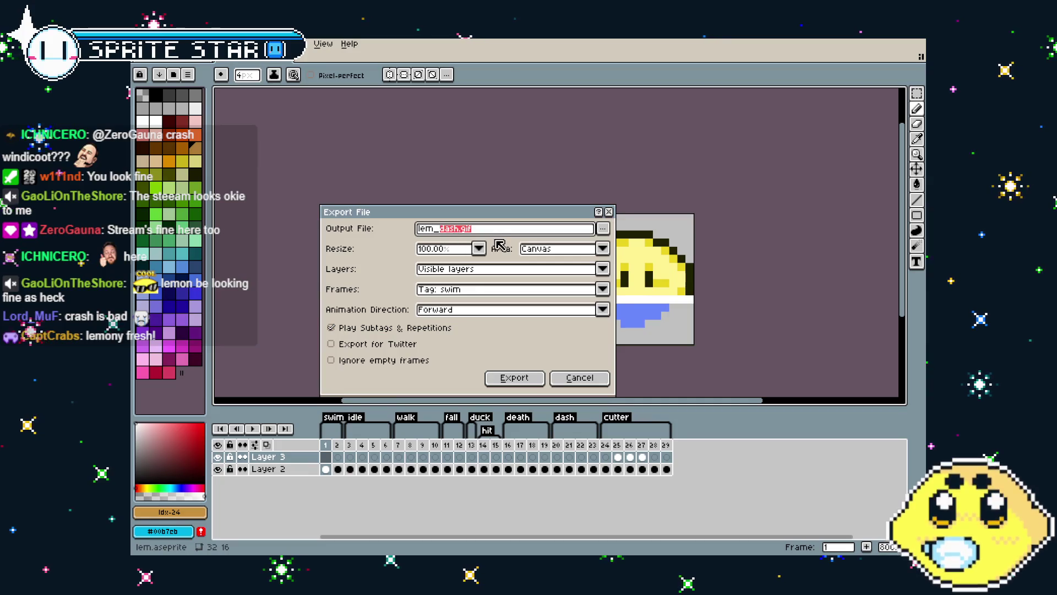
pyautogui.write('swim')
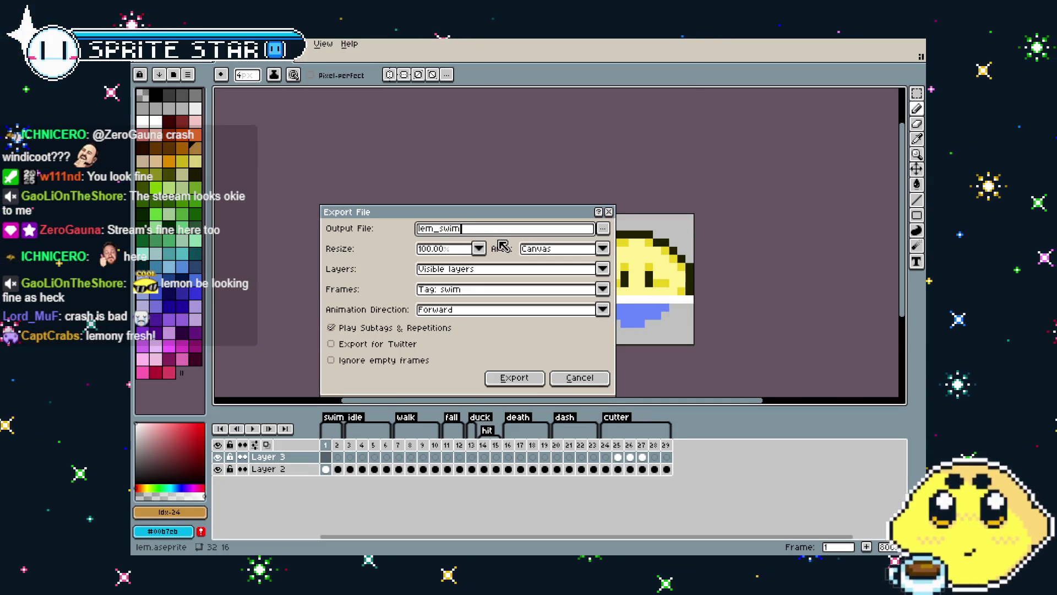
pyautogui.press('Return')
pyautogui.press('Return')
pyautogui.press('Return')
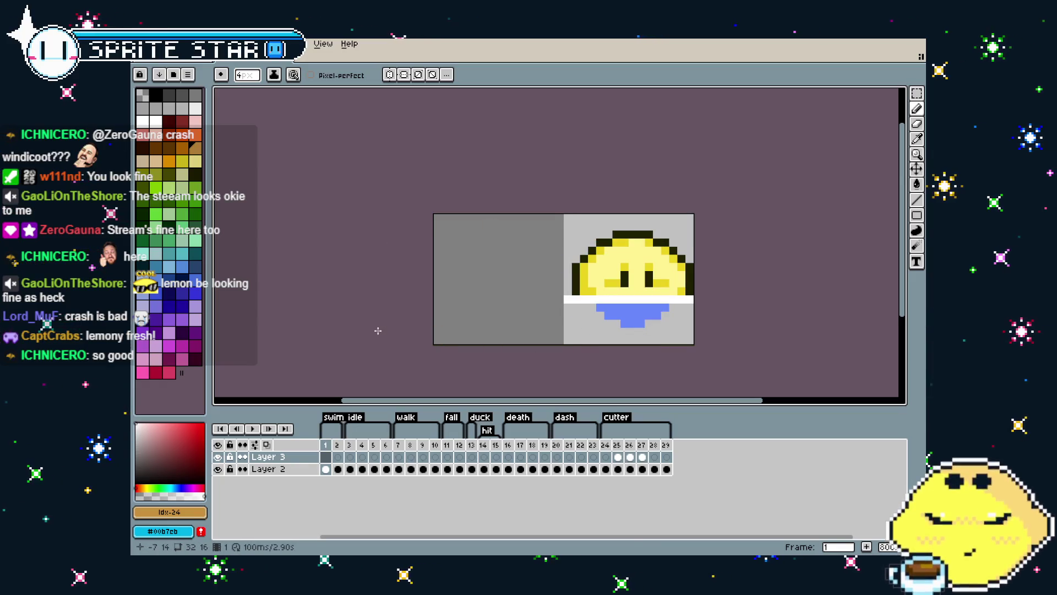
# - Set the brush to 1 pixel, widen the canvas area and go to frame 24 where cutter starts
pyautogui.press('b')
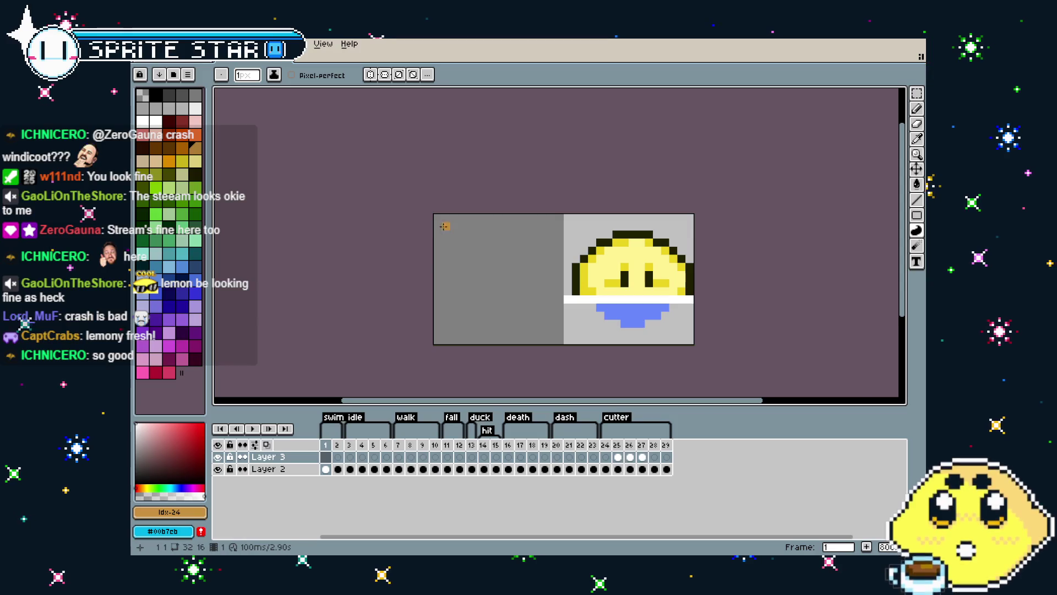
pyautogui.moveTo(210, 263); pyautogui.dragTo(202, 262)
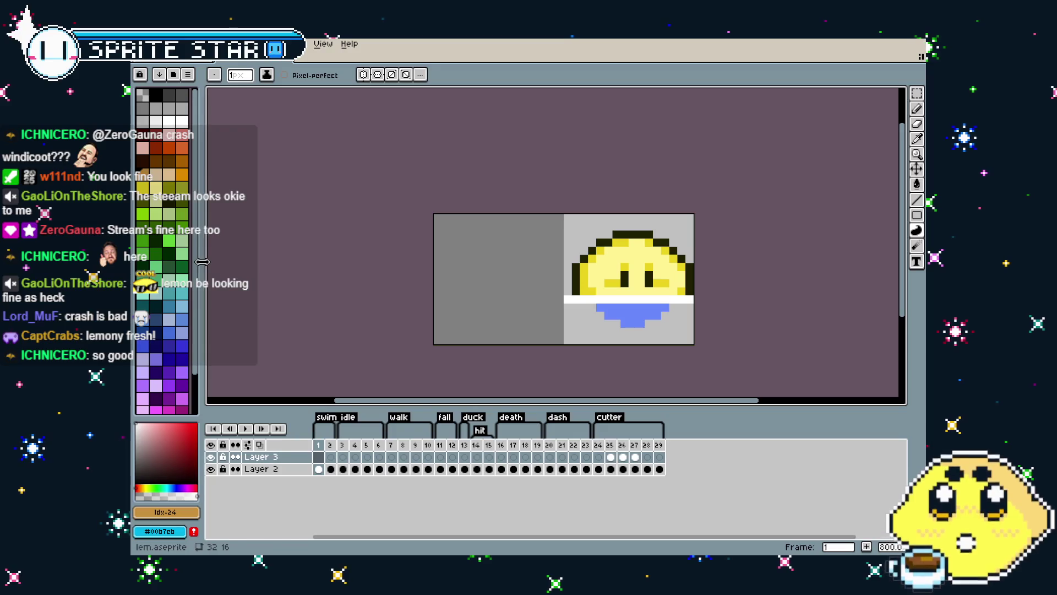
pyautogui.hscroll(2, 515, 301)
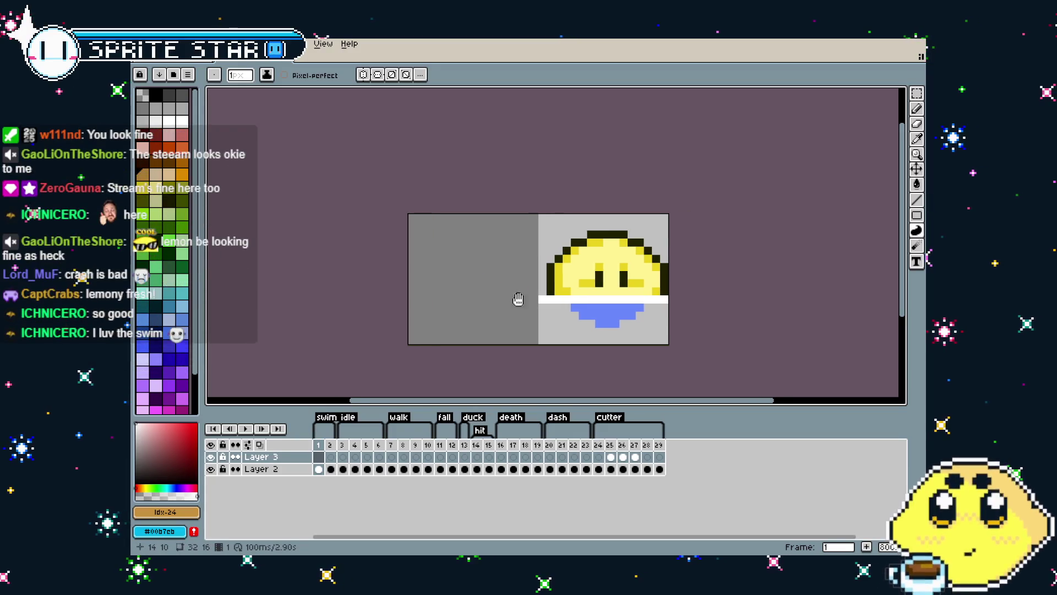
pyautogui.click(599, 444)
# - Export only the cutter-tagged frames, renaming the output to lem_cutter.gif
pyautogui.click(140, 44)
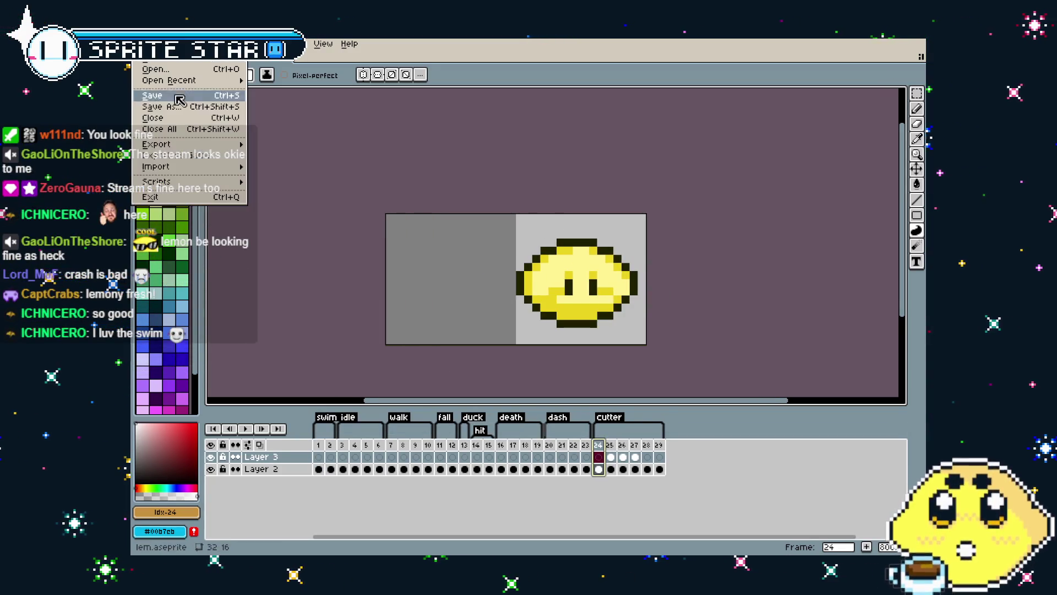
pyautogui.moveTo(182, 145)
pyautogui.click(300, 146)
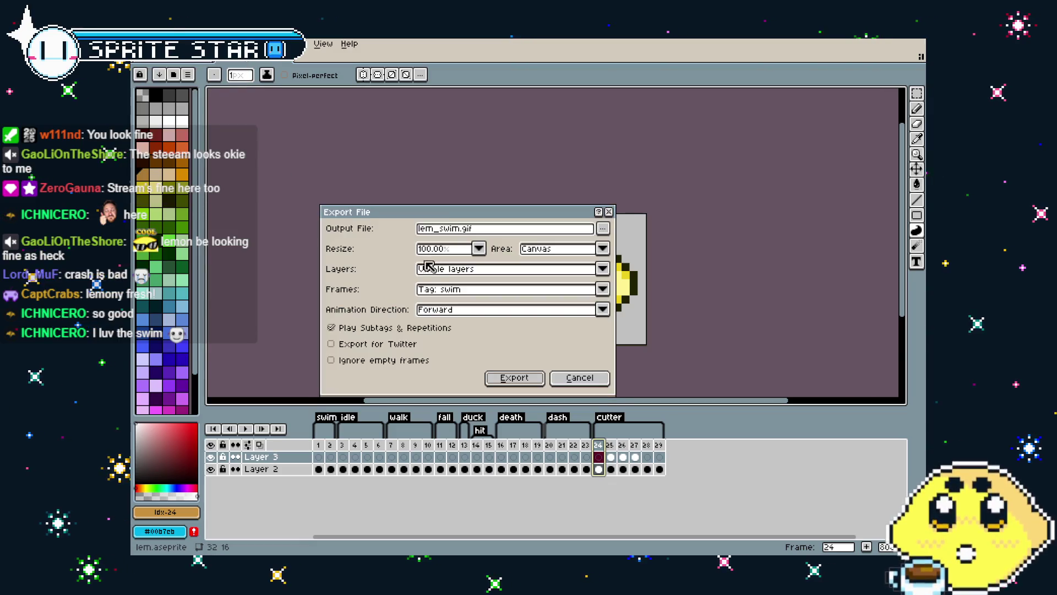
pyautogui.click(467, 291)
pyautogui.click(478, 397)
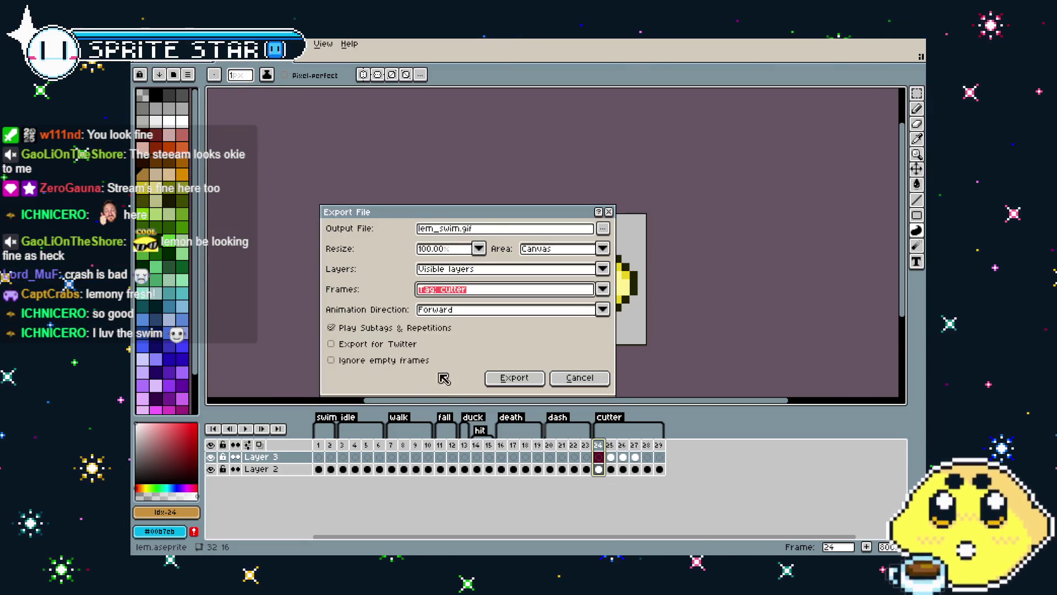
pyautogui.moveTo(491, 236); pyautogui.dragTo(439, 241)
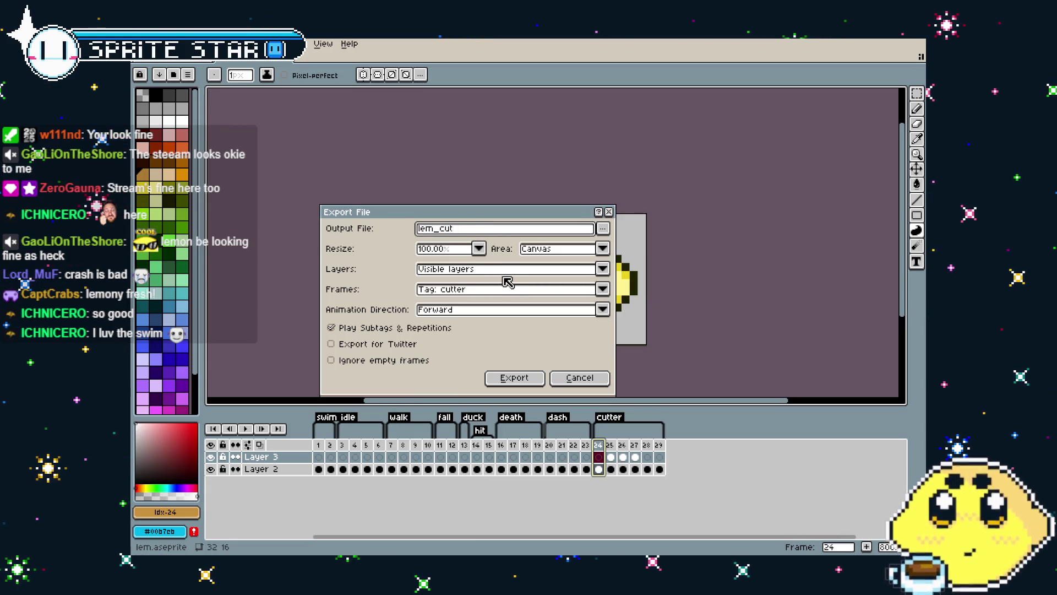
pyautogui.press('Return')
pyautogui.press('Return')
pyautogui.press('Return')
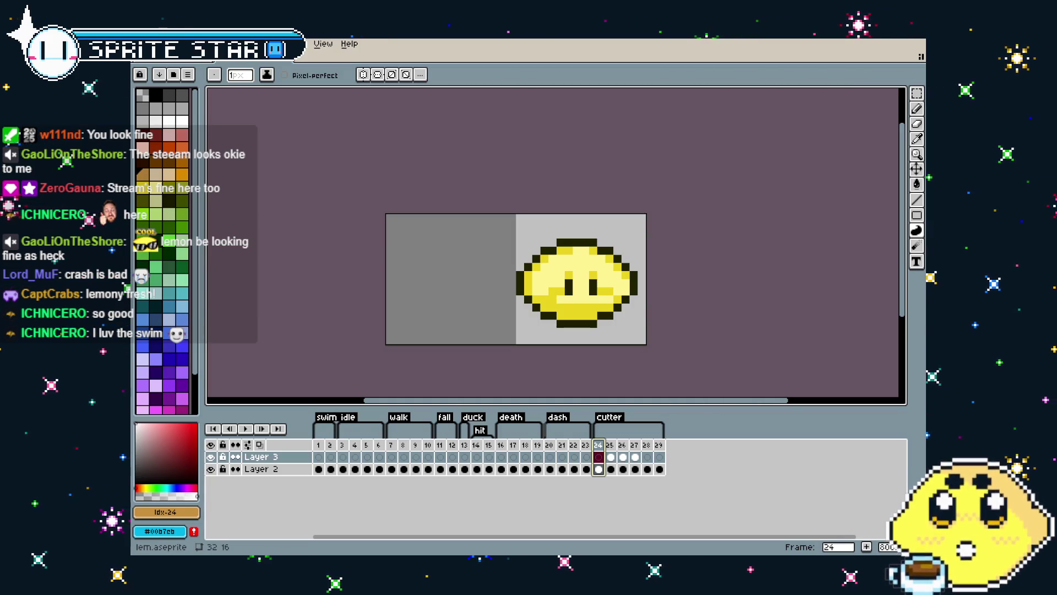
# - Switch to the cutterprojectile sprite and play its two-frame animation
pyautogui.hotkey('ctrl', 'w')
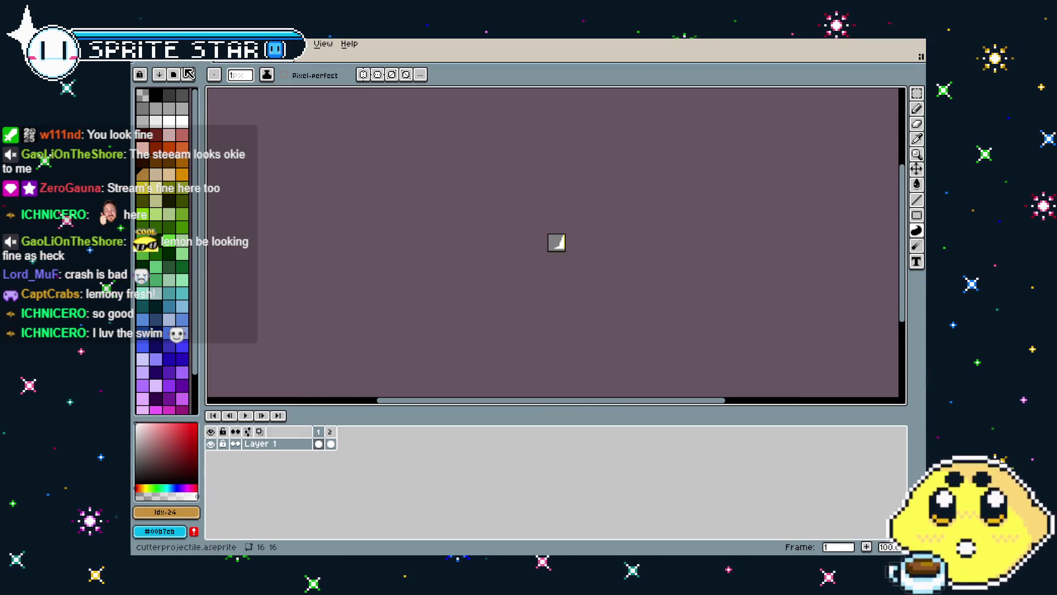
pyautogui.scroll(3, 439, 186)
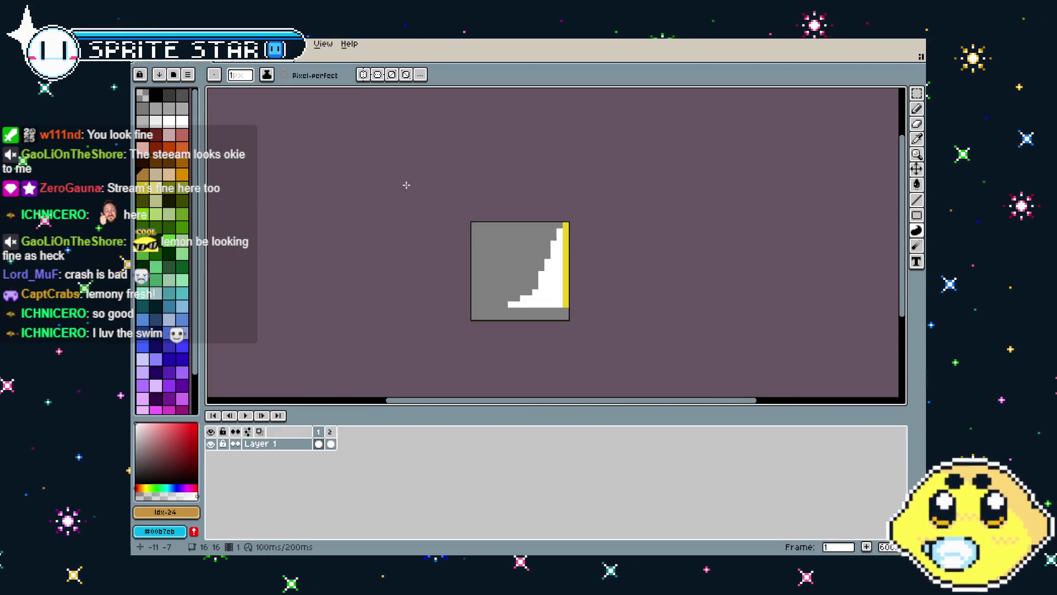
pyautogui.press('Return')
pyautogui.press('Return')
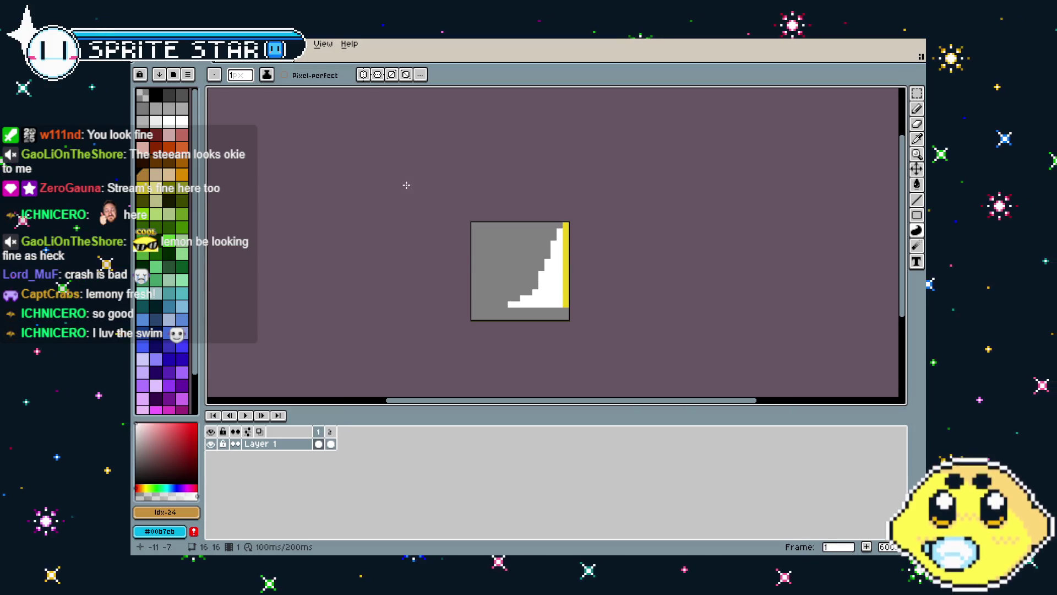
# - Export all frames as cutterprojectile.gif, accepting the default GIF options
pyautogui.click(140, 44)
pyautogui.moveTo(182, 143)
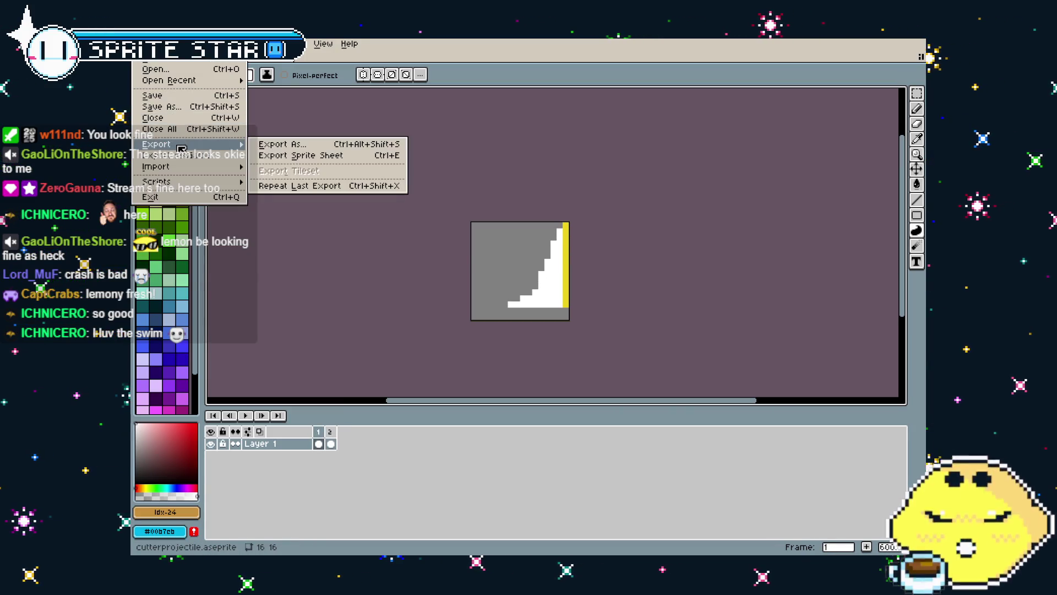
pyautogui.click(284, 146)
pyautogui.click(484, 289)
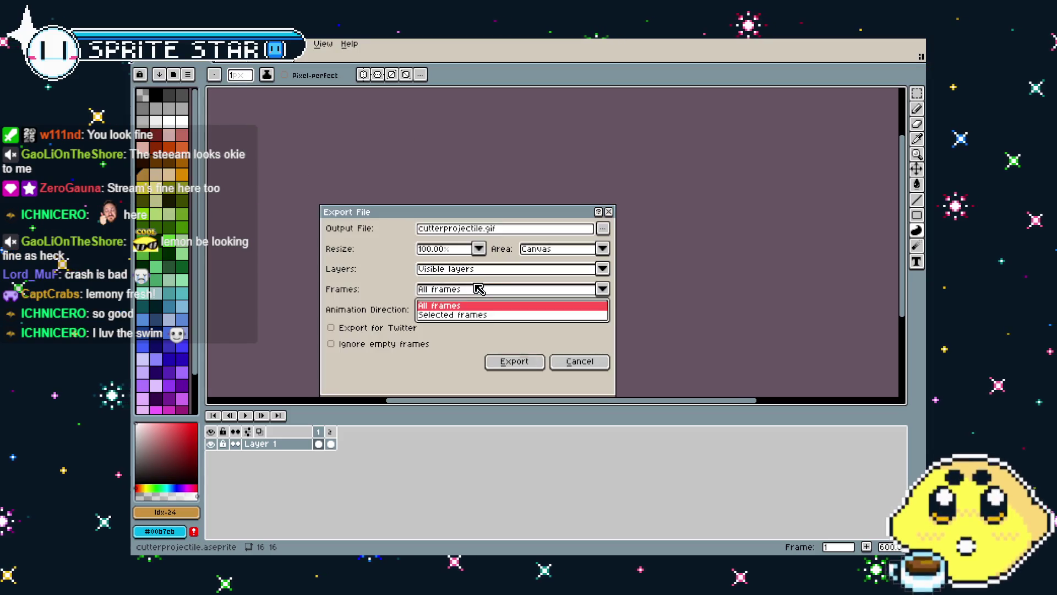
pyautogui.click(484, 301)
pyautogui.click(515, 362)
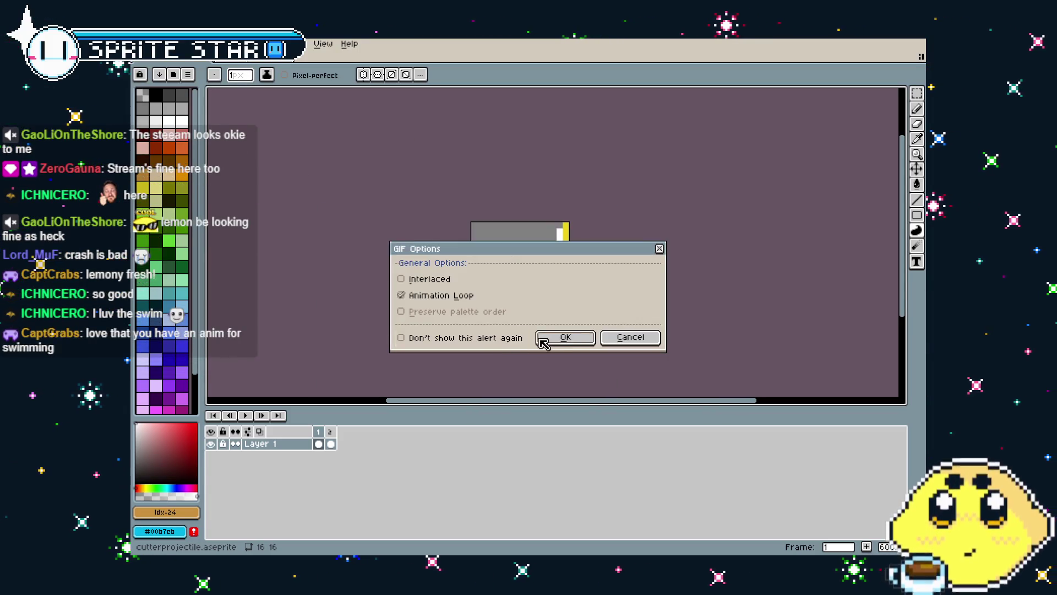
pyautogui.click(566, 341)
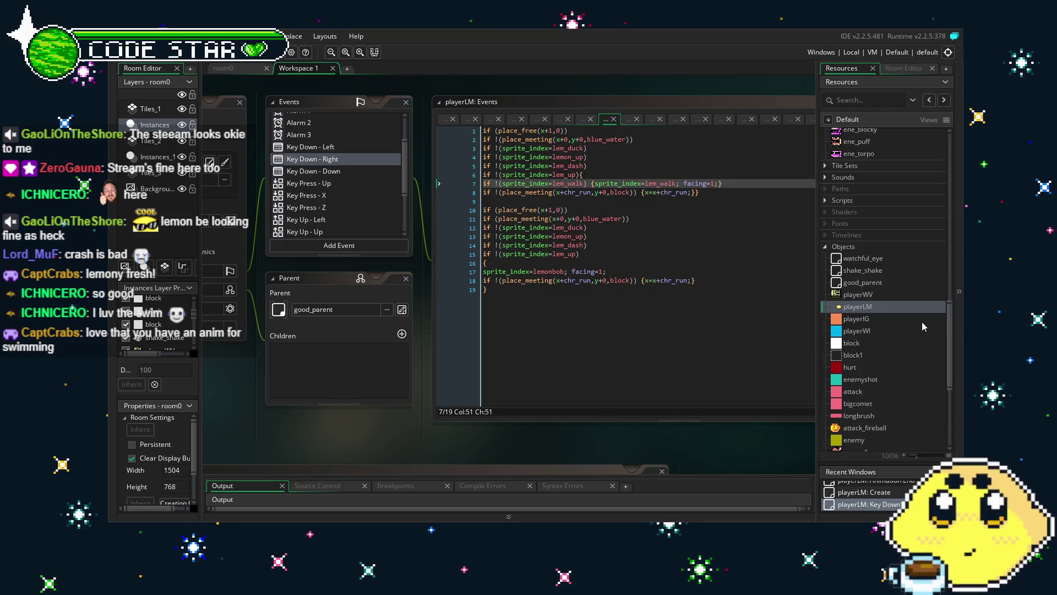
# - Find the imported lem_cutter, lem_swim and cutterprojectile sprites in Resources and select them
pyautogui.scroll(10, 921, 321)
pyautogui.scroll(-2, 900, 361)
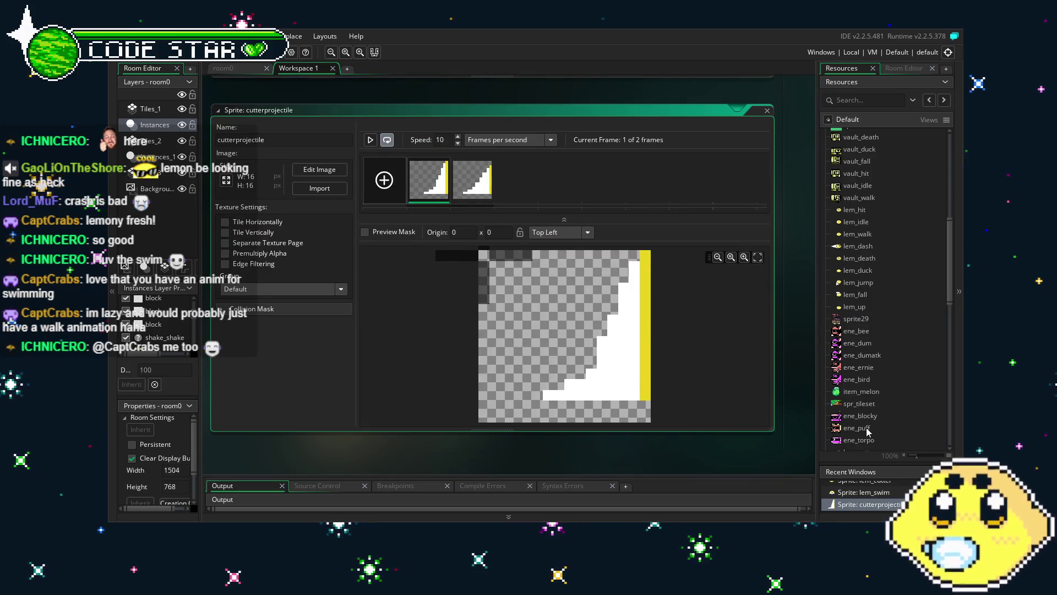
pyautogui.scroll(-5, 867, 427)
pyautogui.scroll(-1, 867, 428)
pyautogui.click(861, 299)
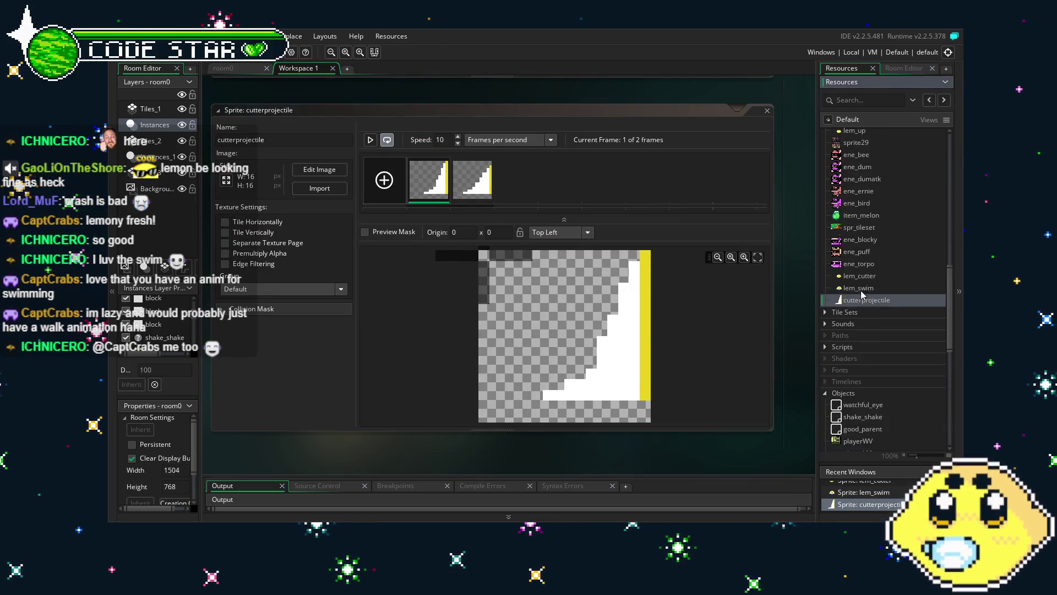
pyautogui.keyDown('shift'); pyautogui.click(860, 276); pyautogui.keyUp('shift')
pyautogui.scroll(3, 863, 328)
# - Open lem_cutter and set its origin to 23 x 8 on the lemon's centre
pyautogui.moveTo(865, 339); pyautogui.dragTo(866, 211)
pyautogui.doubleClick(859, 211)
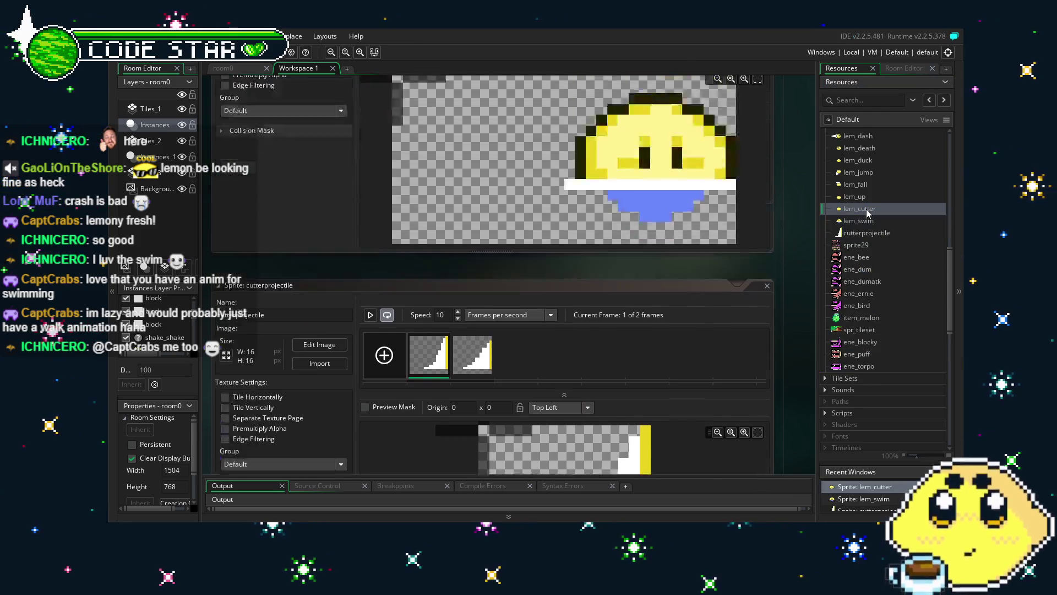
pyautogui.click(556, 232)
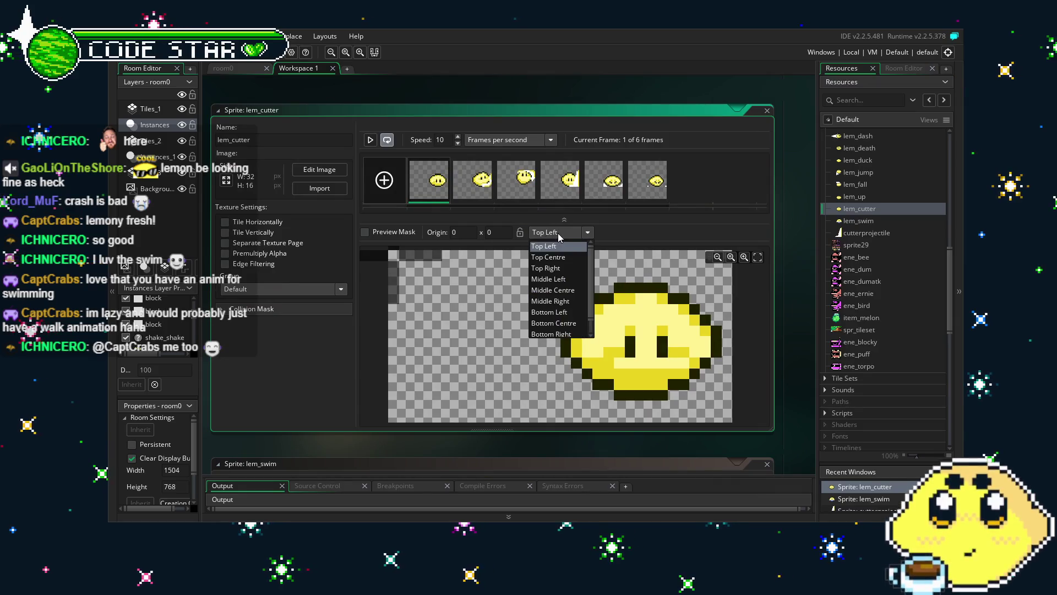
pyautogui.click(559, 237)
pyautogui.click(633, 352)
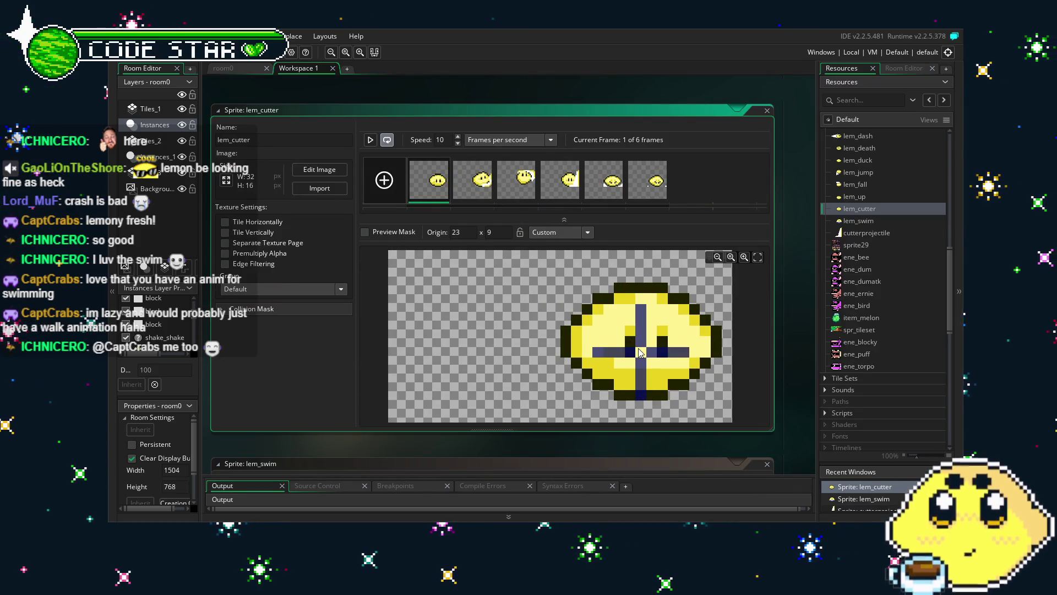
pyautogui.click(641, 342)
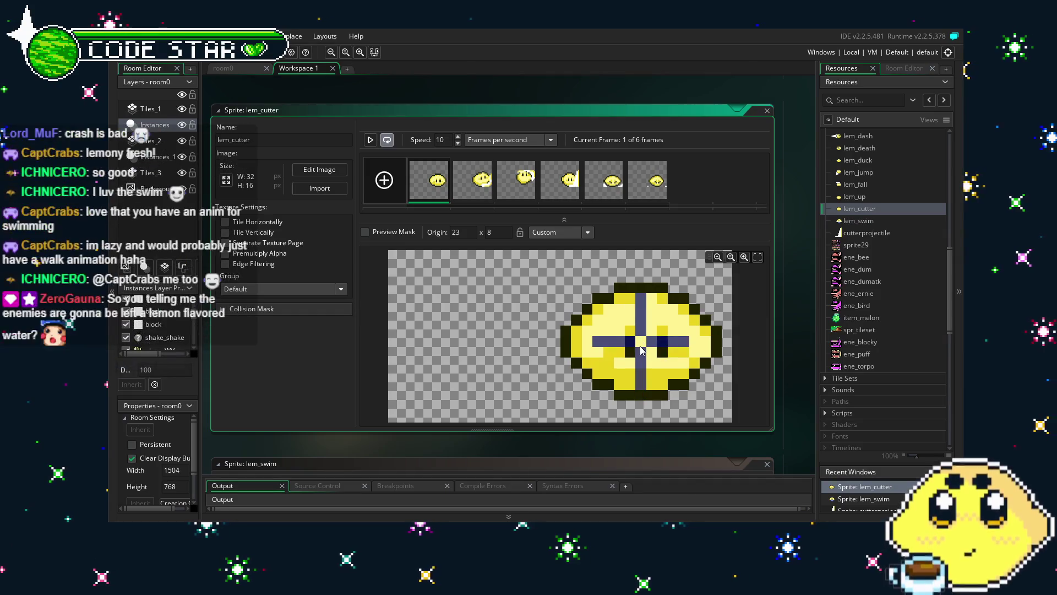
# - Open lem_swim and set its origin to 23 x 8 as well
pyautogui.doubleClick(859, 221)
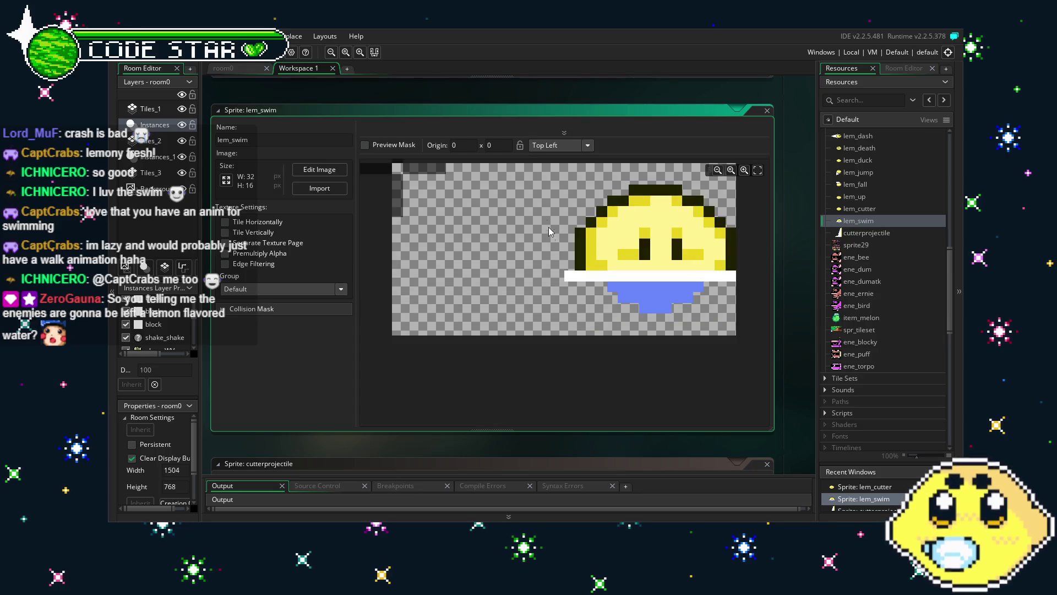
pyautogui.click(564, 133)
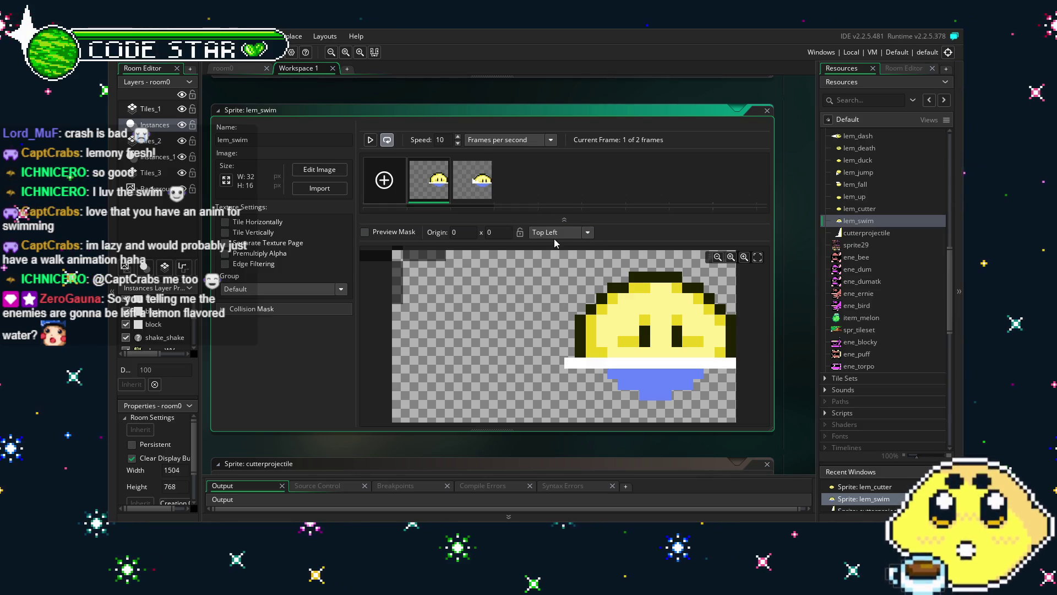
pyautogui.click(655, 343)
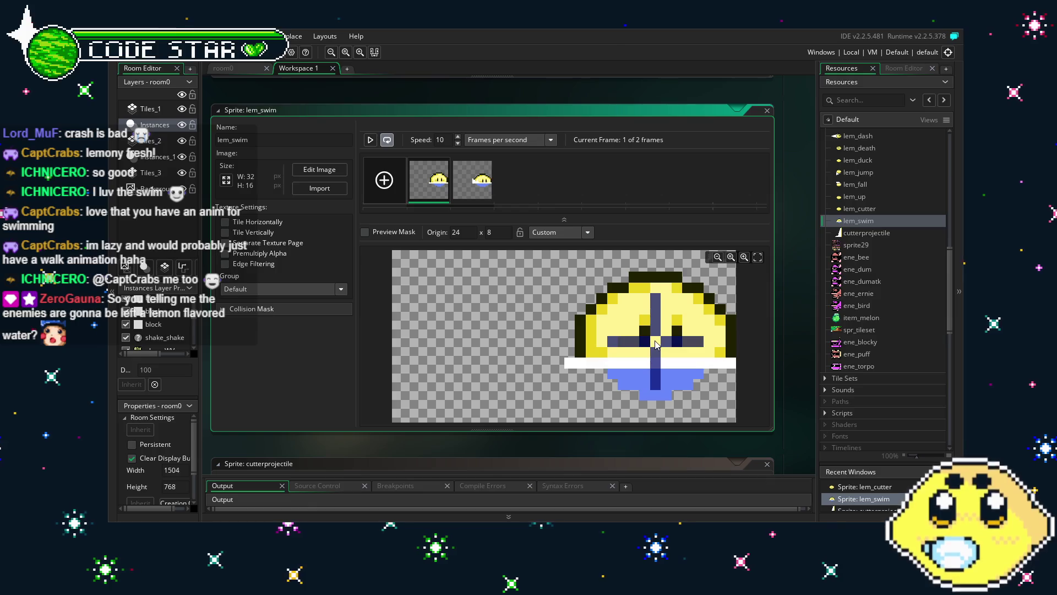
pyautogui.click(645, 342)
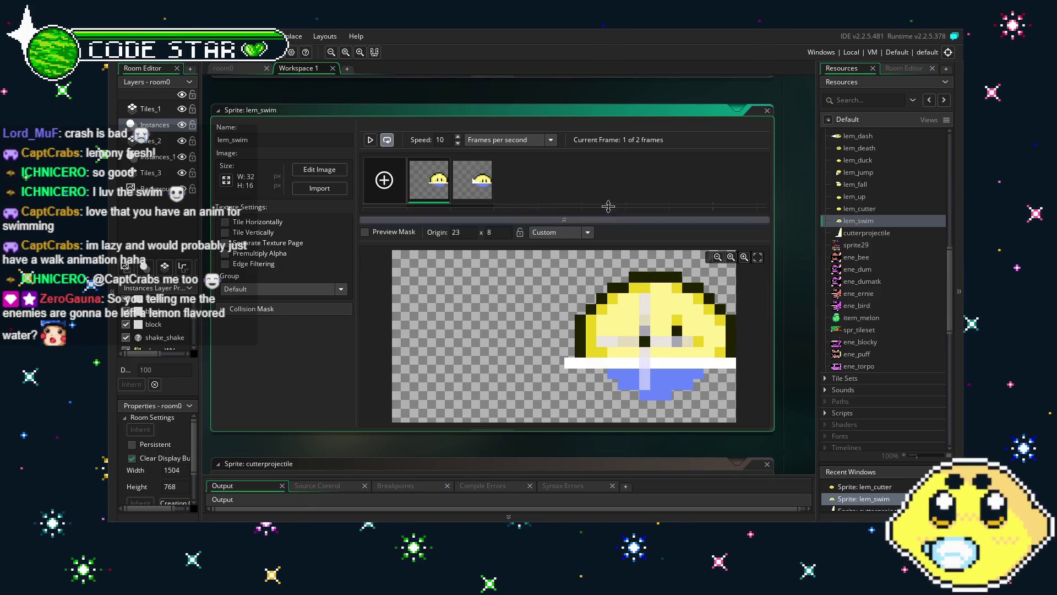
pyautogui.doubleClick(866, 234)
# - Set the cutterprojectile origin to the Middle Centre preset, 8 x 8
pyautogui.click(548, 233)
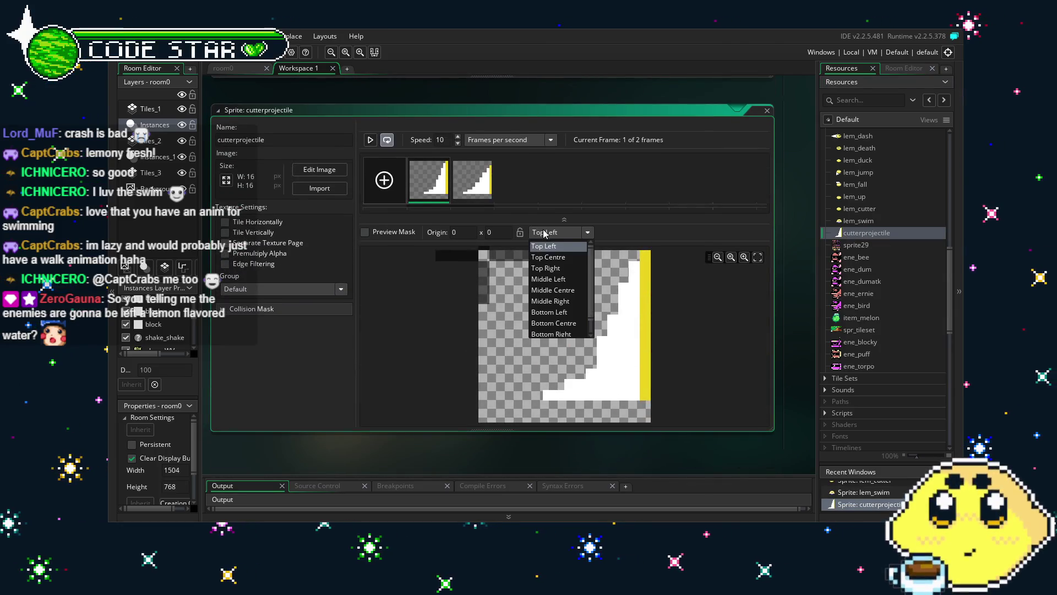
pyautogui.click(557, 295)
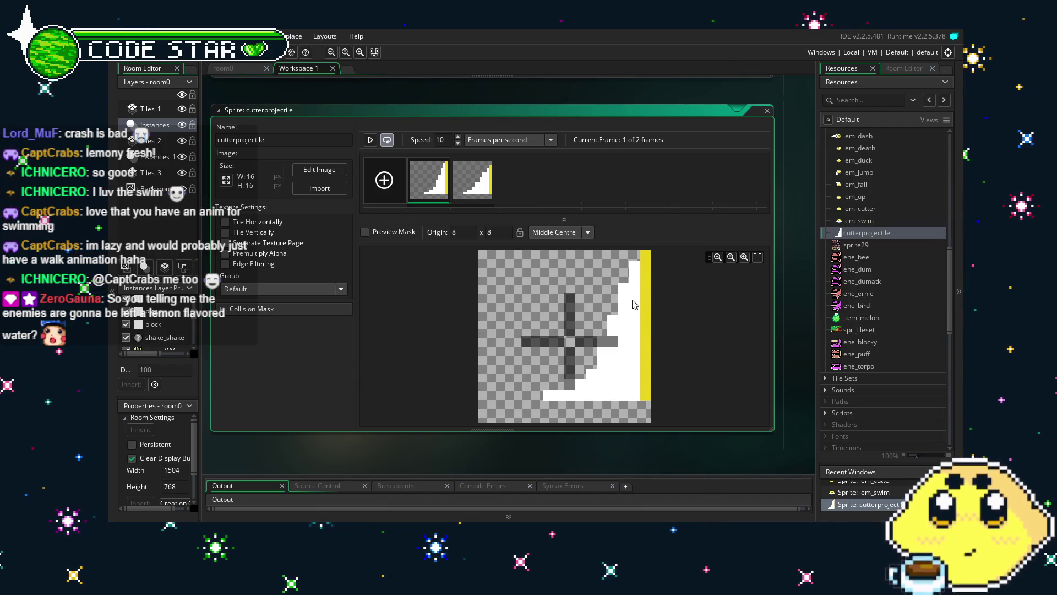
pyautogui.scroll(-5, 901, 276)
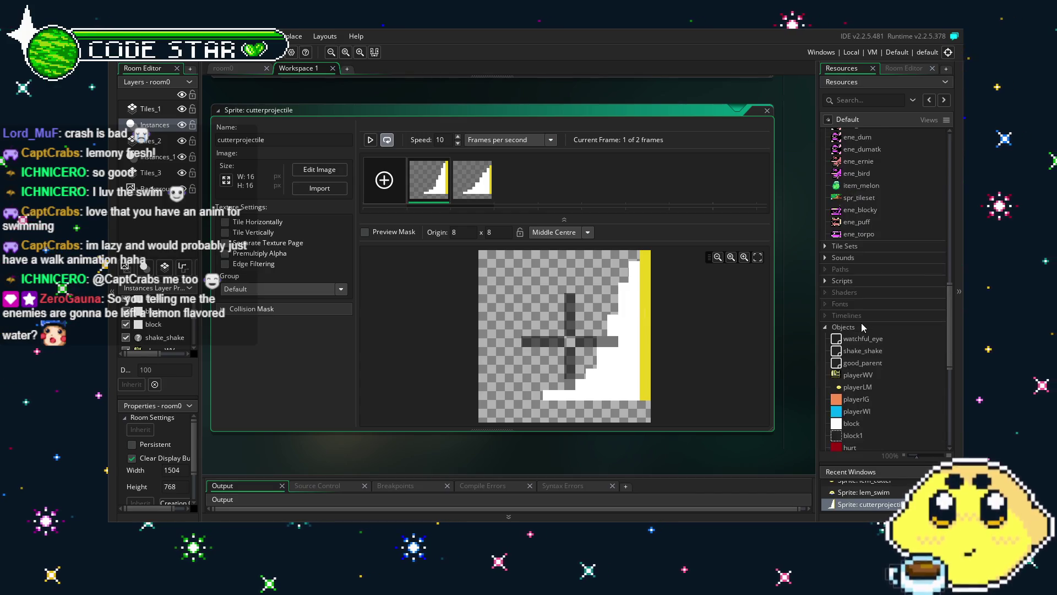
# - Duplicate the attack_fireball object into attack_fireball1
pyautogui.scroll(1, 804, 373)
pyautogui.scroll(3, 804, 373)
pyautogui.scroll(-7, 782, 385)
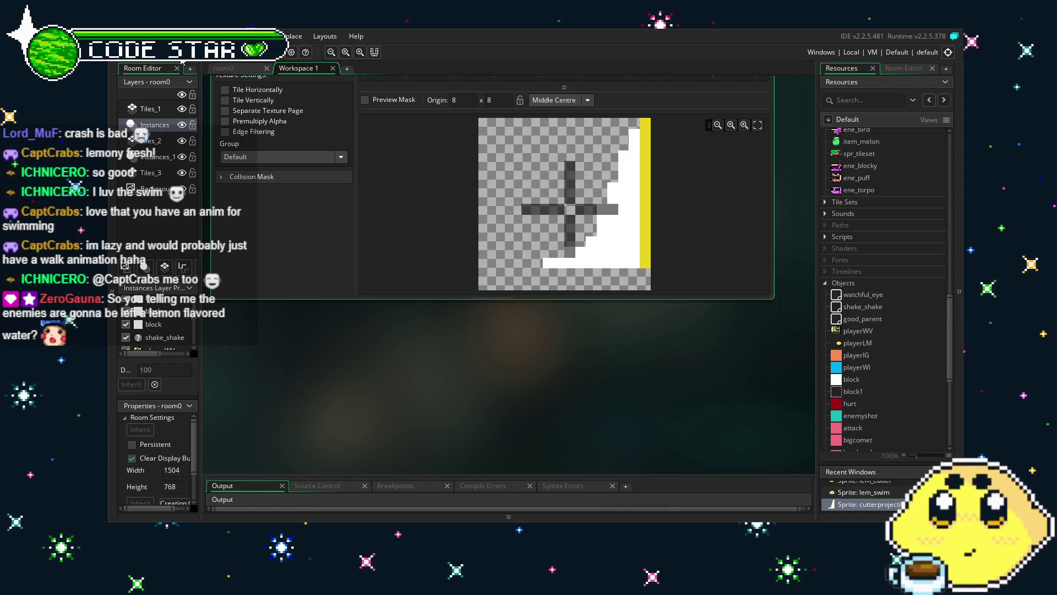
pyautogui.scroll(-5, 870, 347)
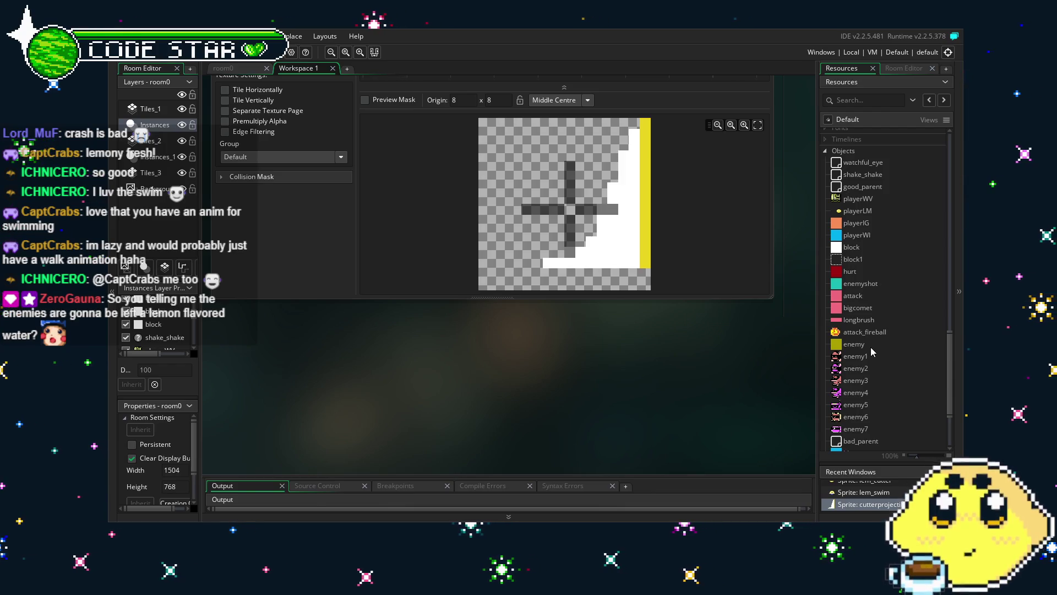
pyautogui.moveTo(451, 355)
pyautogui.mouseDown()
pyautogui.moveTo(447, 425)
pyautogui.moveTo(463, 453)
pyautogui.mouseUp()
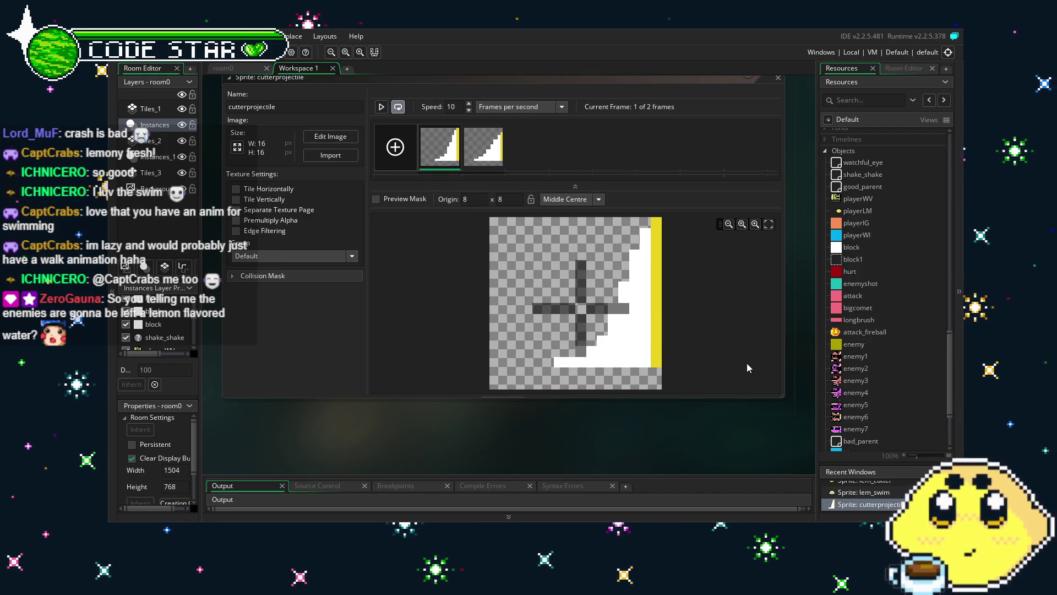
pyautogui.scroll(-5, 893, 386)
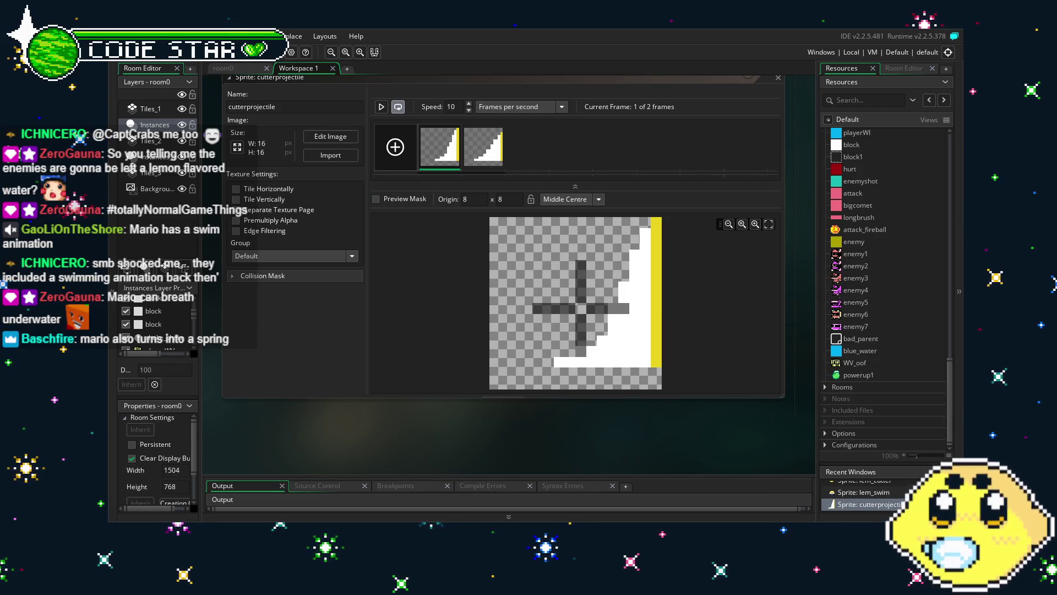
pyautogui.moveTo(501, 446)
pyautogui.mouseDown()
pyautogui.moveTo(478, 446)
pyautogui.moveTo(533, 448)
pyautogui.mouseUp()
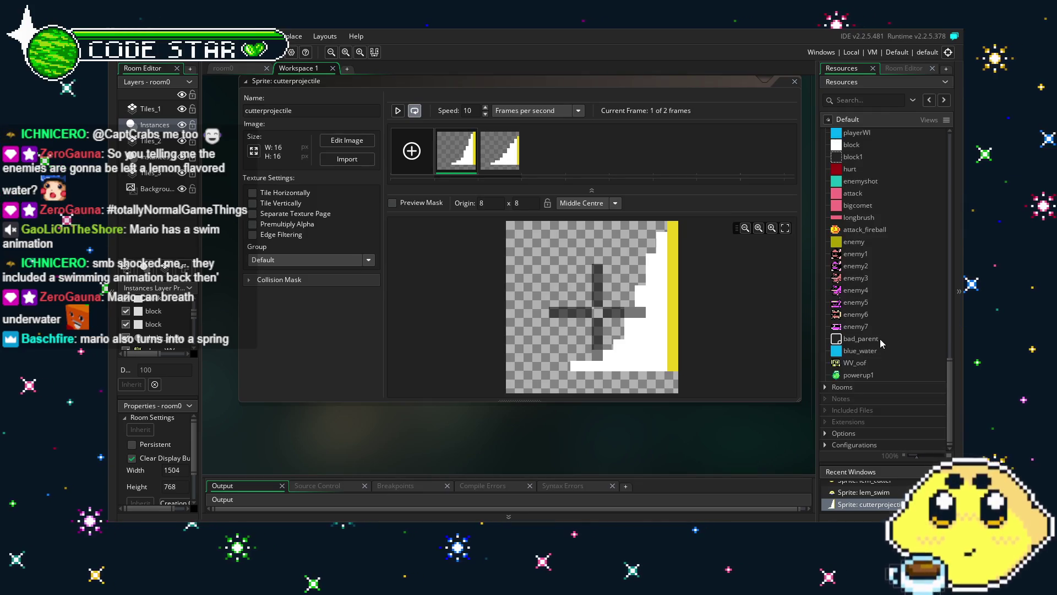
pyautogui.hotkey('ctrl', 'd')
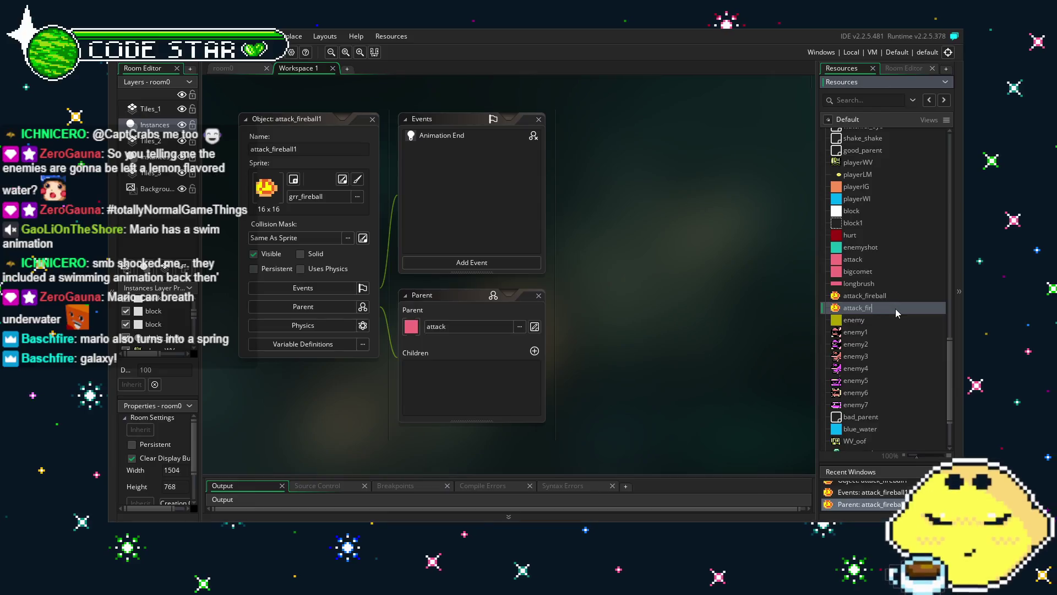
# - Rename the duplicate to attack_cutter and assign it the cutterprojectile sprite
pyautogui.write('attack_cutter')
pyautogui.press('Return')
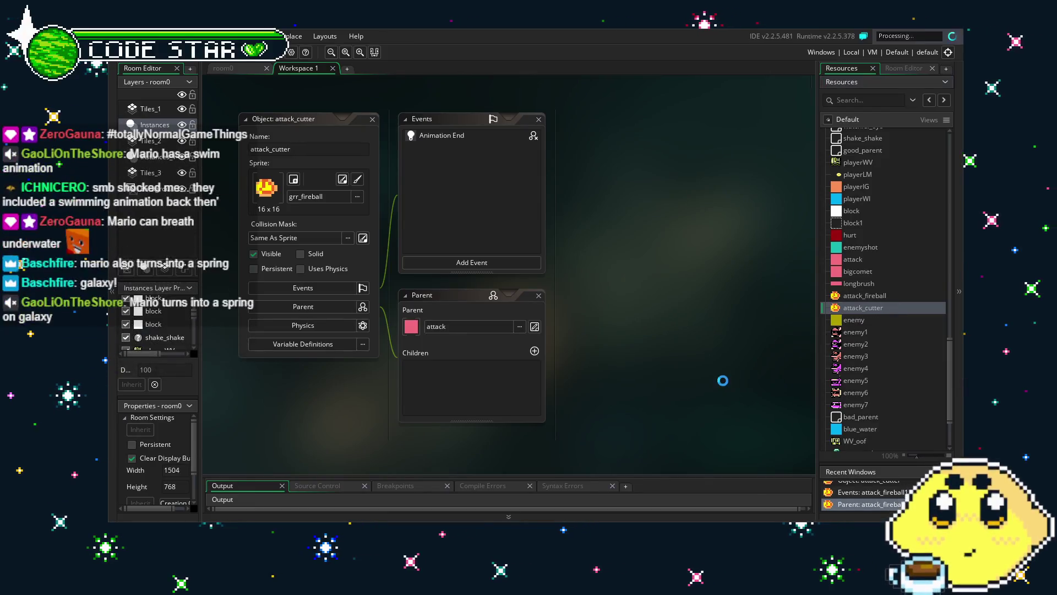
pyautogui.click(319, 196)
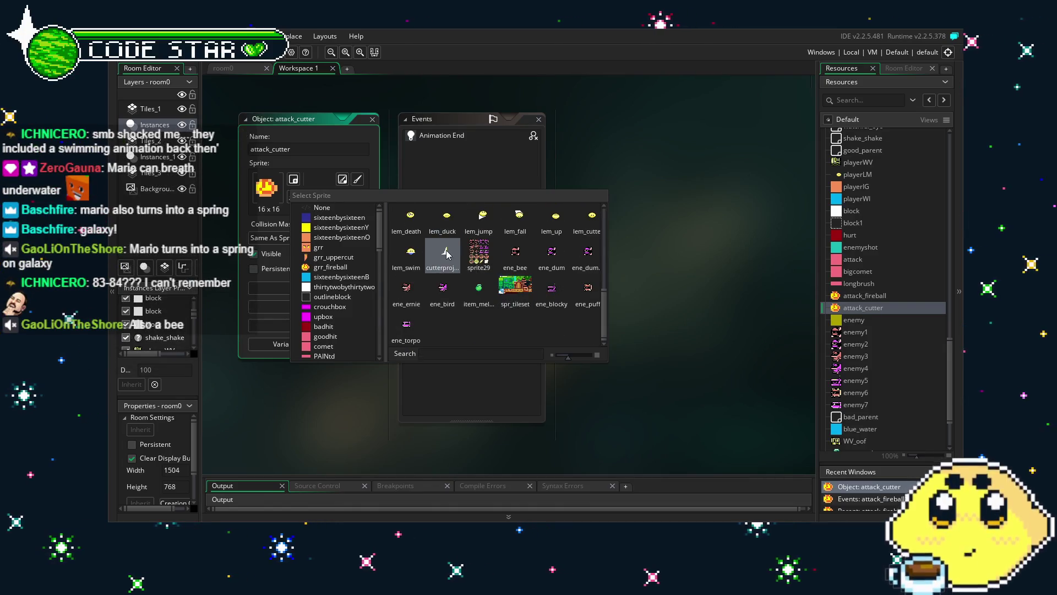
pyautogui.click(428, 249)
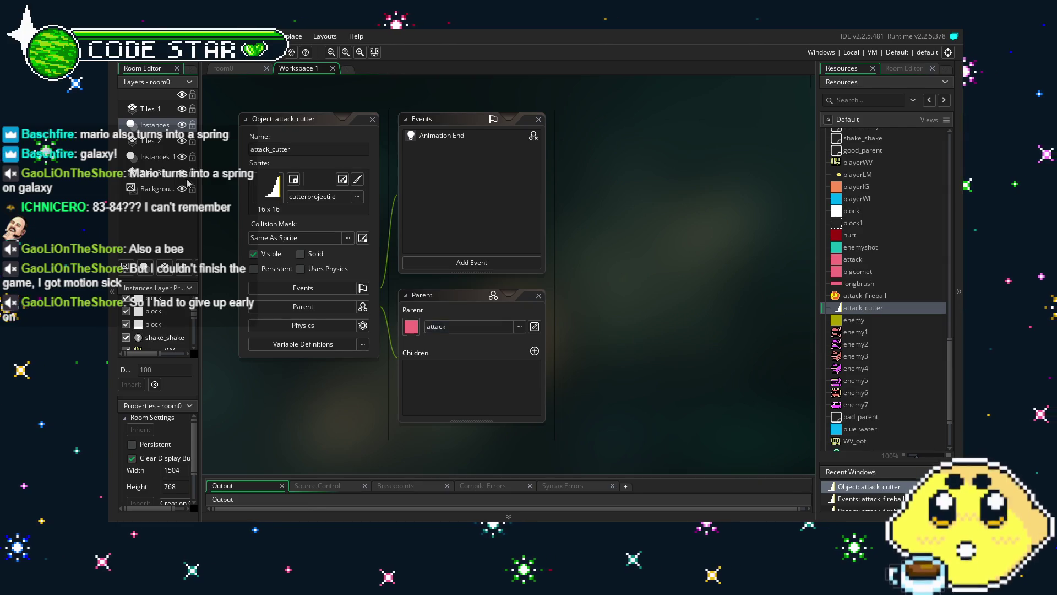
pyautogui.moveTo(295, 385); pyautogui.dragTo(335, 382)
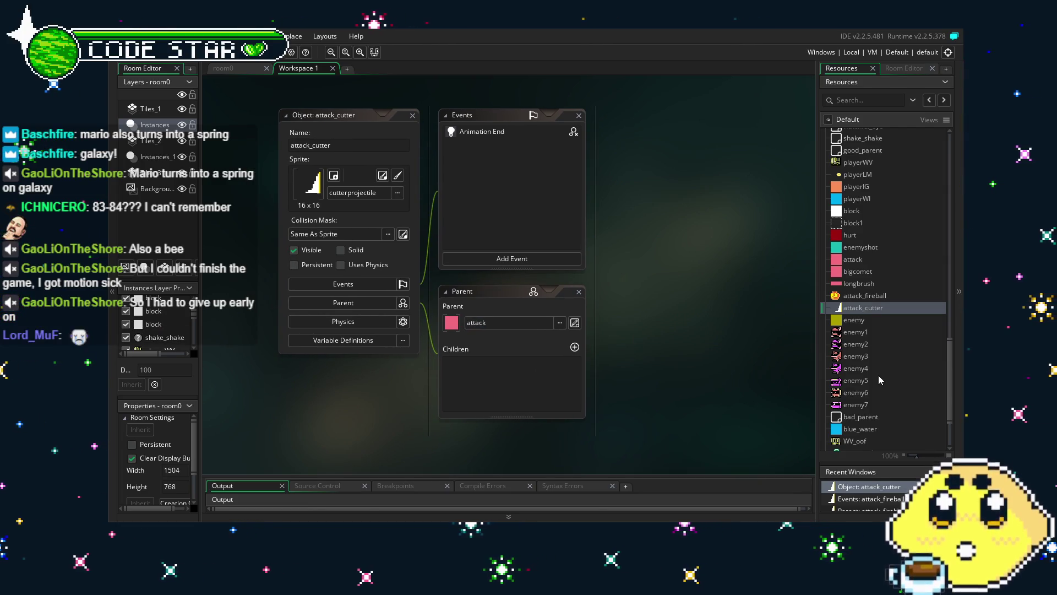
pyautogui.scroll(-3, 879, 376)
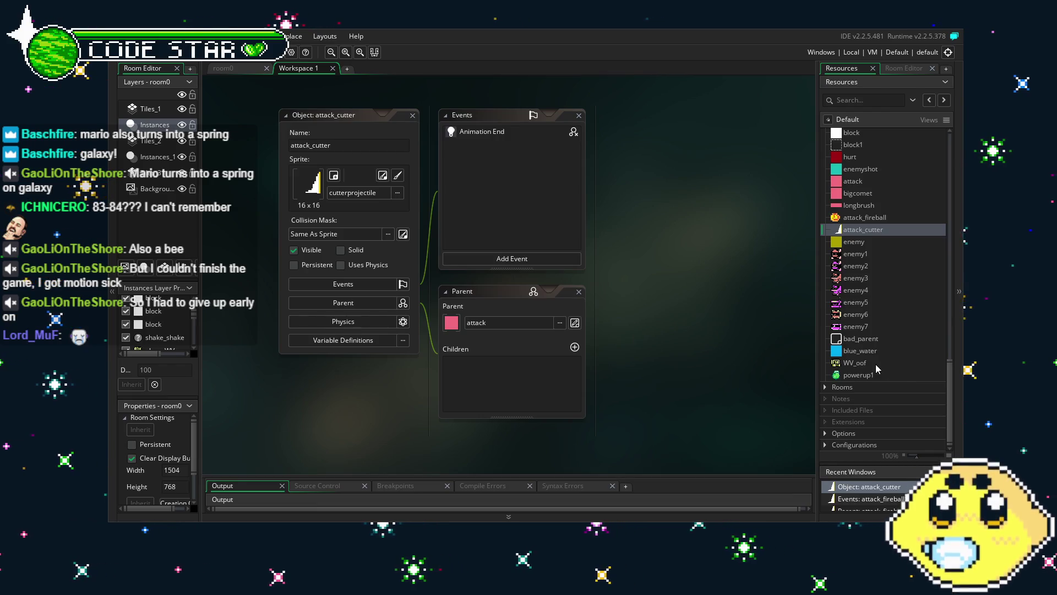
pyautogui.scroll(3, 876, 365)
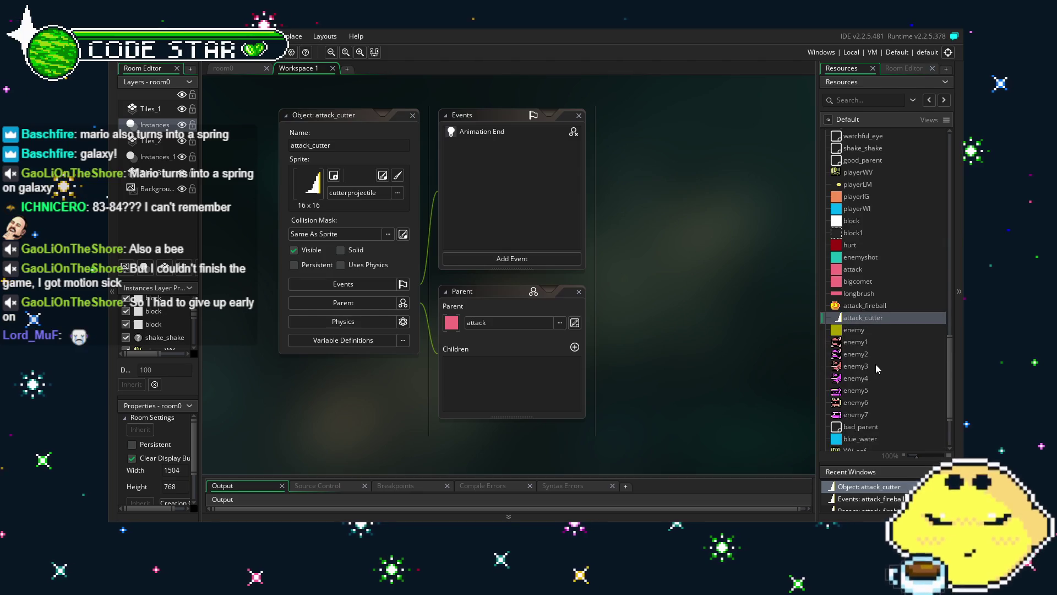
pyautogui.scroll(-3, 876, 365)
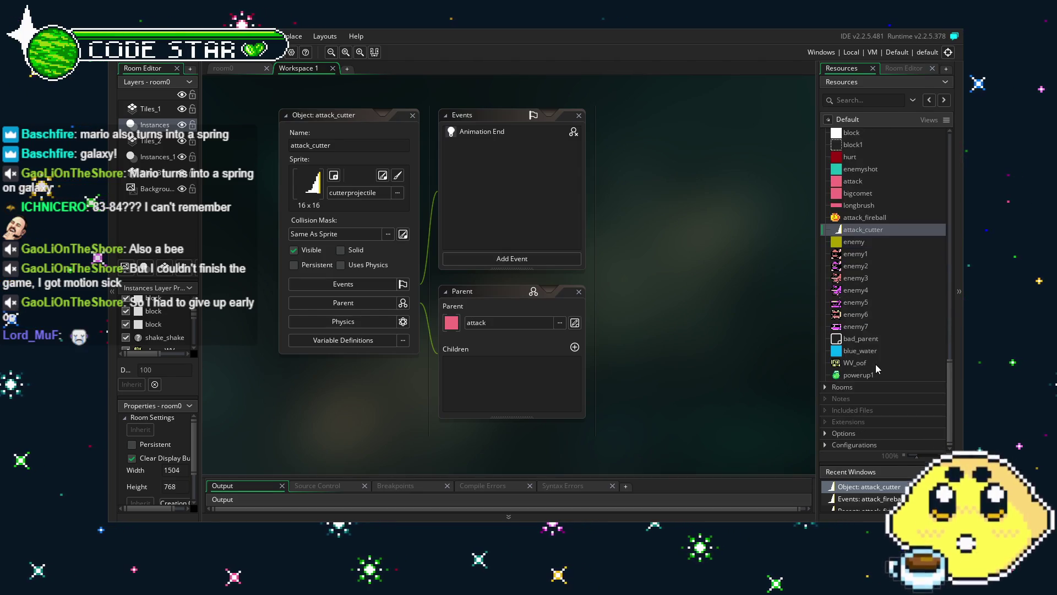
pyautogui.scroll(2, 875, 364)
pyautogui.scroll(2, 851, 379)
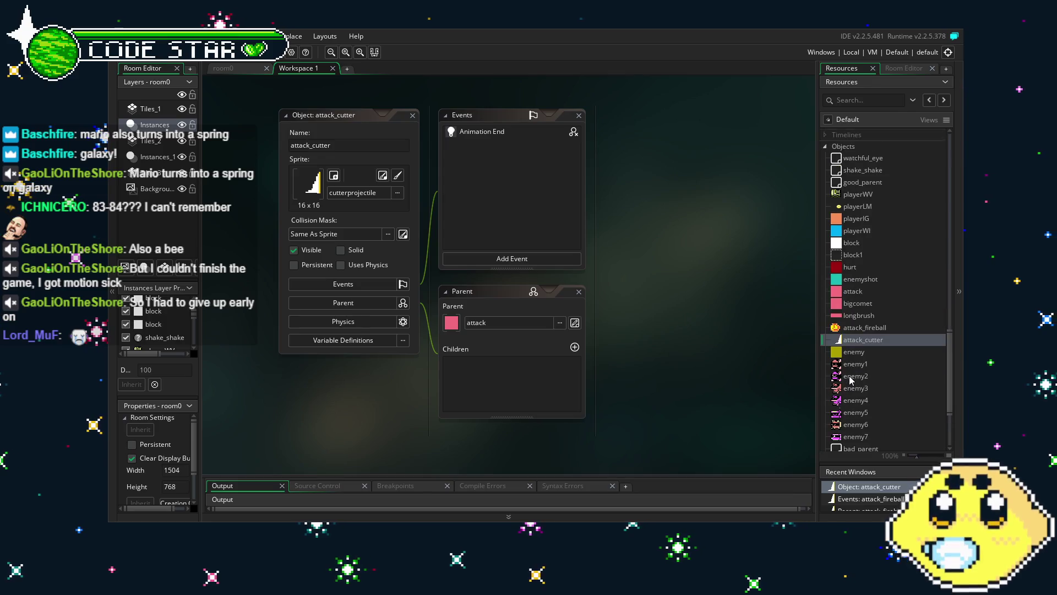
pyautogui.scroll(2, 851, 379)
# - Open playerLM and review its Animation End and blue_water collision code
pyautogui.doubleClick(855, 251)
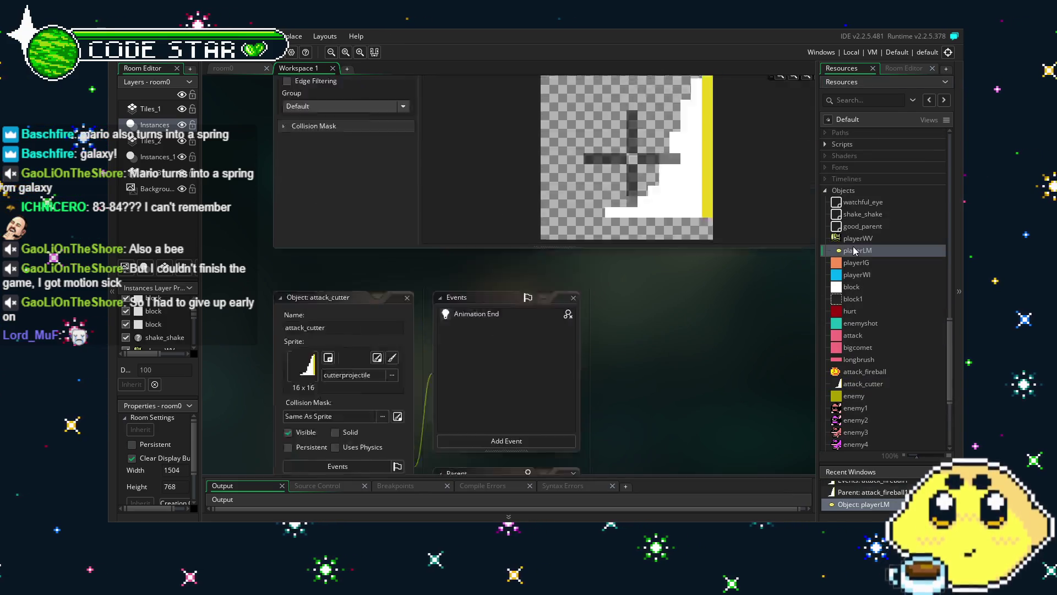
pyautogui.scroll(-2, 434, 226)
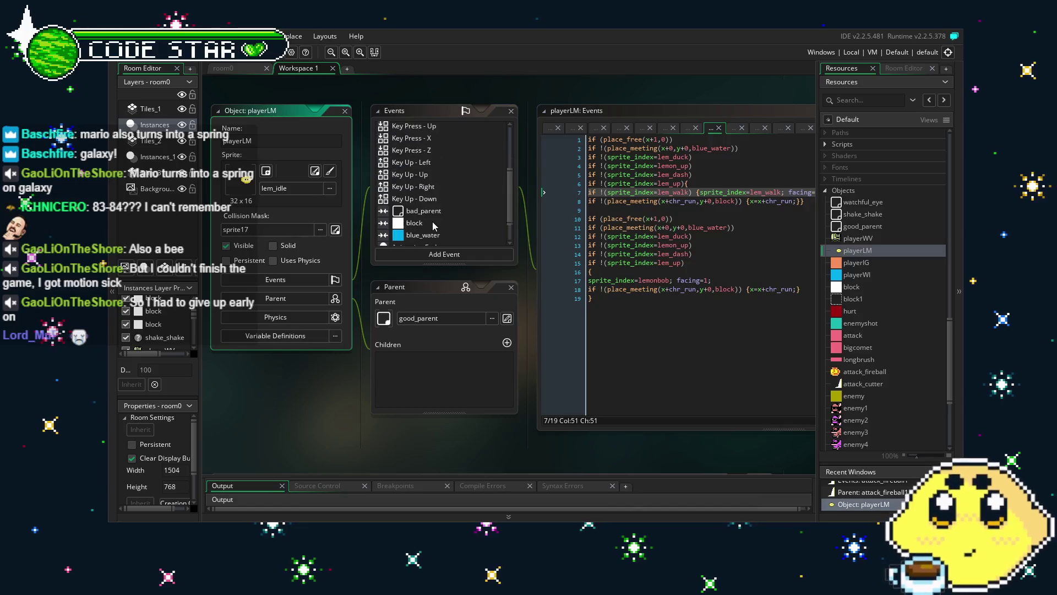
pyautogui.scroll(-2, 411, 395)
pyautogui.scroll(2, 444, 223)
pyautogui.scroll(-1, 454, 195)
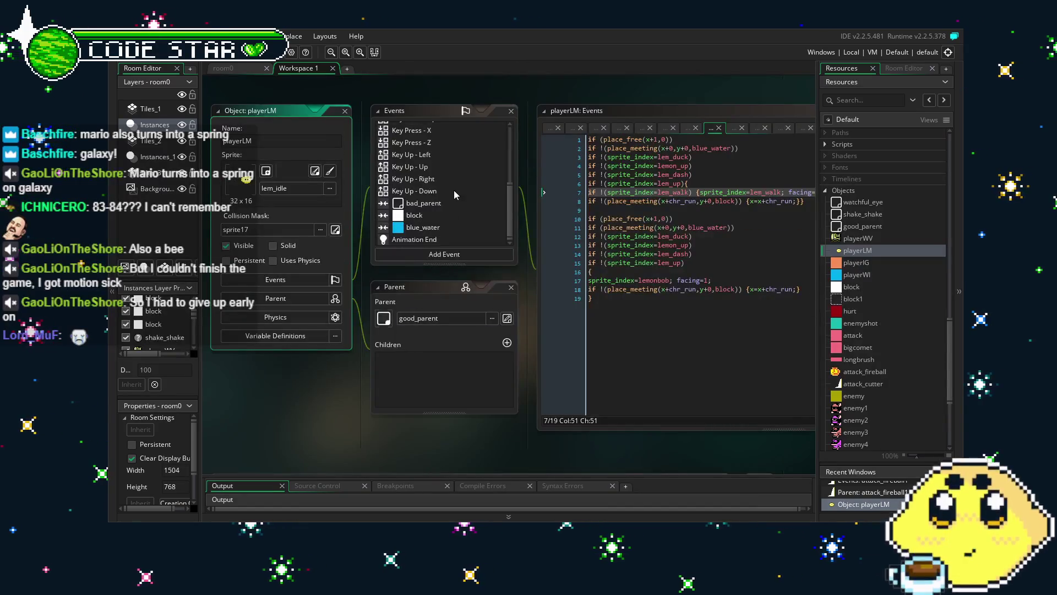
pyautogui.click(432, 241)
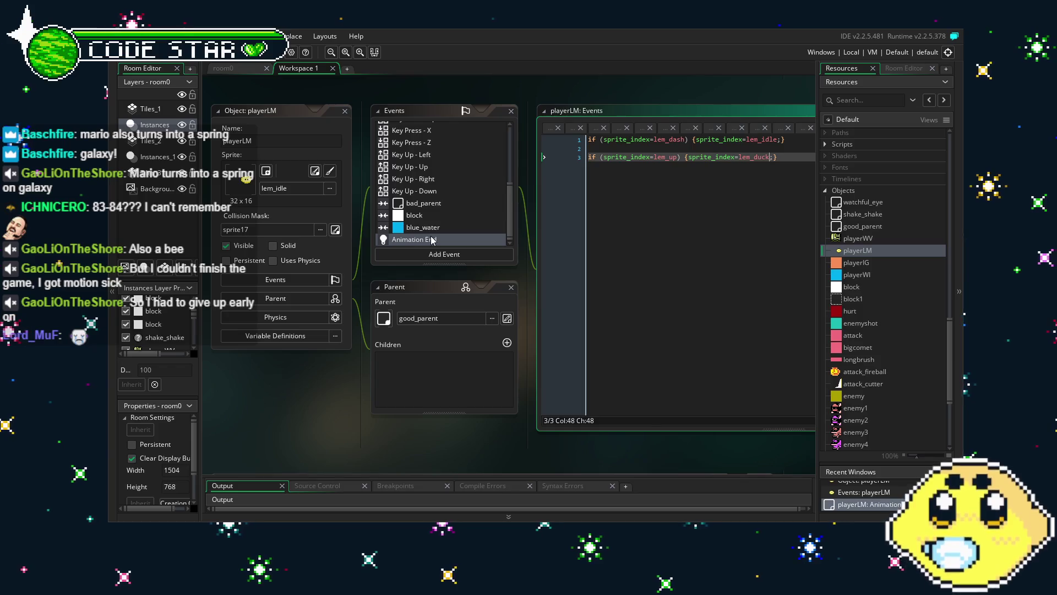
pyautogui.click(433, 225)
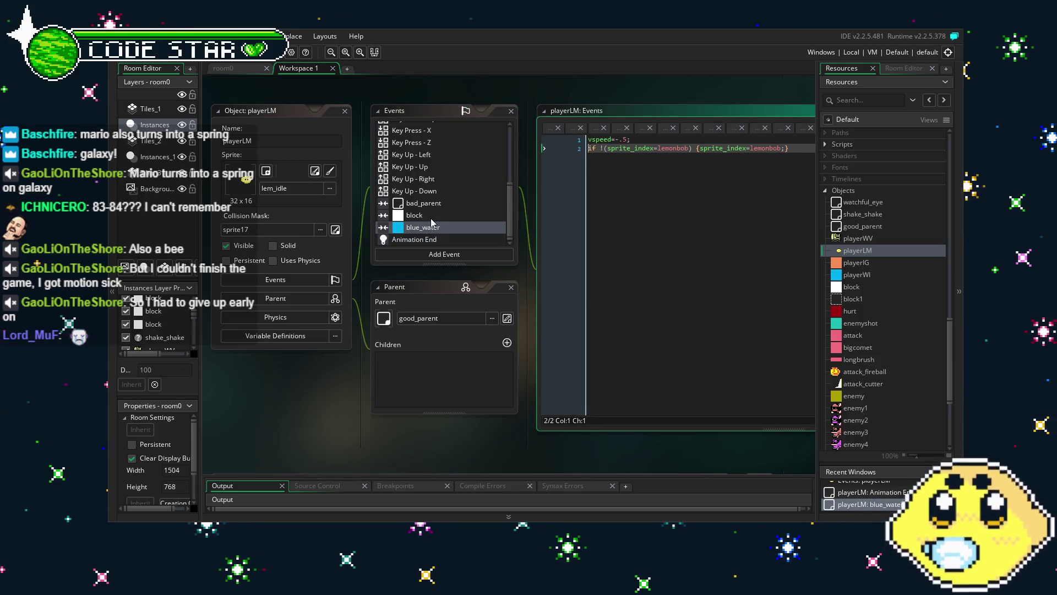
# - Change the sprite checked on line 2 to lem_swim
pyautogui.click(606, 215)
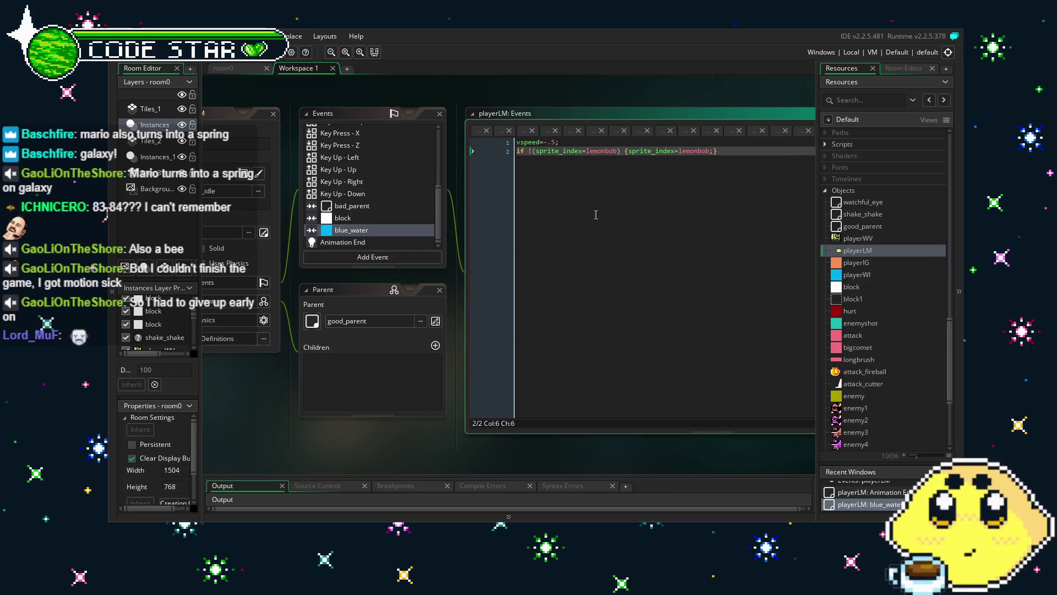
pyautogui.press('Right')
pyautogui.press('Right')
pyautogui.press('Right')
pyautogui.press('BackSpace')
pyautogui.press('BackSpace')
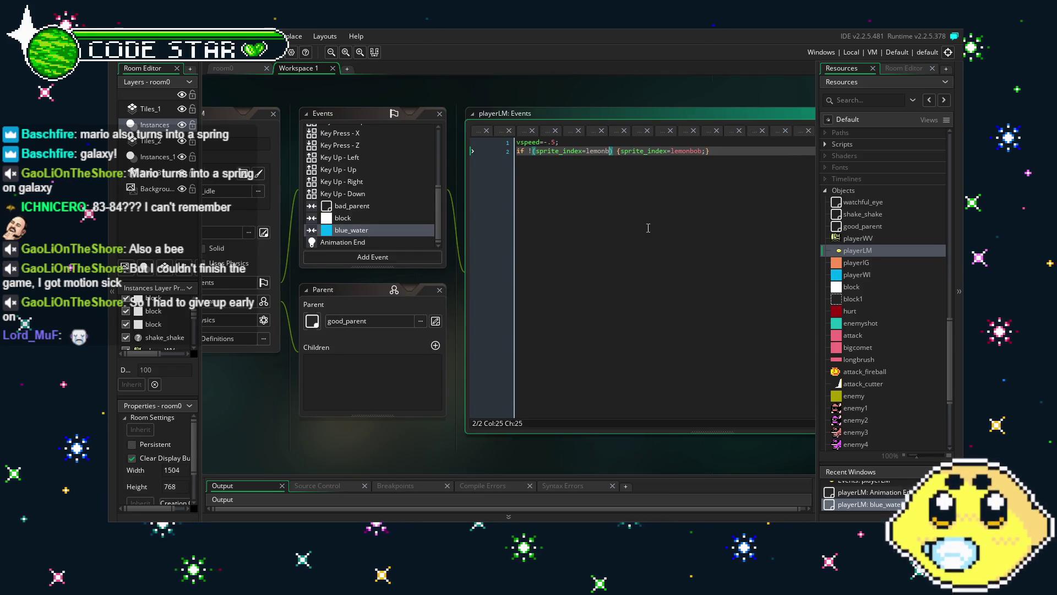
pyautogui.press('BackSpace')
pyautogui.write('_swim')
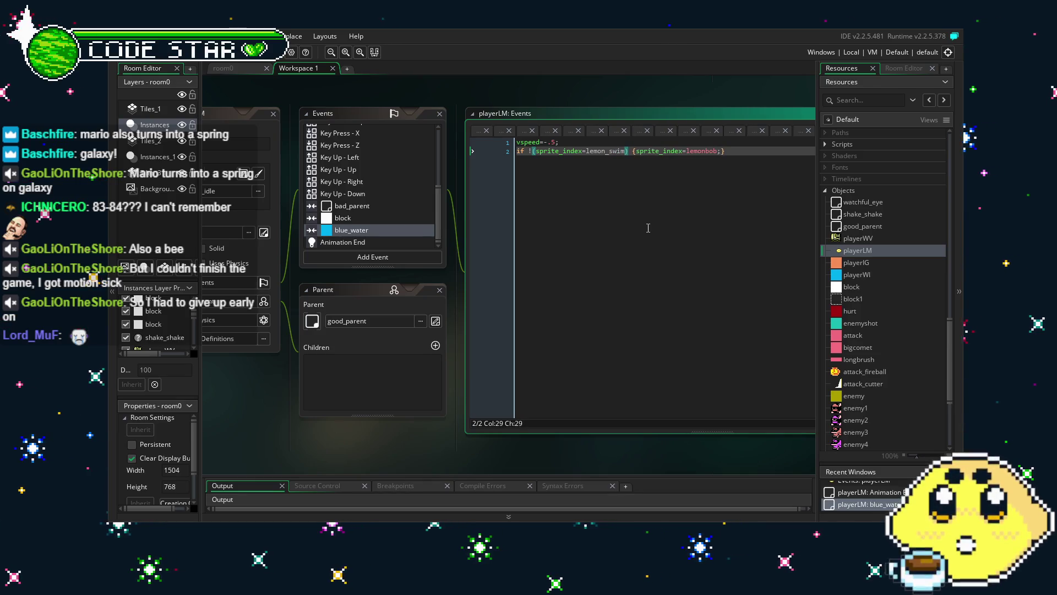
pyautogui.scroll(-15, 913, 383)
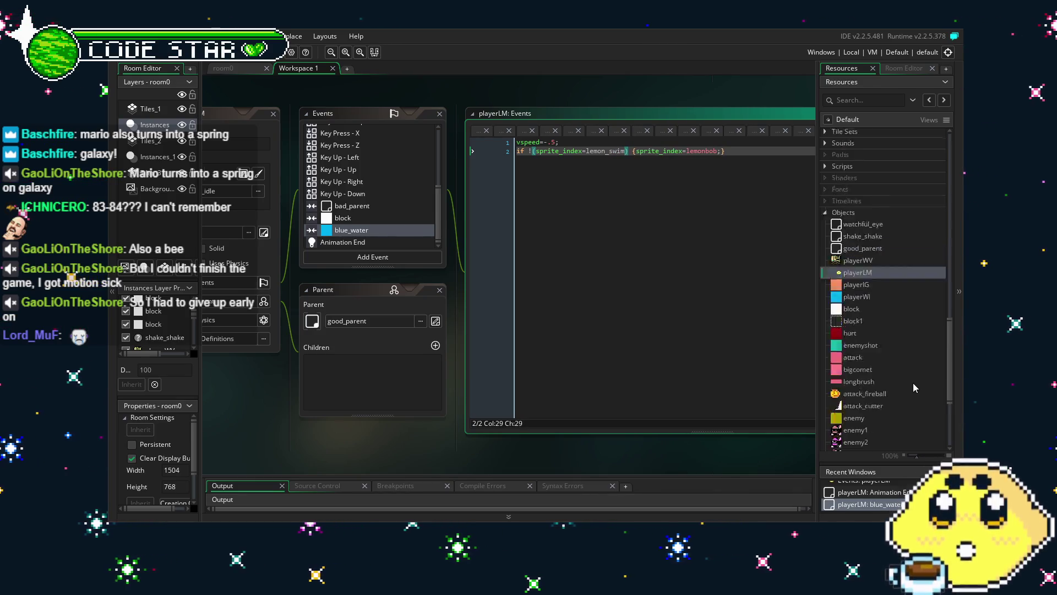
pyautogui.press('BackSpace')
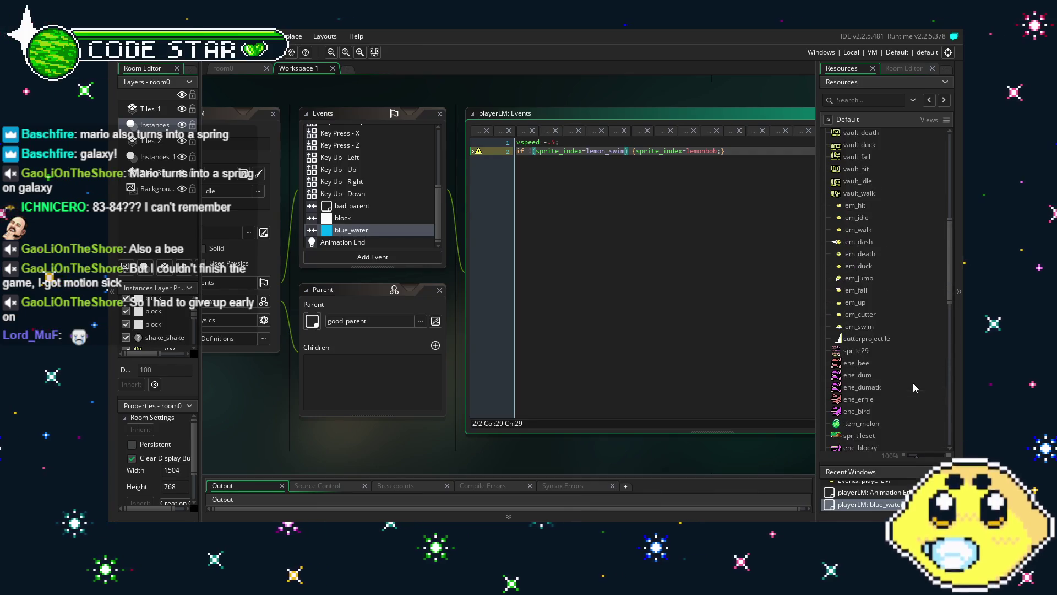
pyautogui.press('BackSpace')
pyautogui.press('BackSpace')
pyautogui.press('BackSpace')
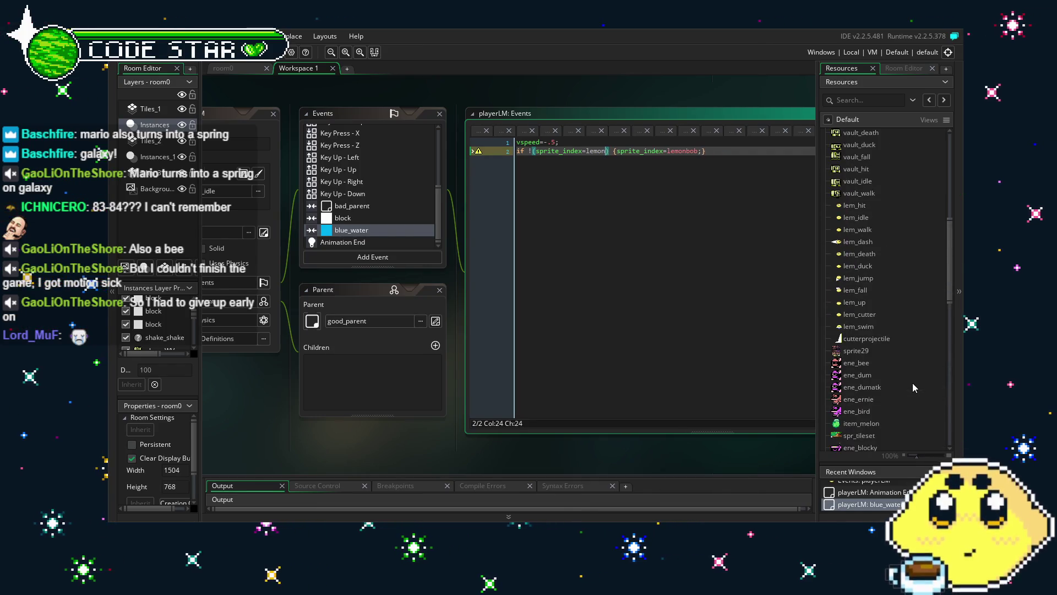
pyautogui.write('_swim')
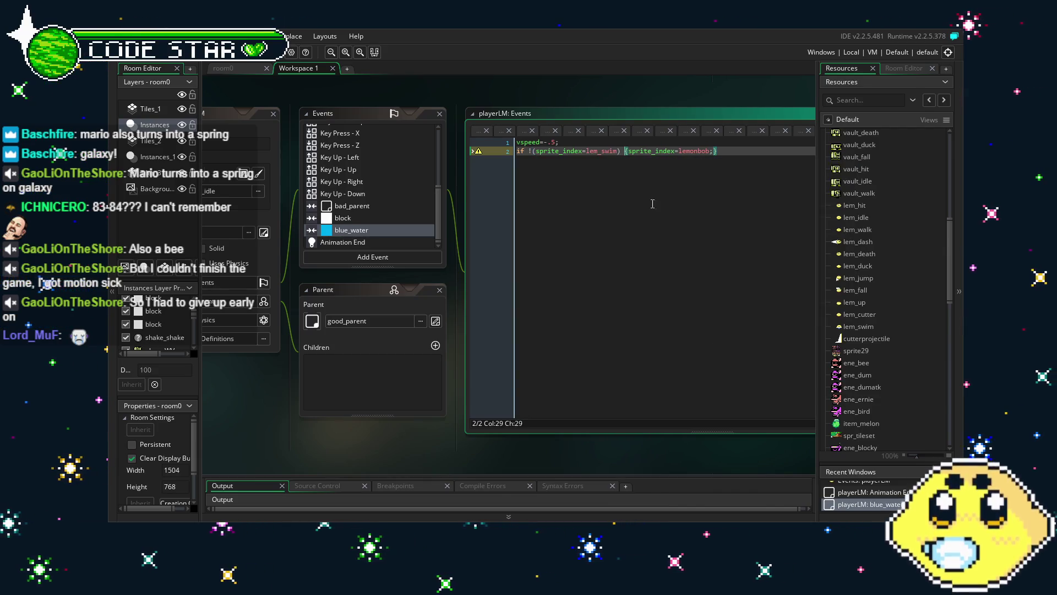
# - Replace lemonbob with lem_swim in the sprite_index assignment
pyautogui.click(604, 150)
pyautogui.hotkey('ctrl', 'c')
pyautogui.doubleClick(695, 151)
pyautogui.hotkey('ctrl', 'v')
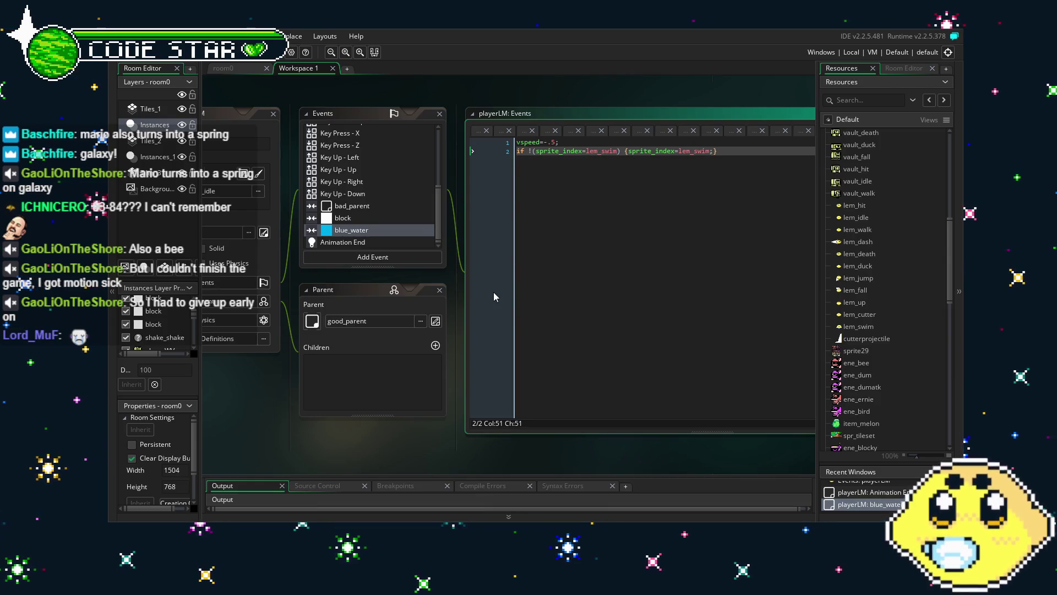
# - Change attack_fireball to attack_cutter on lines 19 and 30 of the block collision code
pyautogui.click(363, 218)
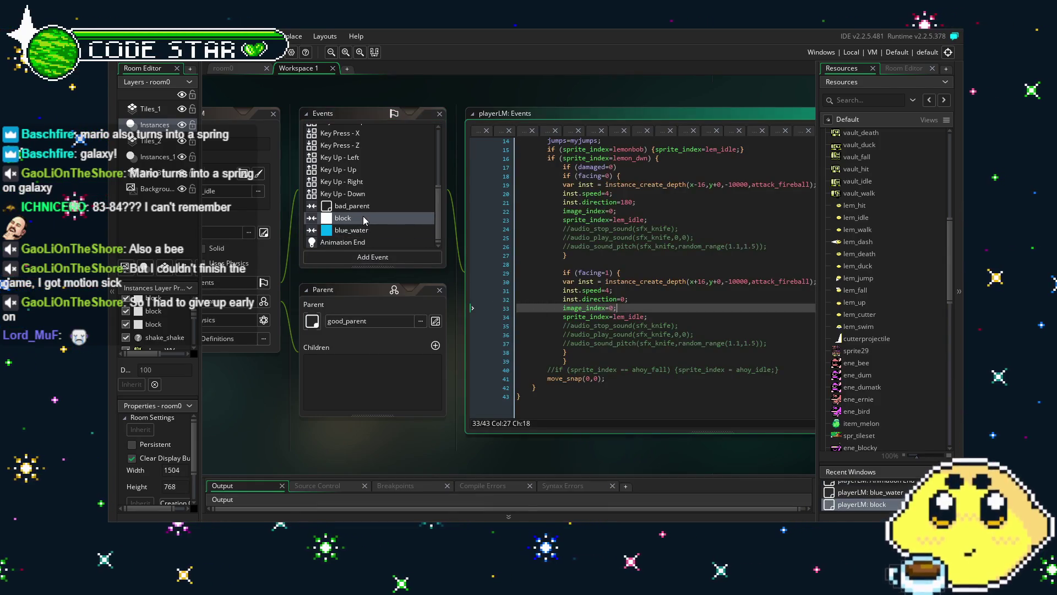
pyautogui.scroll(-4, 608, 340)
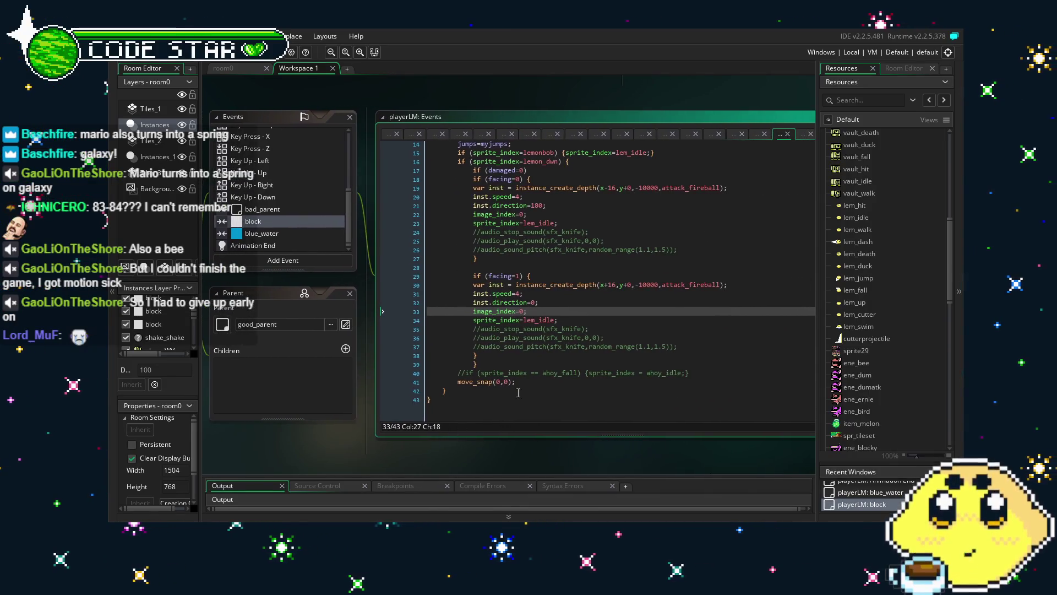
pyautogui.click(715, 284)
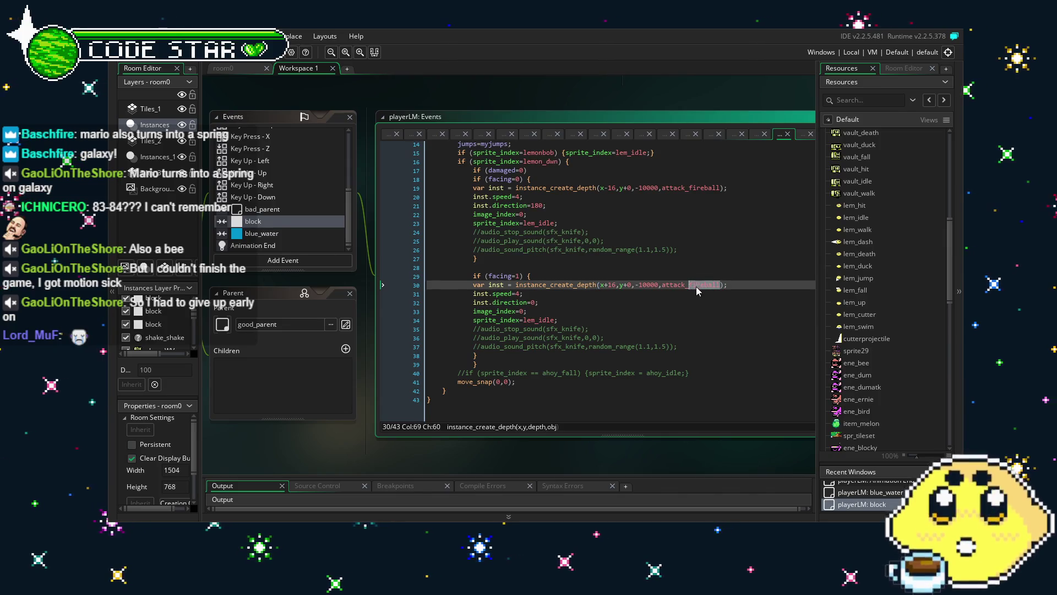
pyautogui.write('cuter')
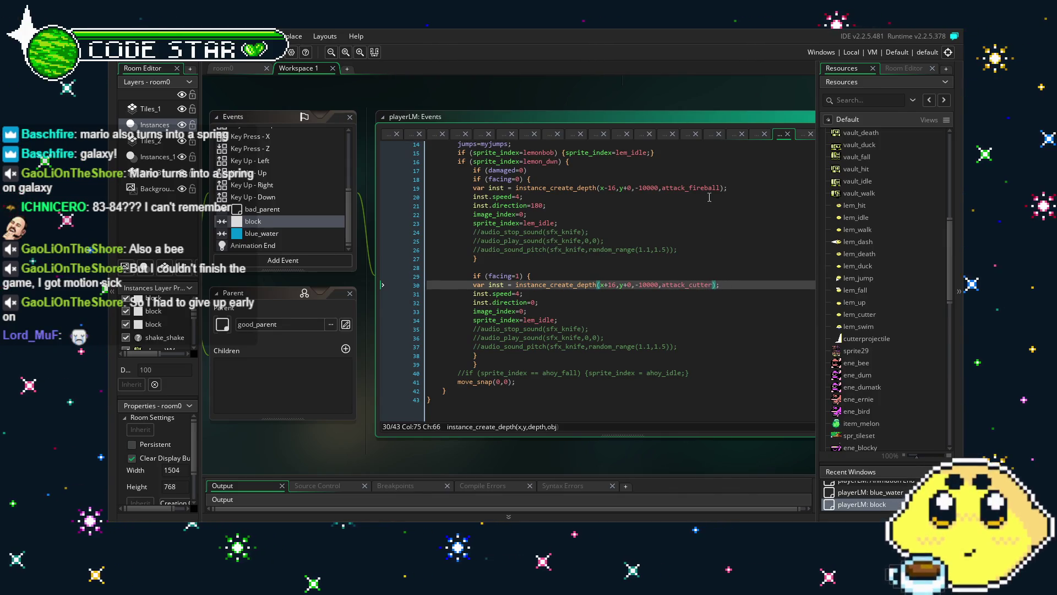
pyautogui.click(720, 187)
pyautogui.write('cutte')
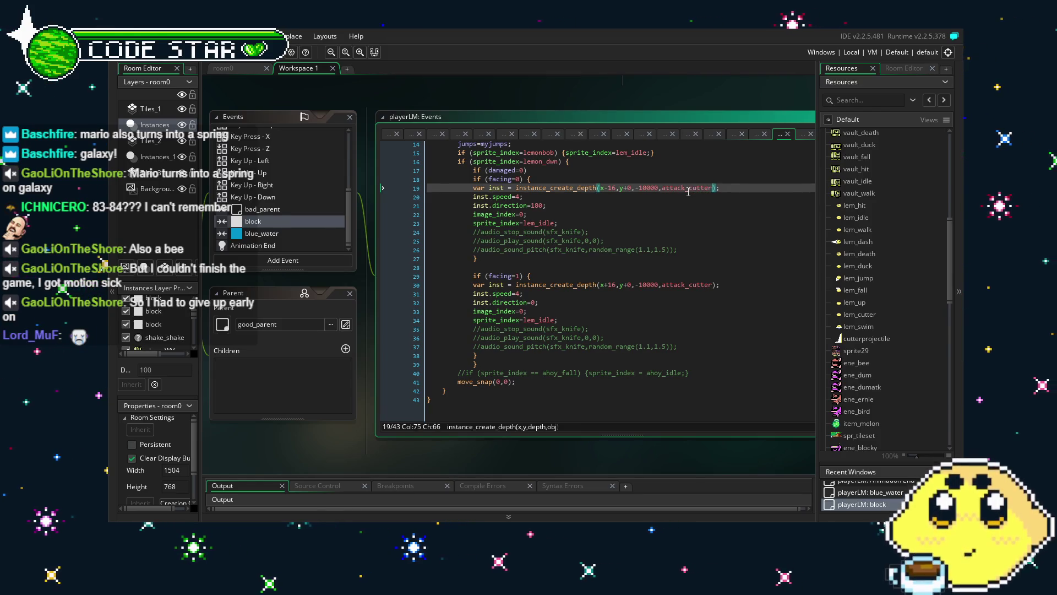
pyautogui.click(661, 378)
pyautogui.click(468, 404)
pyautogui.moveTo(469, 405); pyautogui.dragTo(494, 411)
pyautogui.scroll(5, 496, 409)
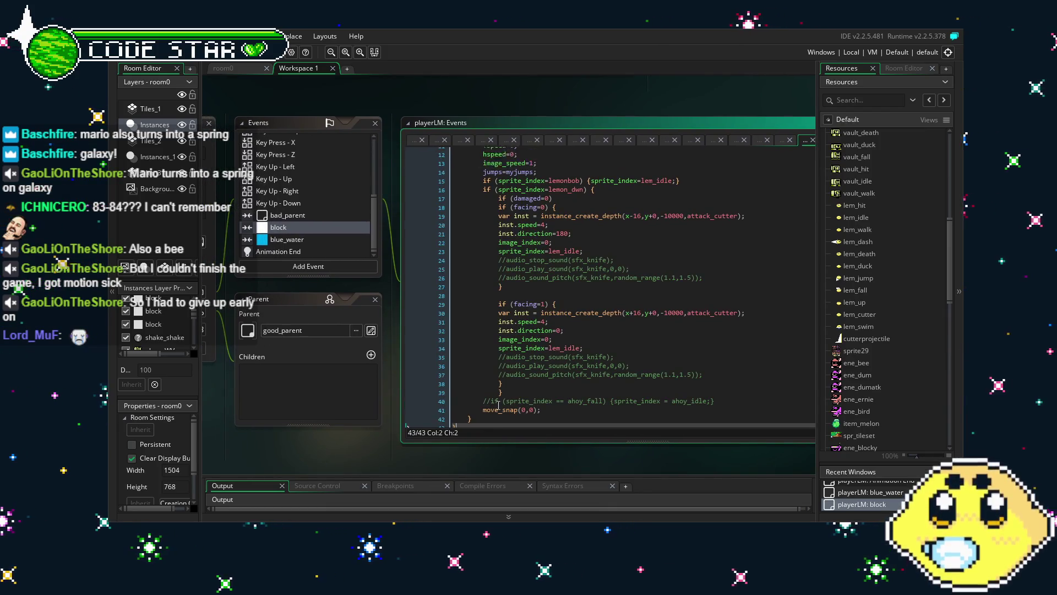
pyautogui.scroll(-5, 499, 406)
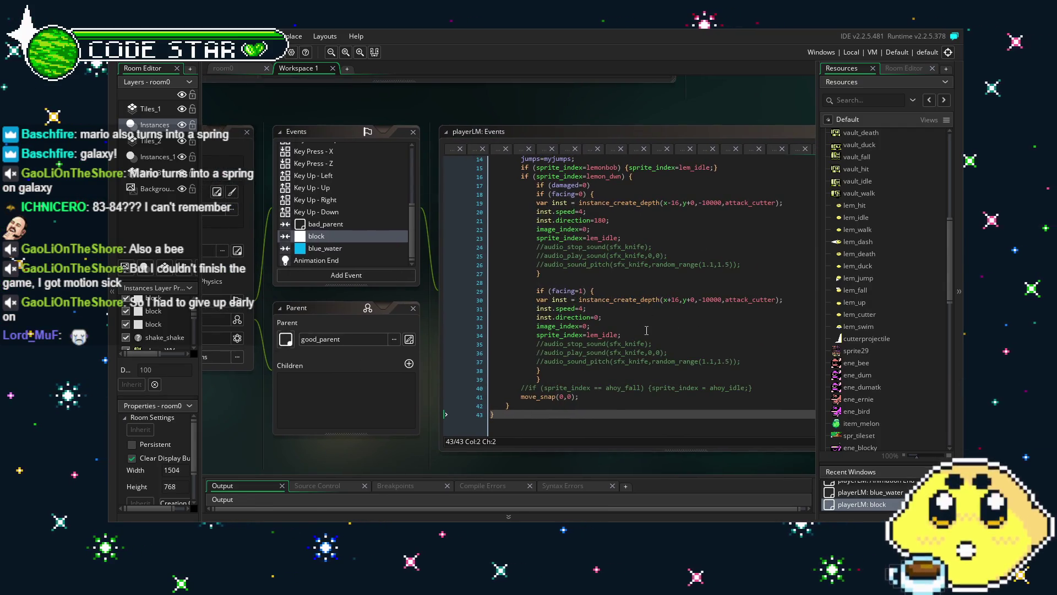
pyautogui.scroll(5, 647, 330)
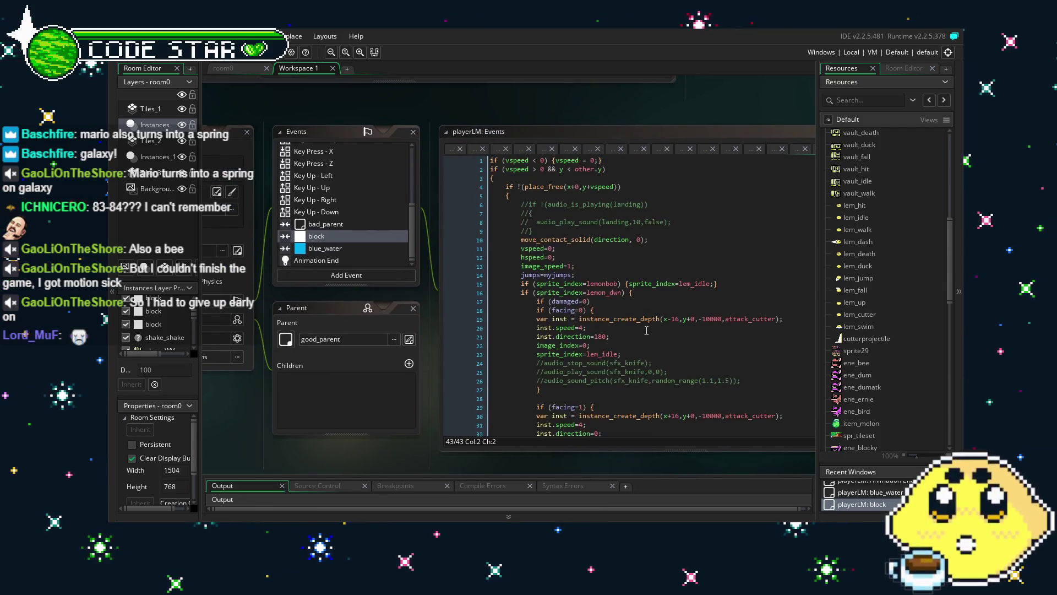
# - Review playerLM's bad_parent collision and Key Up Right/Down/Up/Left code, ending on Key Press - Z
pyautogui.click(326, 224)
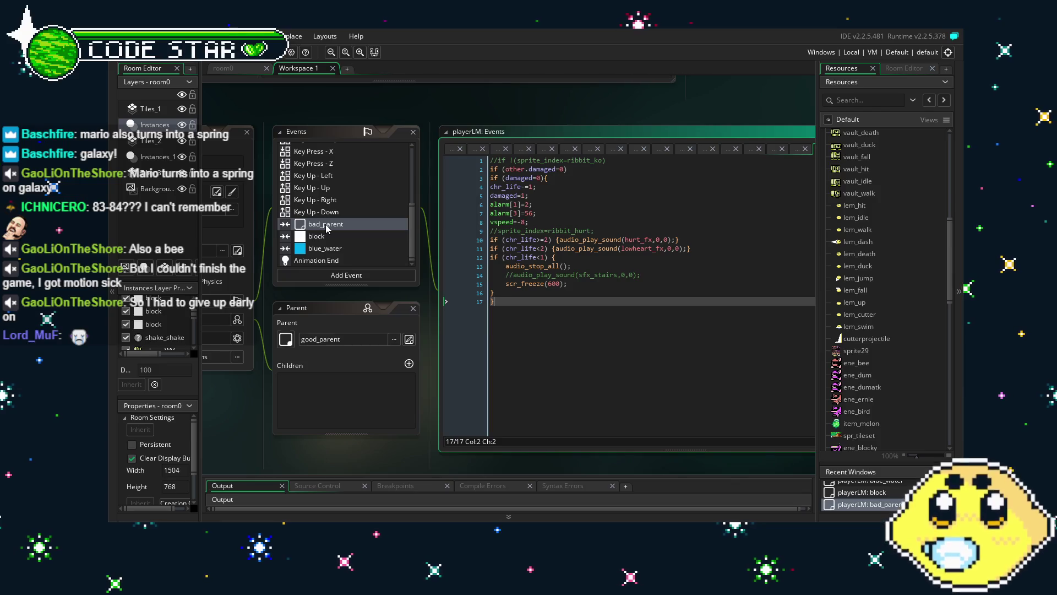
pyautogui.click(337, 200)
pyautogui.click(346, 223)
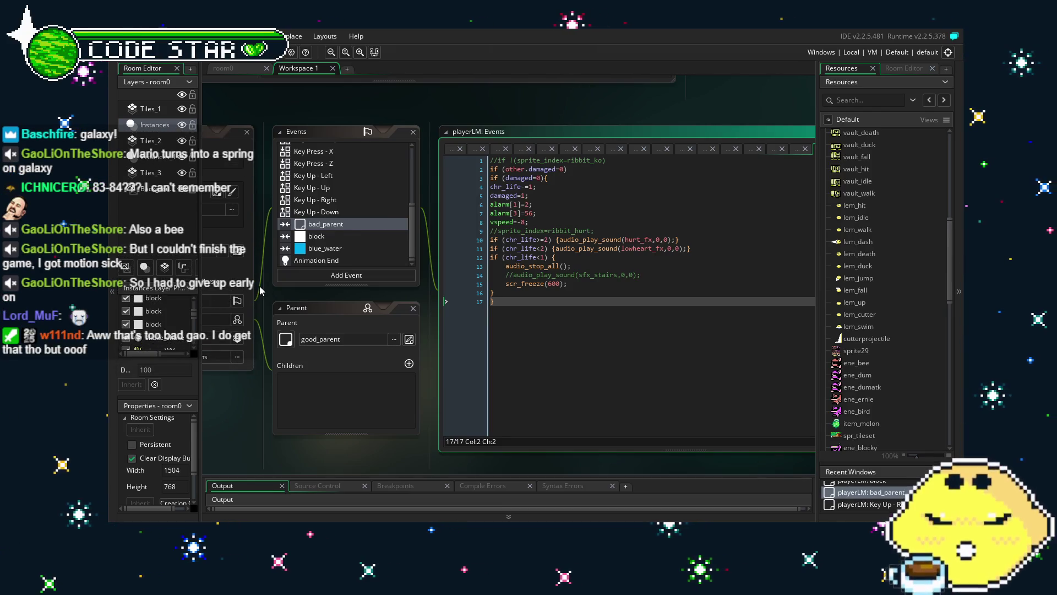
pyautogui.click(318, 214)
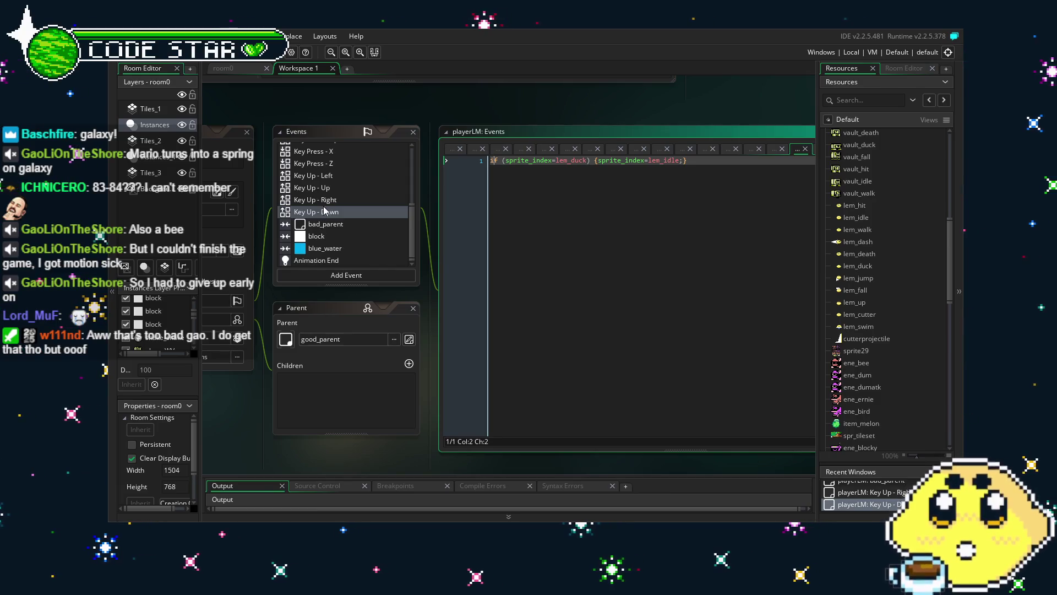
pyautogui.click(326, 202)
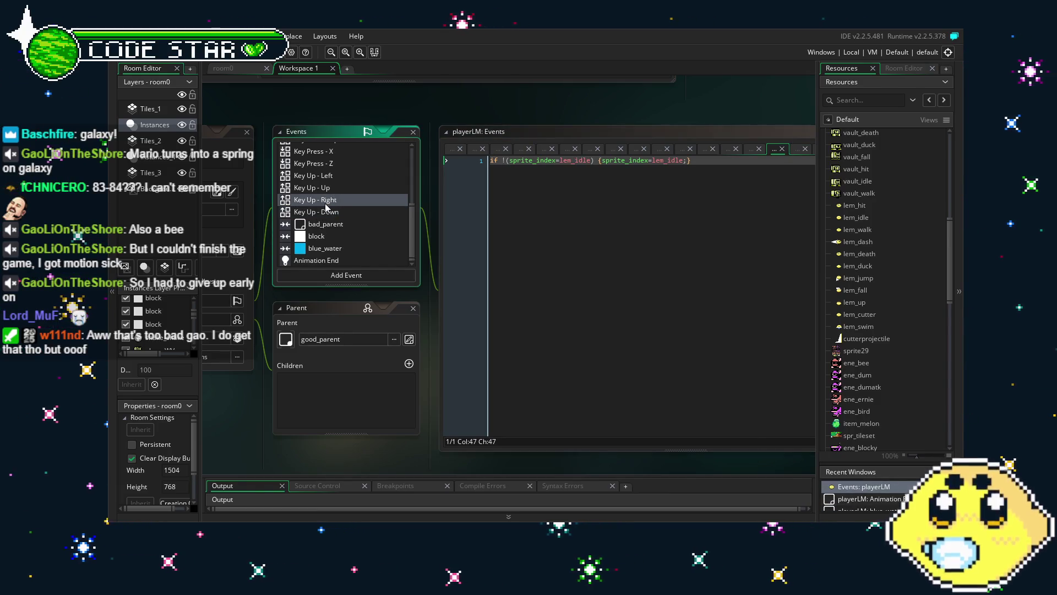
pyautogui.click(327, 189)
pyautogui.click(332, 177)
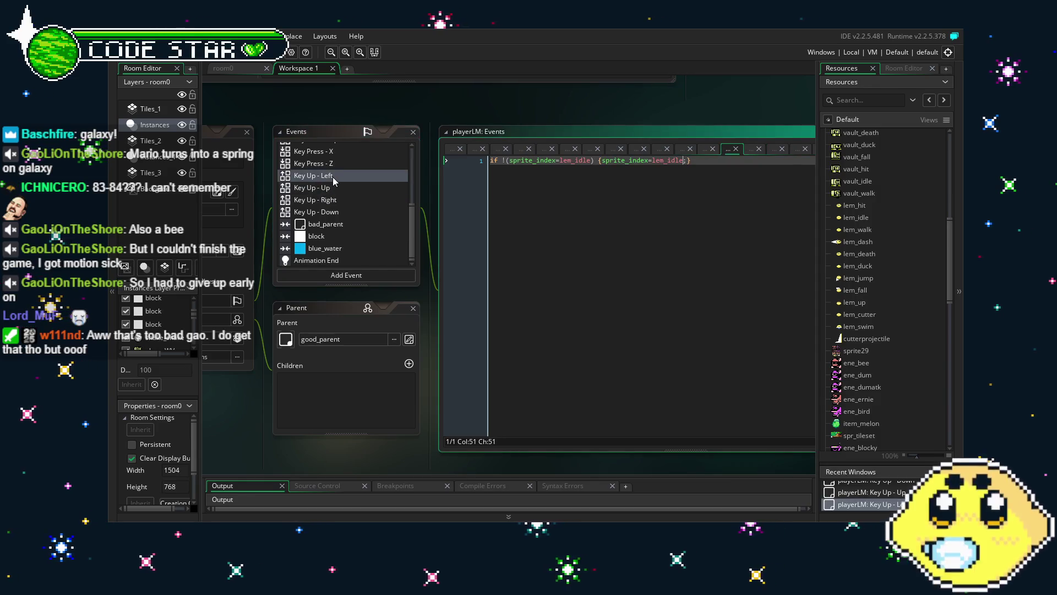
pyautogui.click(309, 166)
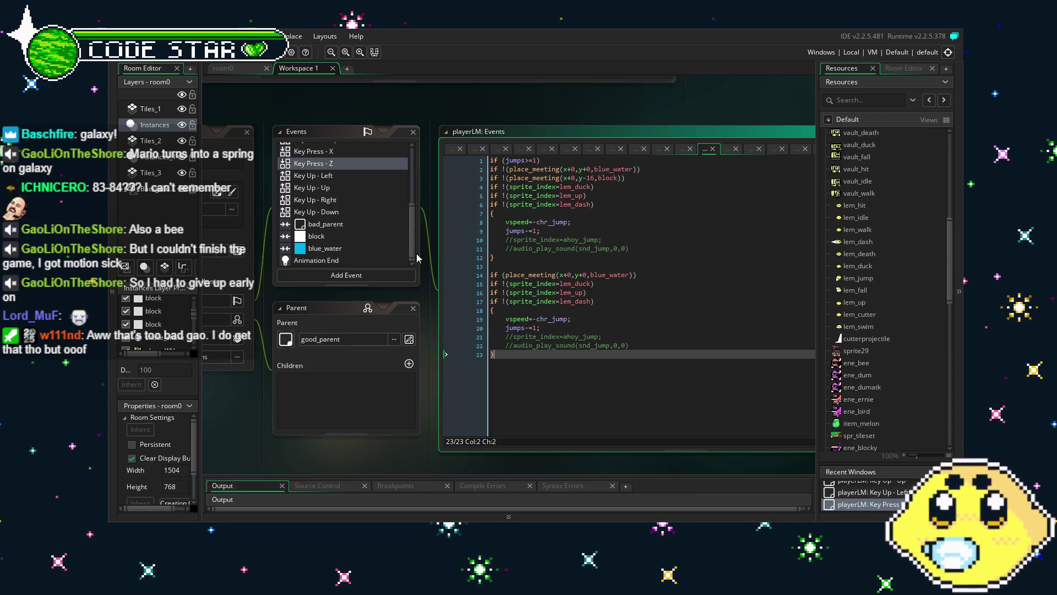
pyautogui.scroll(2, 332, 221)
pyautogui.scroll(2, 332, 221)
pyautogui.click(325, 239)
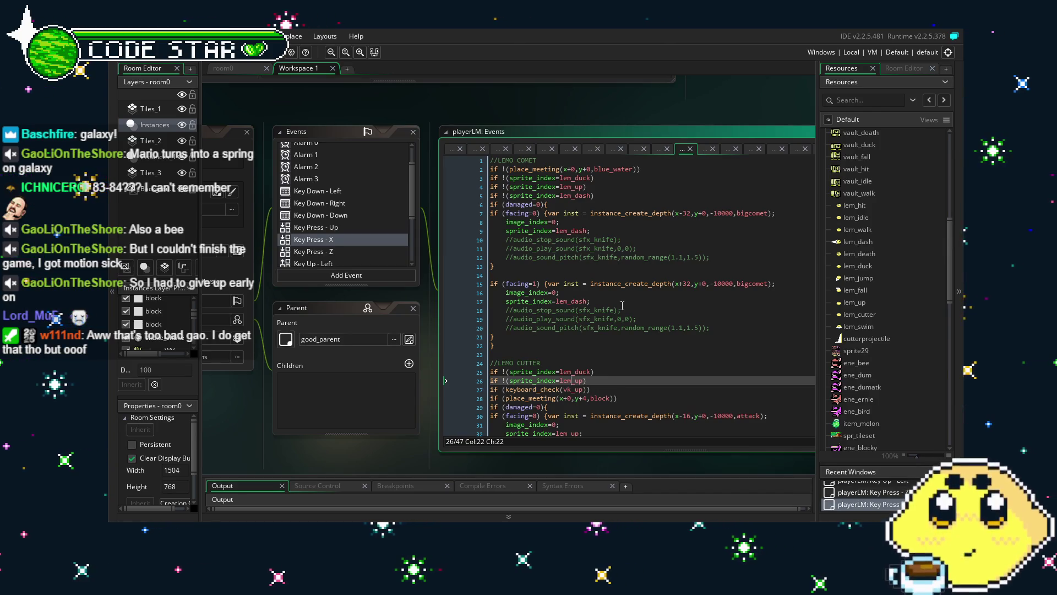
pyautogui.scroll(-1, 622, 306)
pyautogui.scroll(-5, 623, 306)
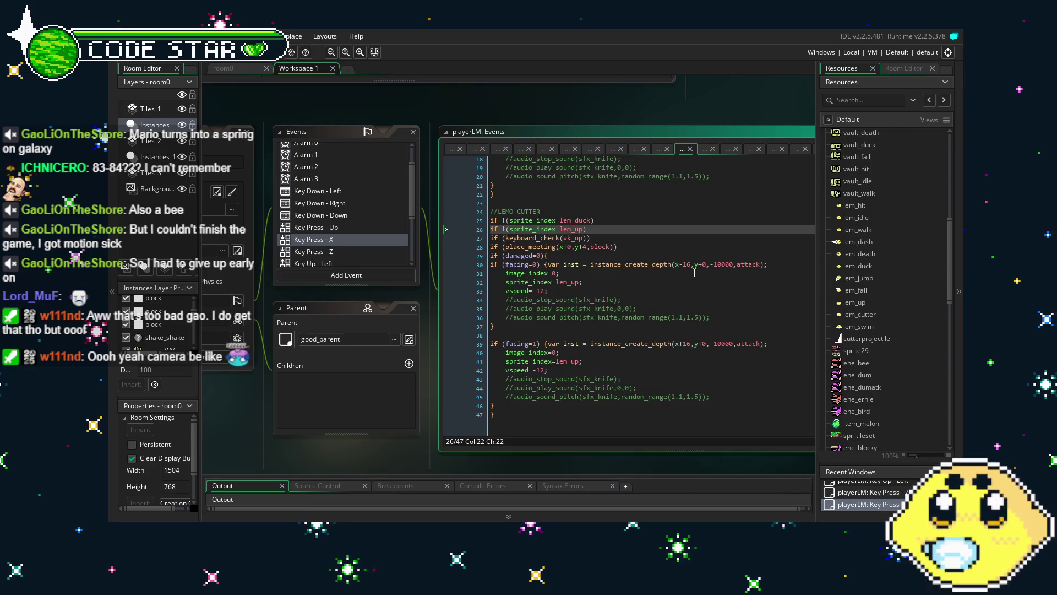
pyautogui.scroll(6, 640, 348)
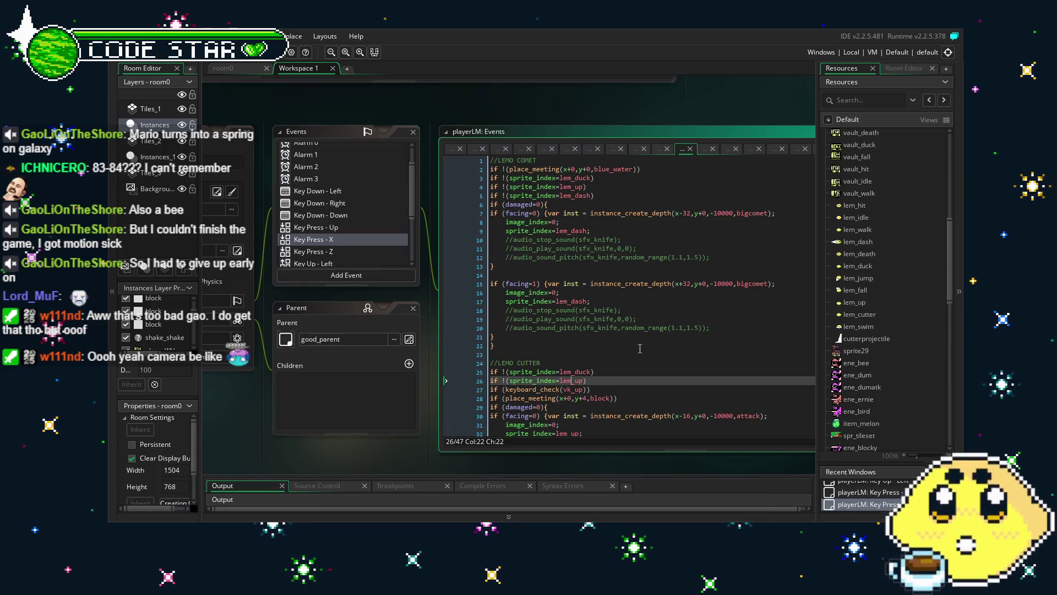
pyautogui.scroll(-4, 640, 348)
pyautogui.scroll(-2, 602, 332)
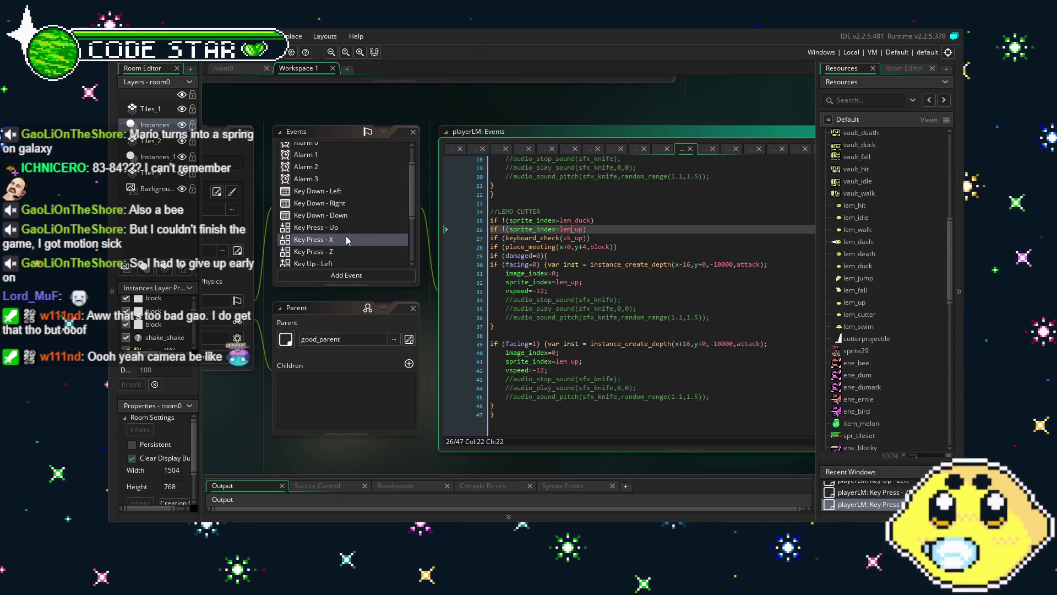
pyautogui.scroll(-3, 346, 236)
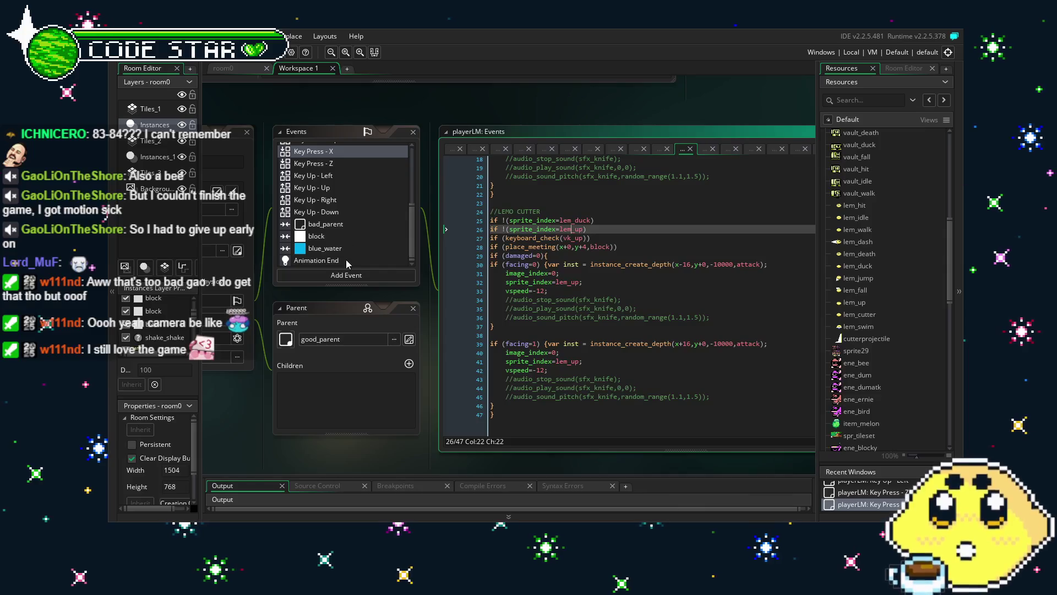
pyautogui.click(345, 259)
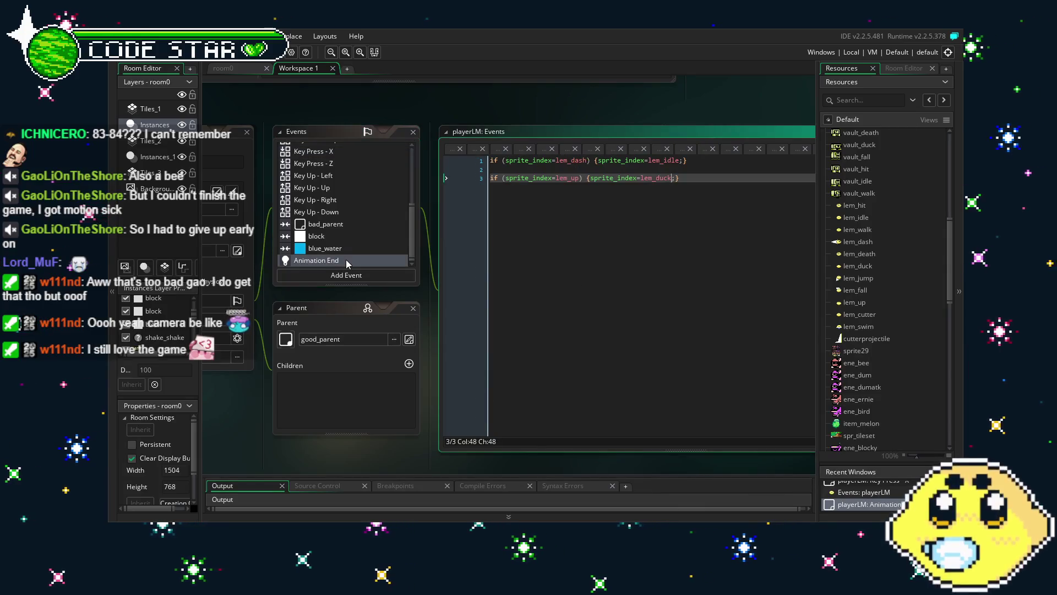
pyautogui.scroll(3, 308, 237)
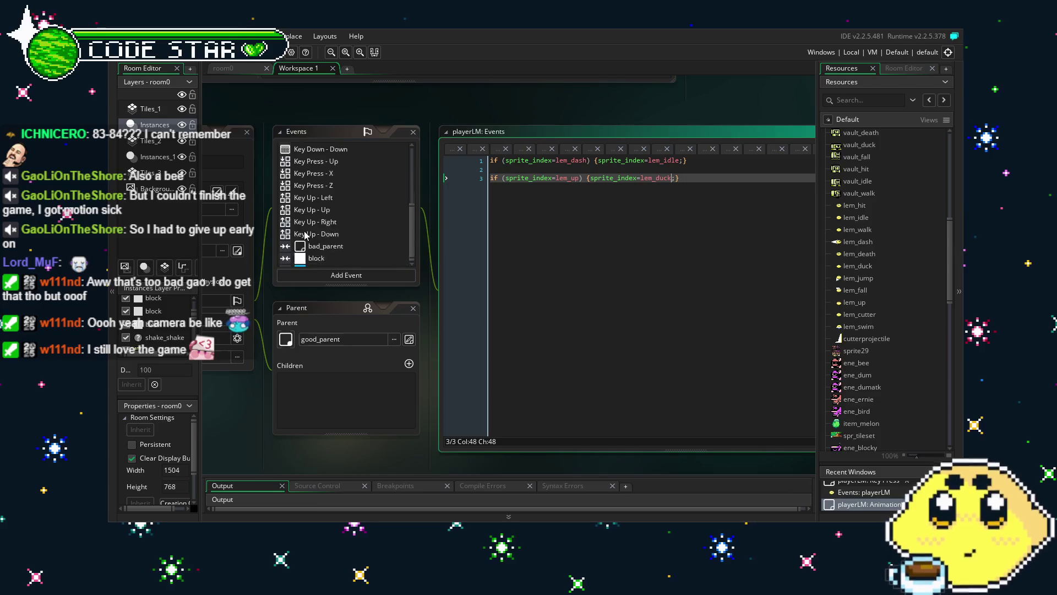
pyautogui.scroll(-3, 307, 235)
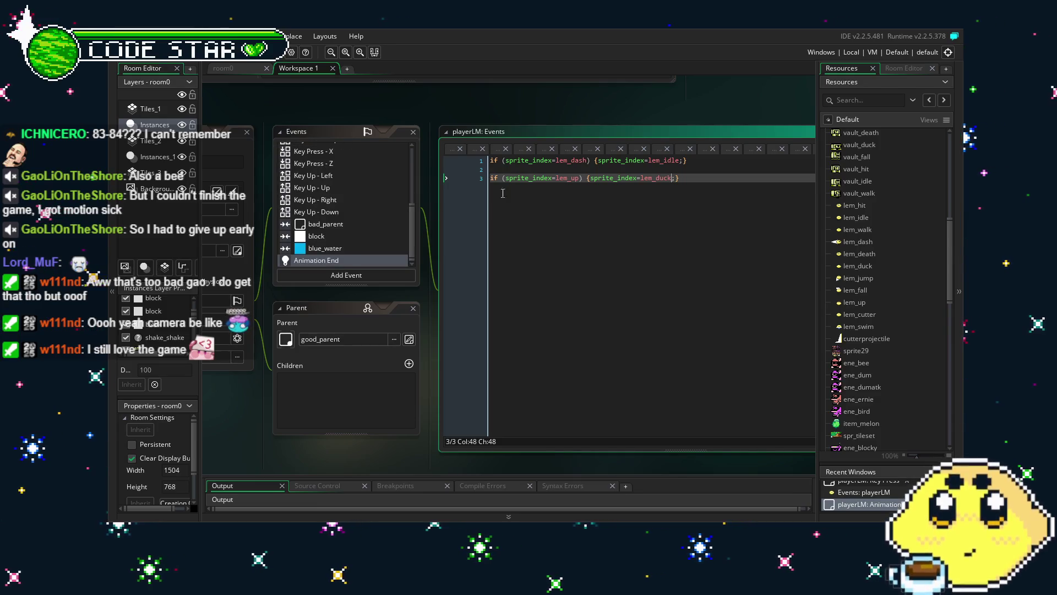
pyautogui.moveTo(630, 185); pyautogui.dragTo(420, 187)
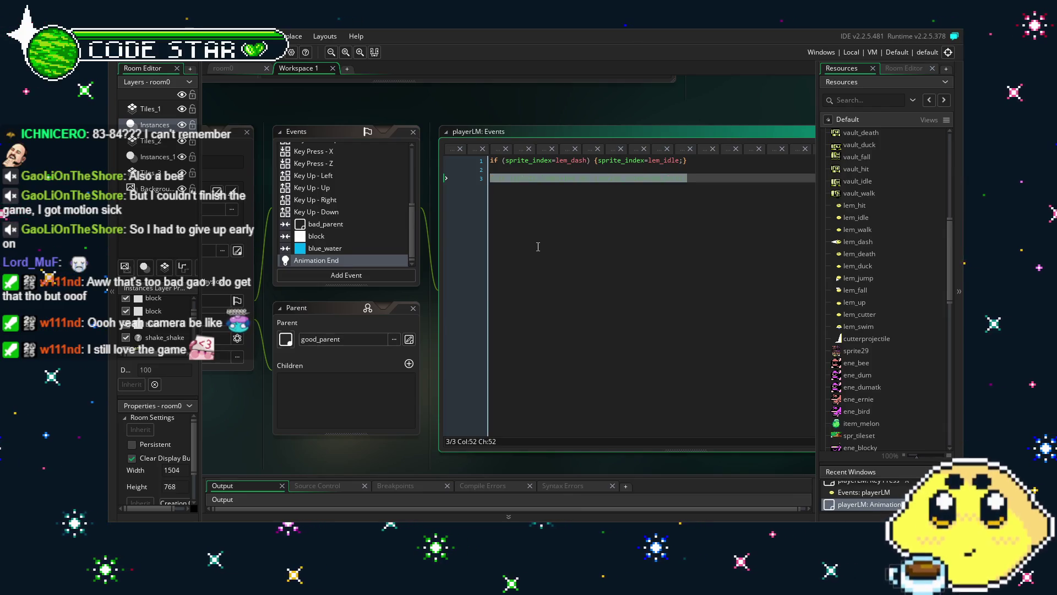
pyautogui.click(666, 325)
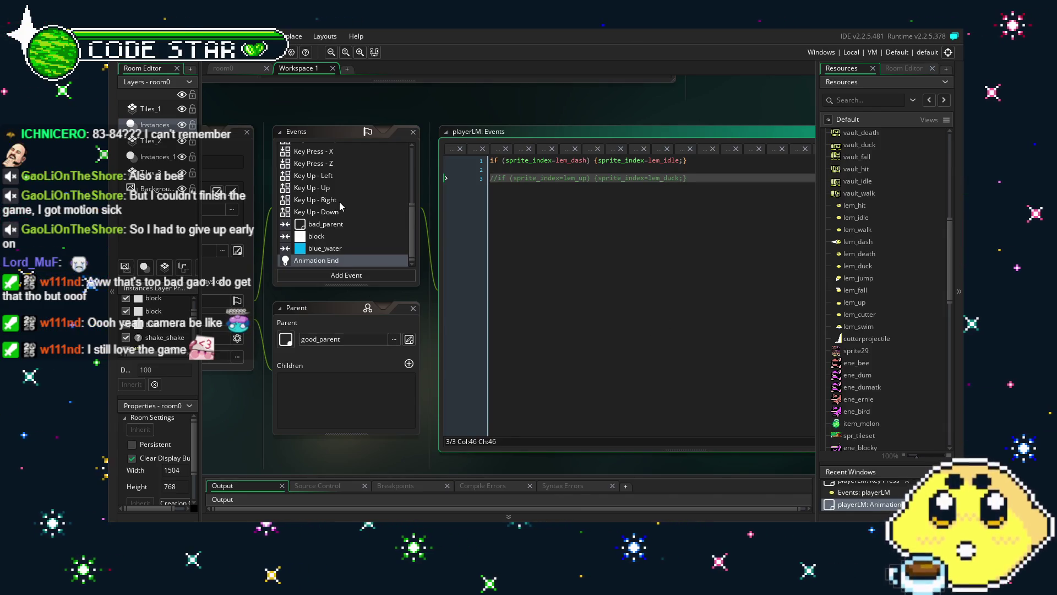
pyautogui.scroll(2, 340, 206)
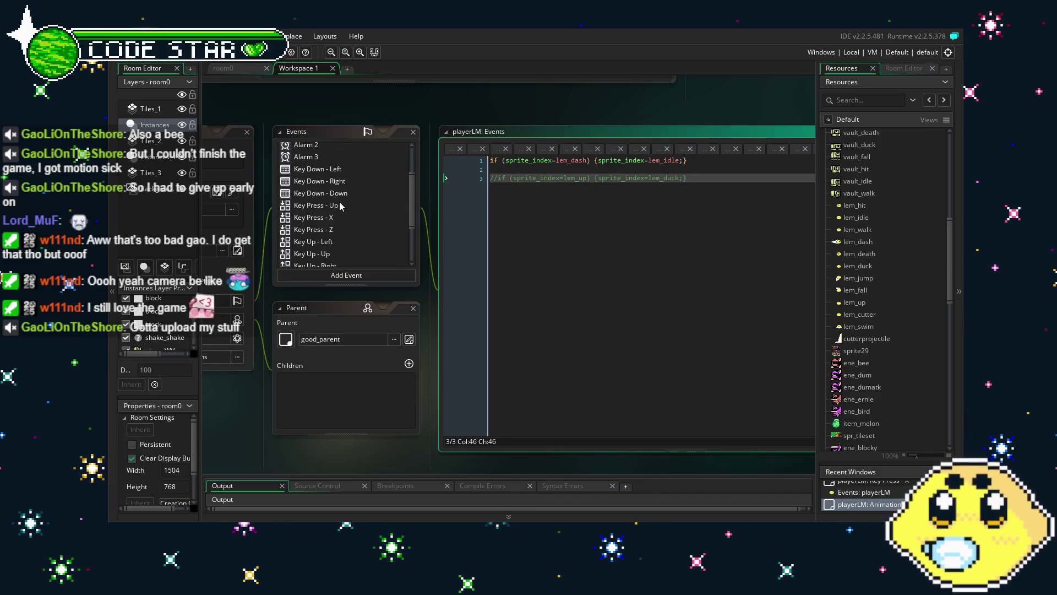
pyautogui.click(340, 205)
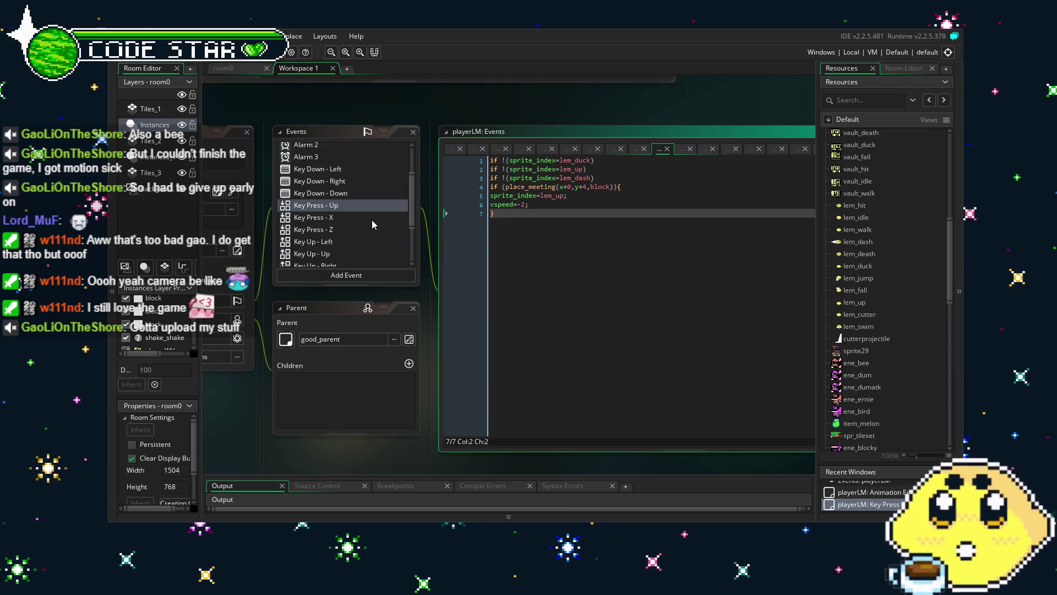
pyautogui.scroll(1, 372, 220)
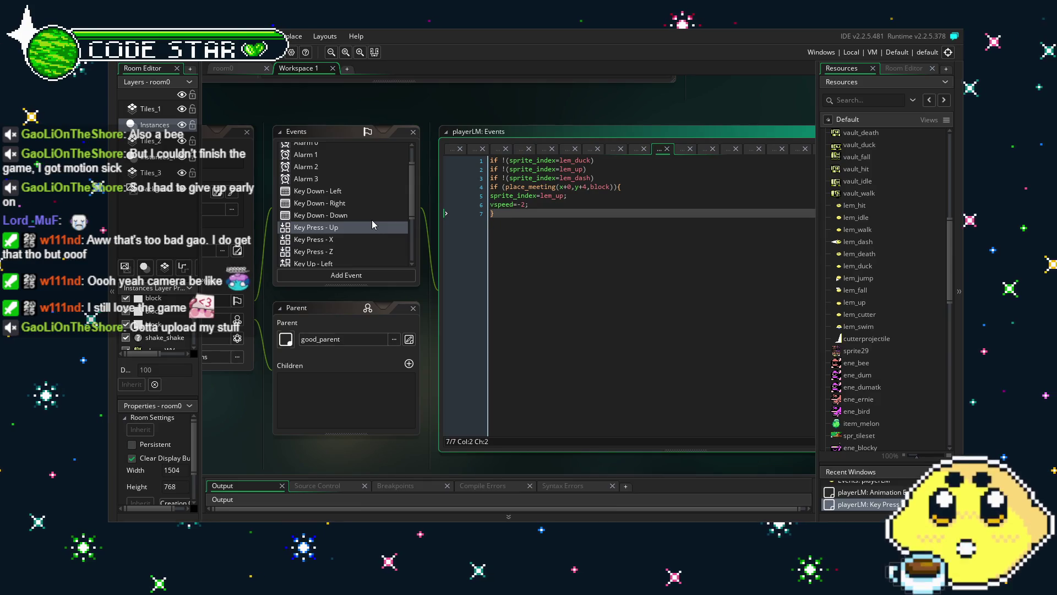
pyautogui.click(346, 390)
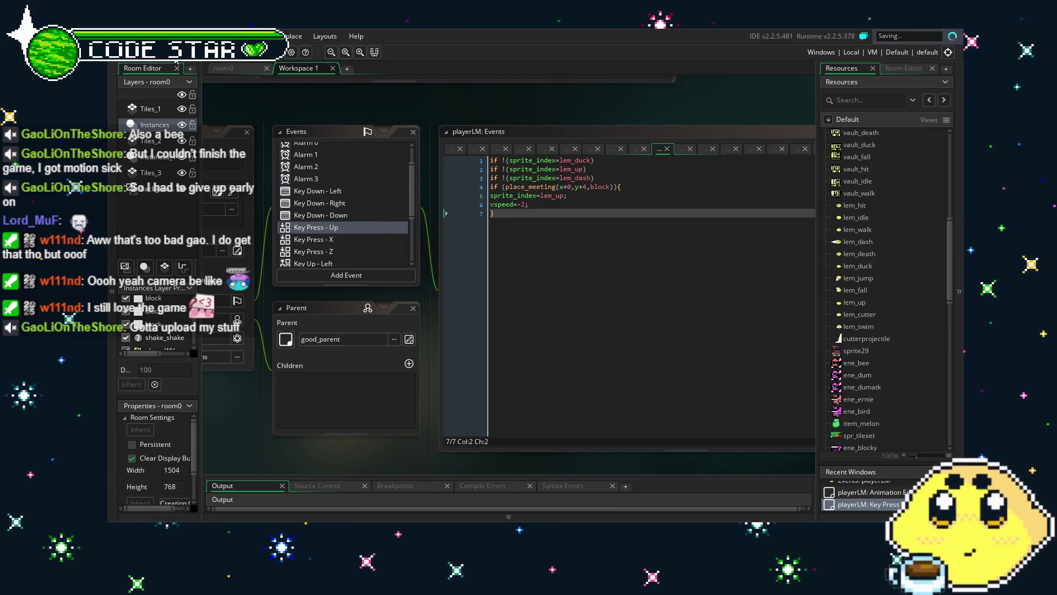
pyautogui.click(345, 214)
pyautogui.click(346, 227)
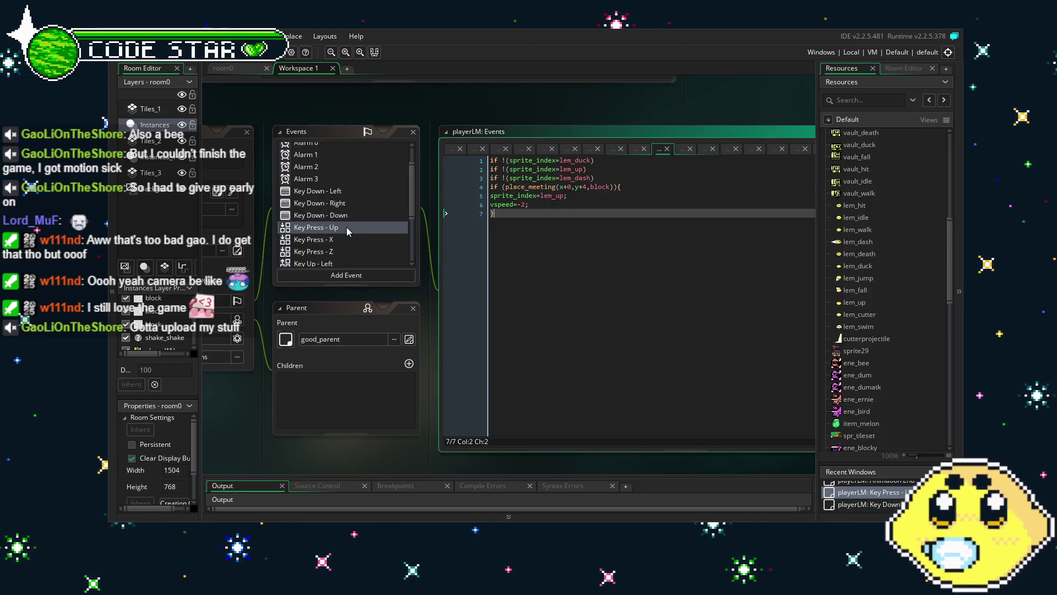
pyautogui.click(348, 243)
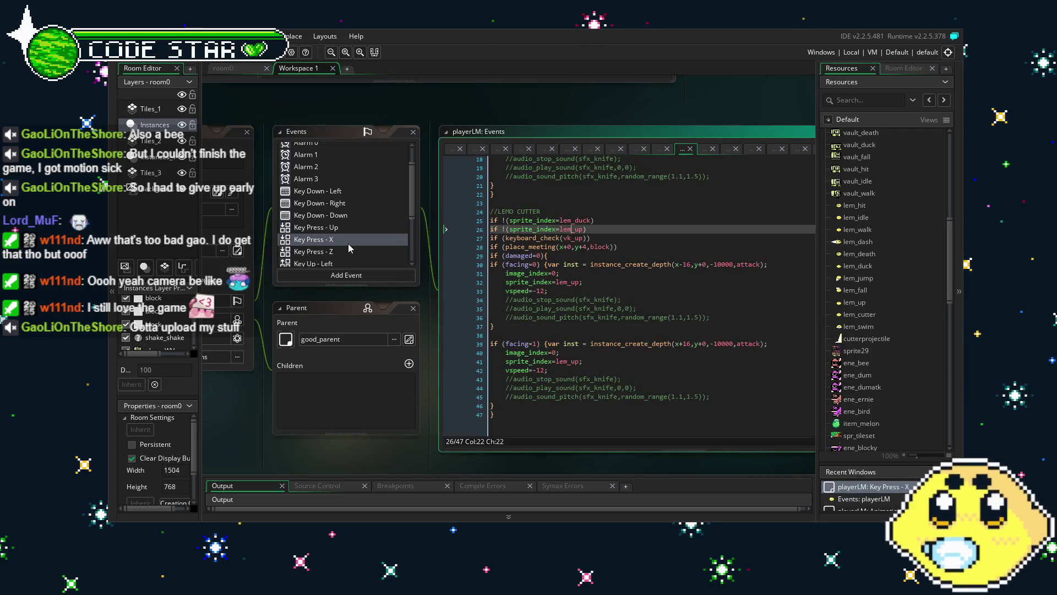
pyautogui.scroll(6, 554, 370)
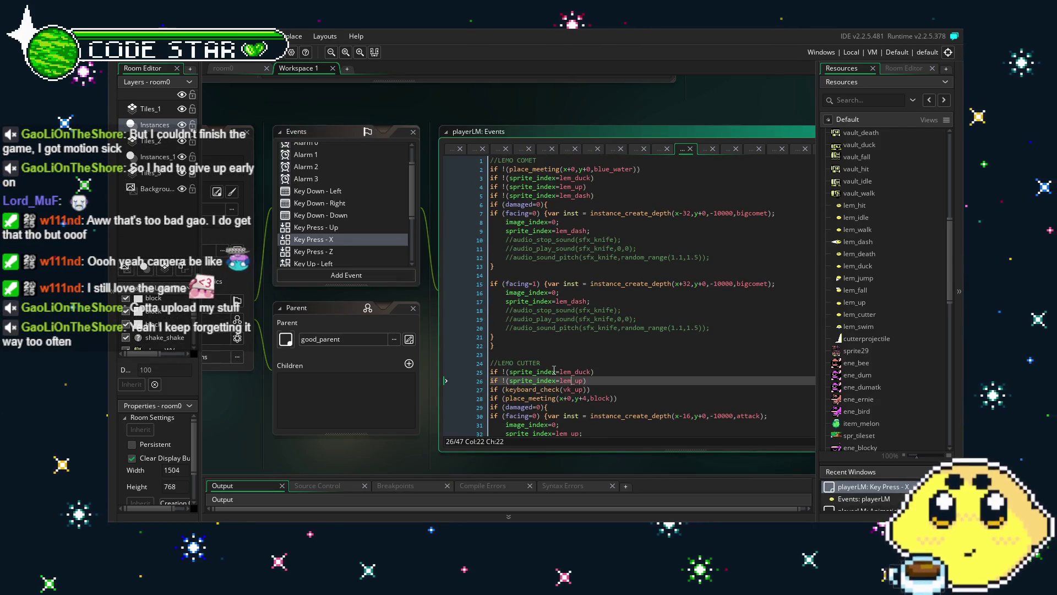
pyautogui.scroll(-6, 554, 370)
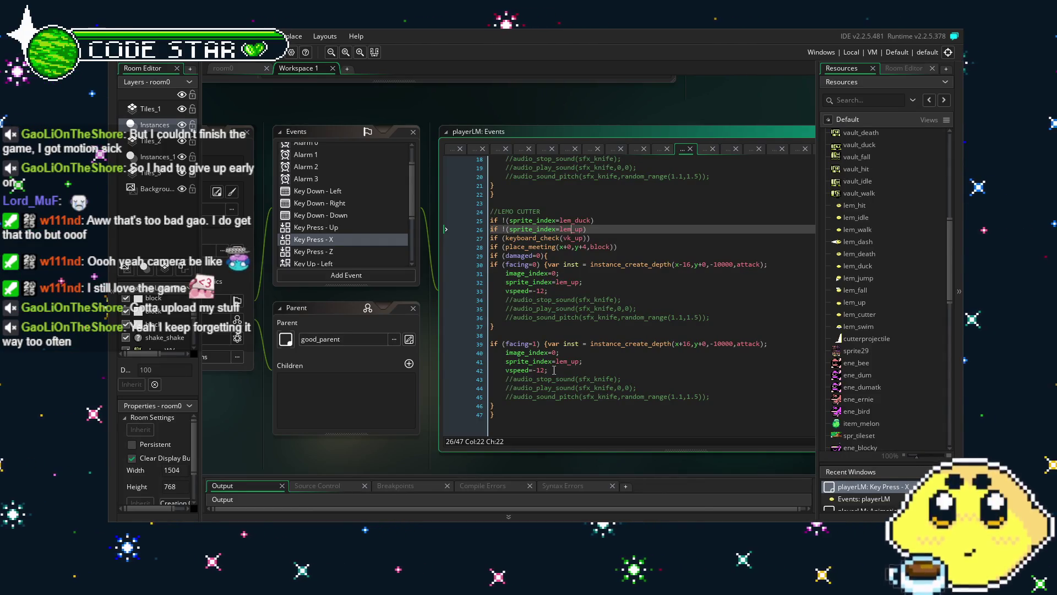
pyautogui.scroll(6, 554, 369)
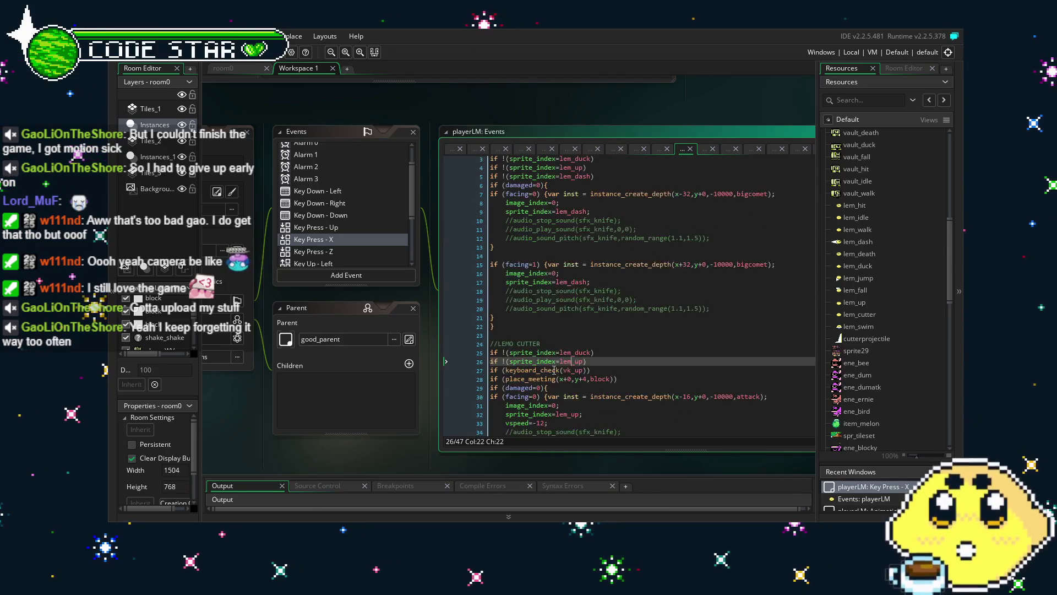
pyautogui.click(329, 228)
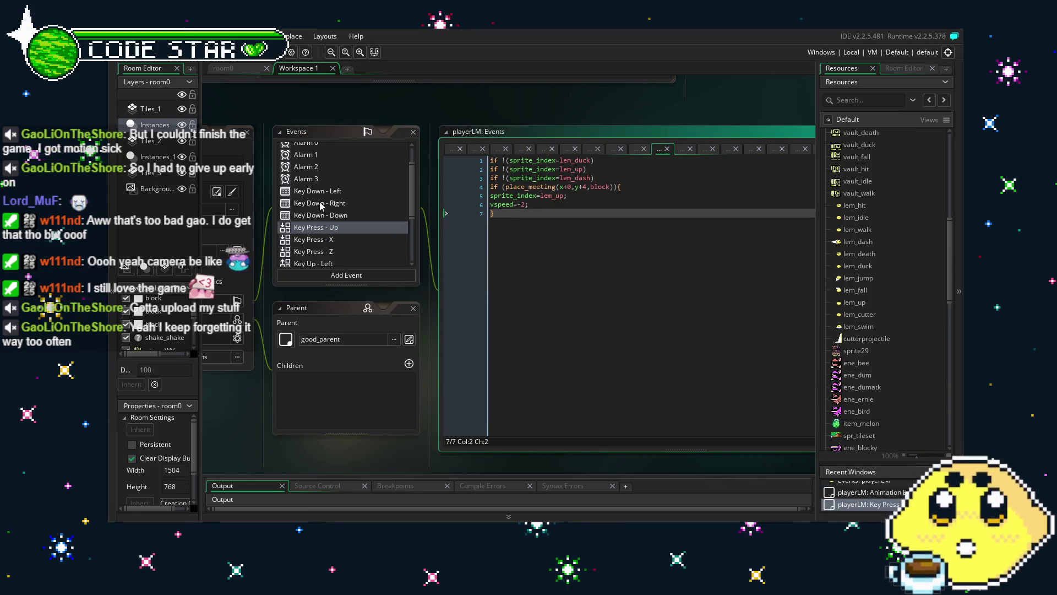
pyautogui.scroll(2, 321, 208)
pyautogui.scroll(-5, 331, 242)
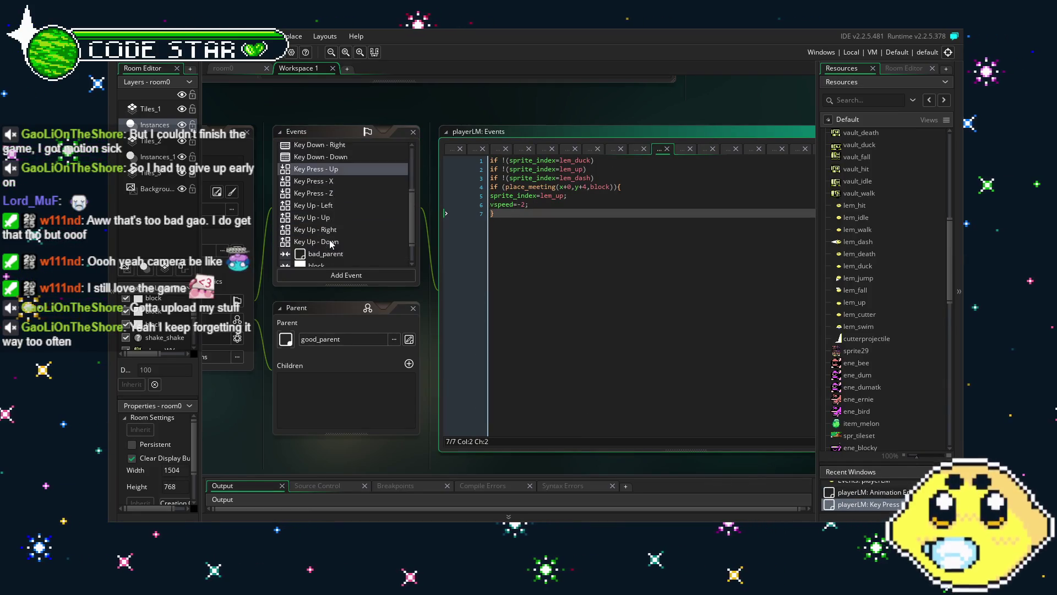
pyautogui.scroll(5, 330, 239)
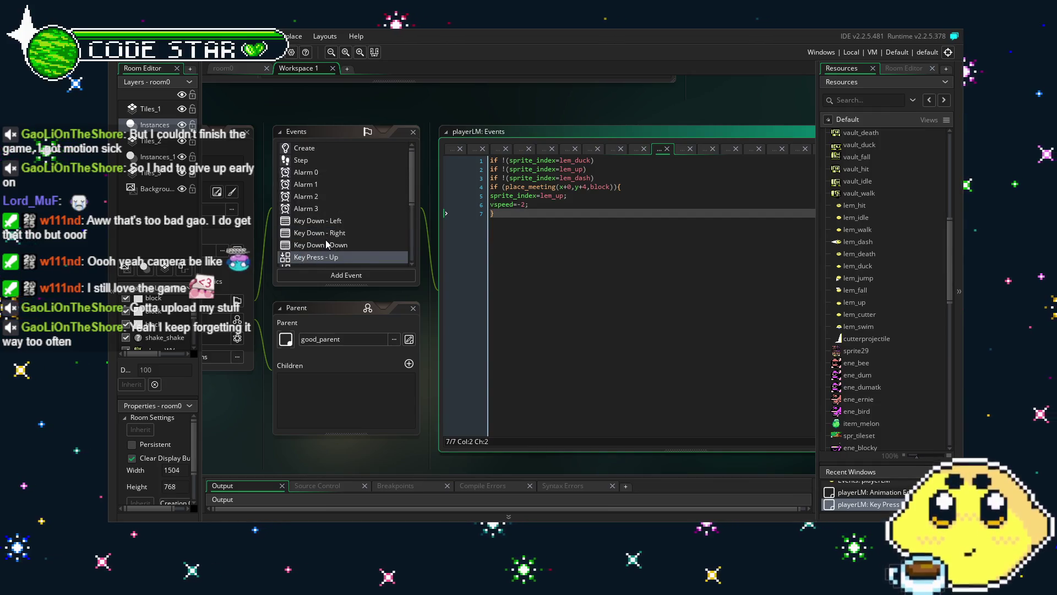
pyautogui.click(326, 243)
# - In Key Down - Right, replace lemonbob with lem_swim on line 17
pyautogui.click(327, 232)
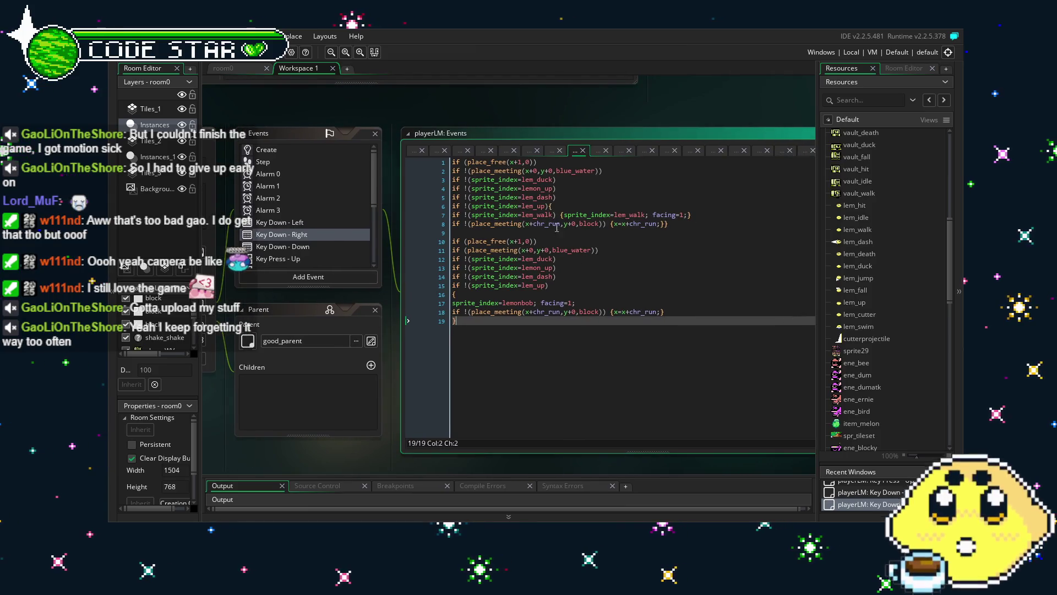
pyautogui.doubleClick(522, 302)
pyautogui.write('lemo')
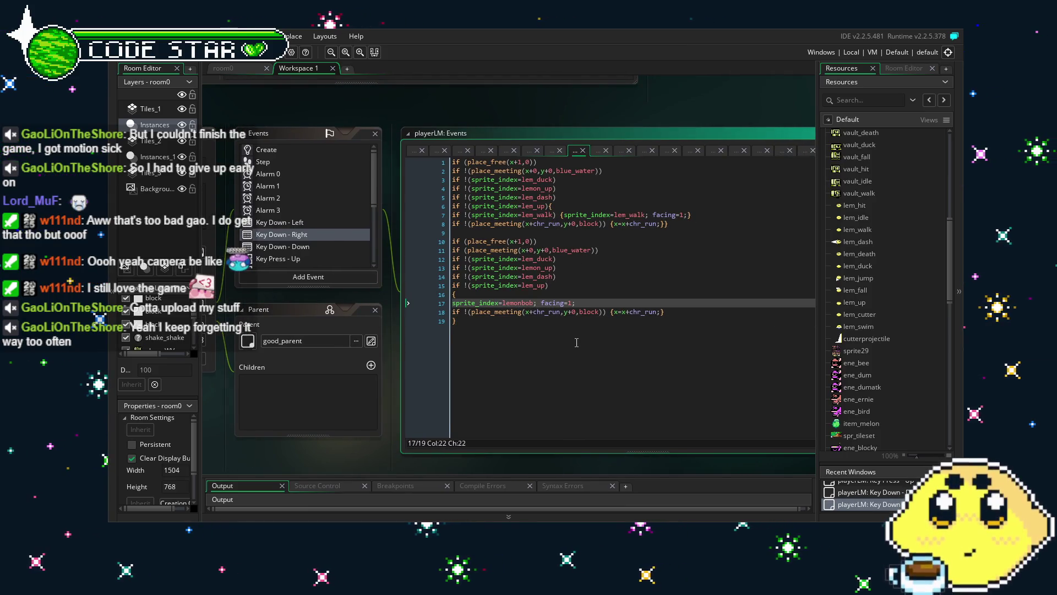
pyautogui.press('BackSpace')
pyautogui.write('_sw')
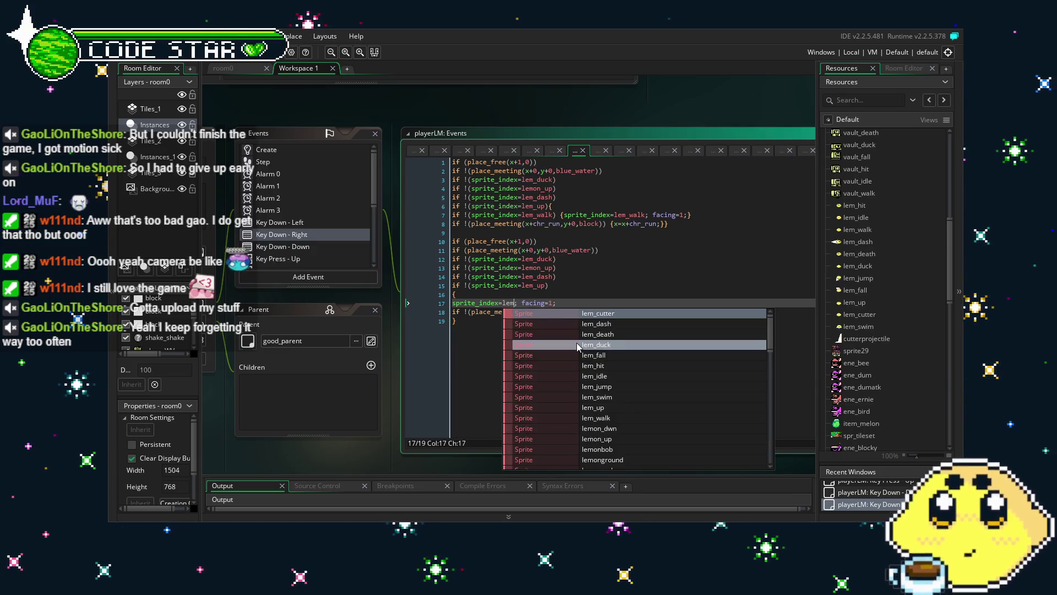
pyautogui.press('Return')
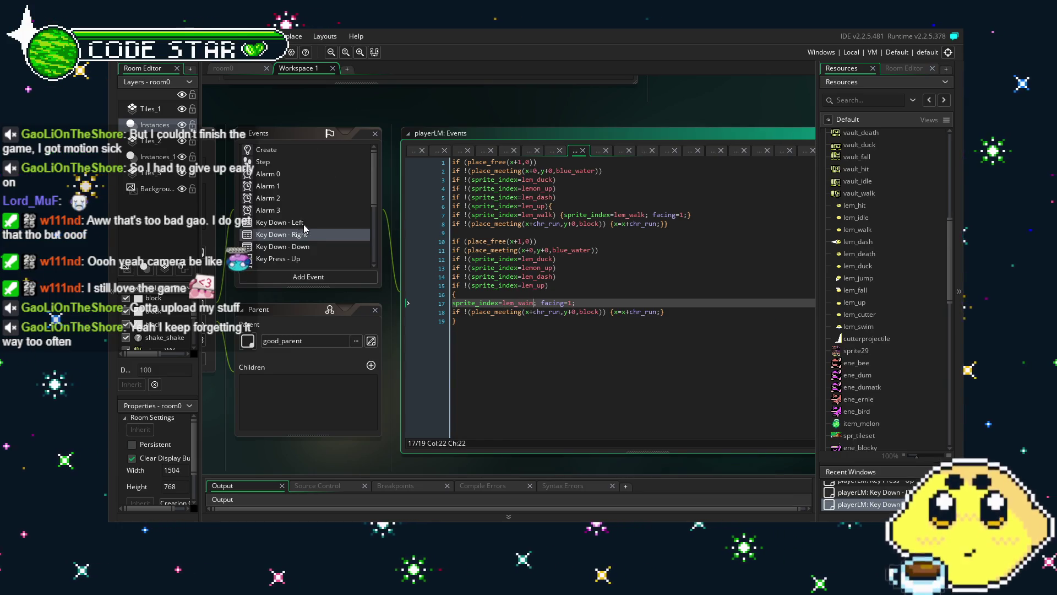
# - Make the same lemonbob-to-lem_swim replacement on line 17 of Key Down - Left
pyautogui.click(286, 222)
pyautogui.doubleClick(522, 302)
pyautogui.write('lem')
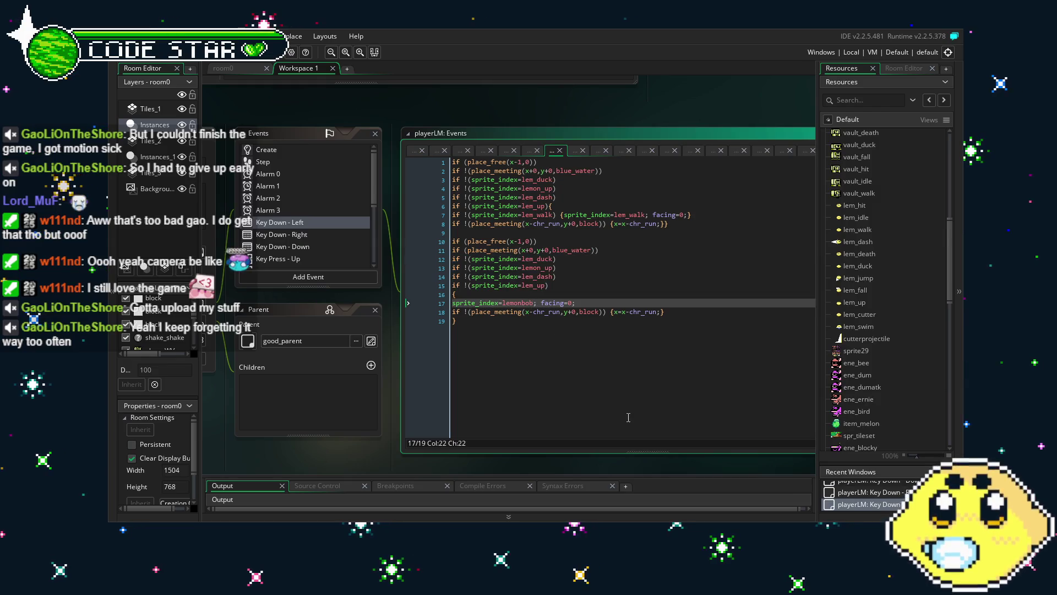
pyautogui.write('_swim')
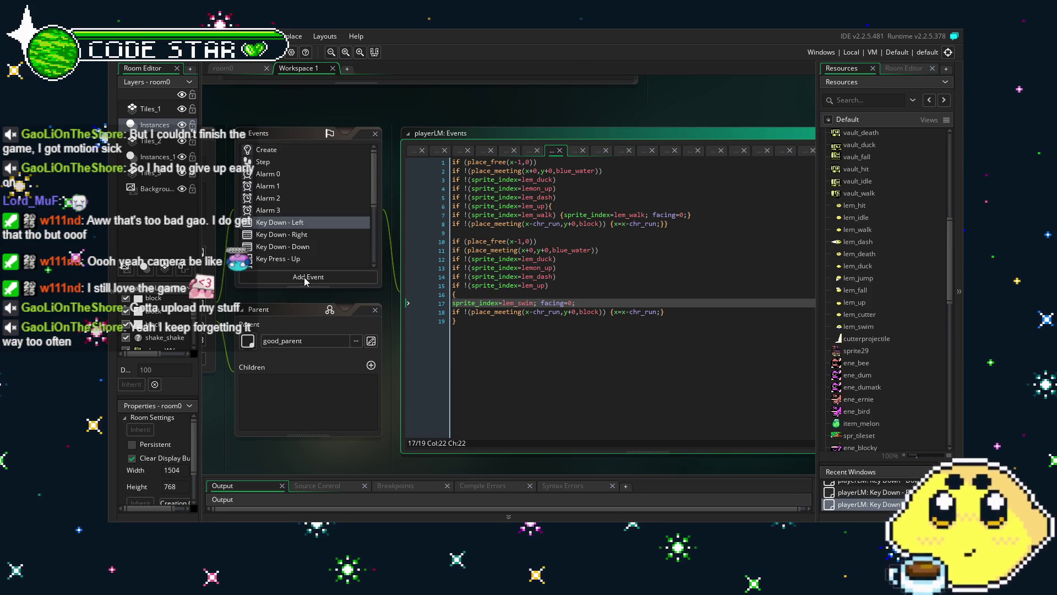
pyautogui.click(294, 210)
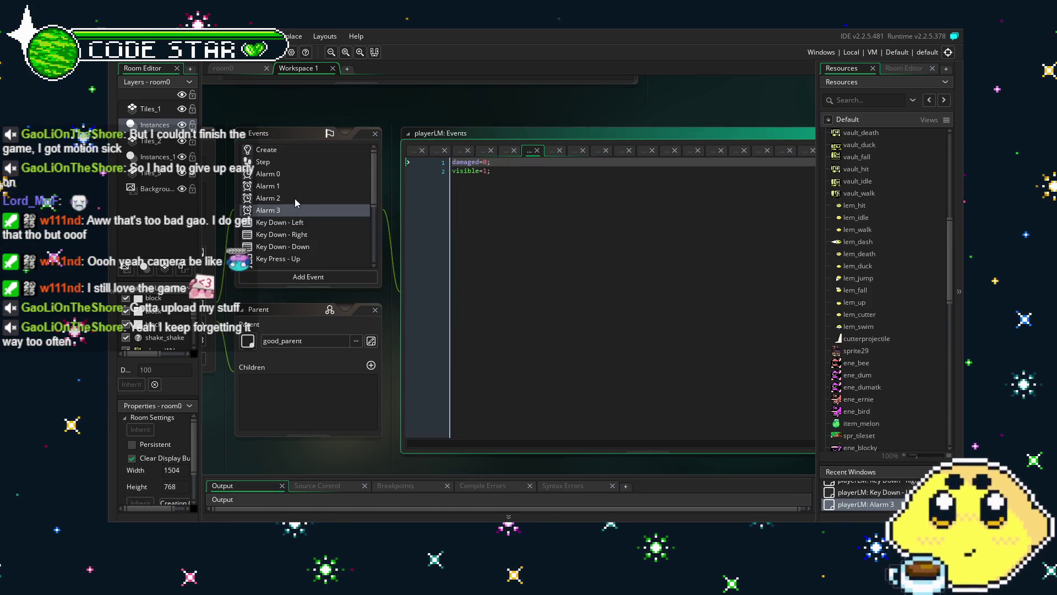
# - Review the Alarm 2, Alarm 1, Alarm 0 and Step event code
pyautogui.click(295, 199)
pyautogui.click(296, 187)
pyautogui.click(292, 175)
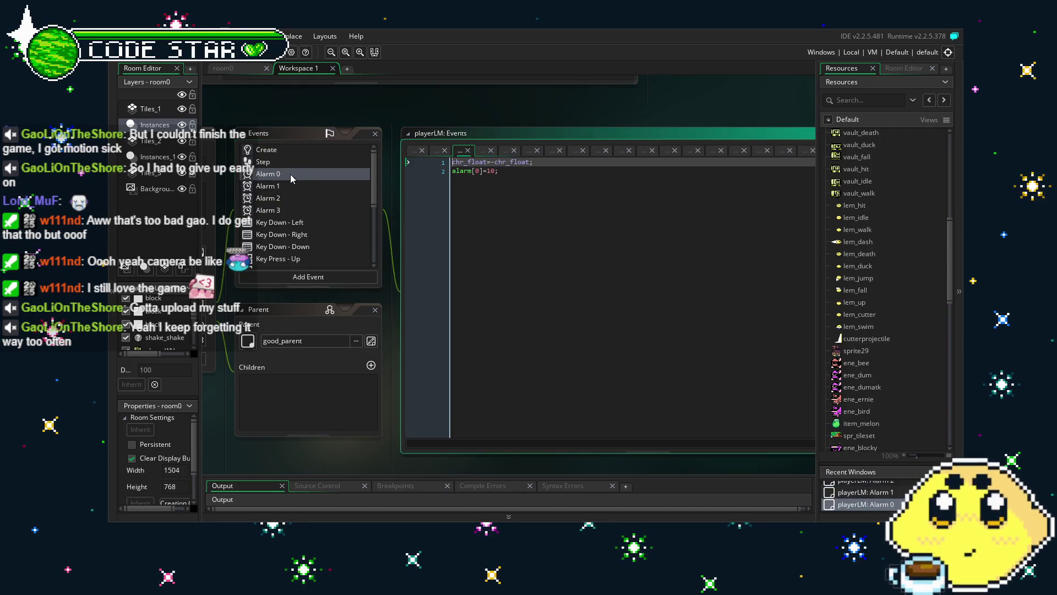
pyautogui.click(282, 165)
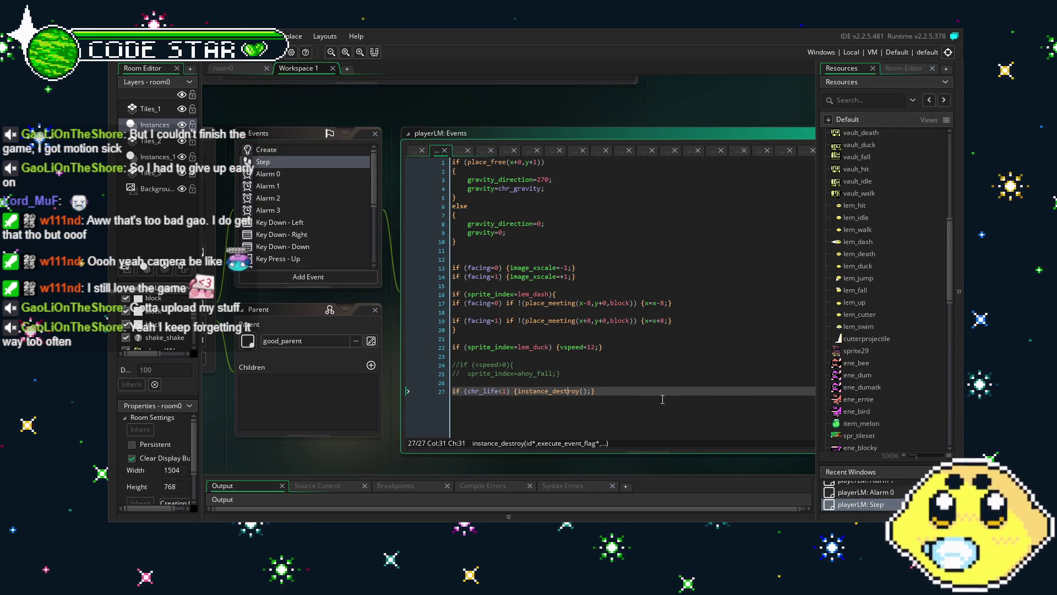
pyautogui.scroll(2, 315, 333)
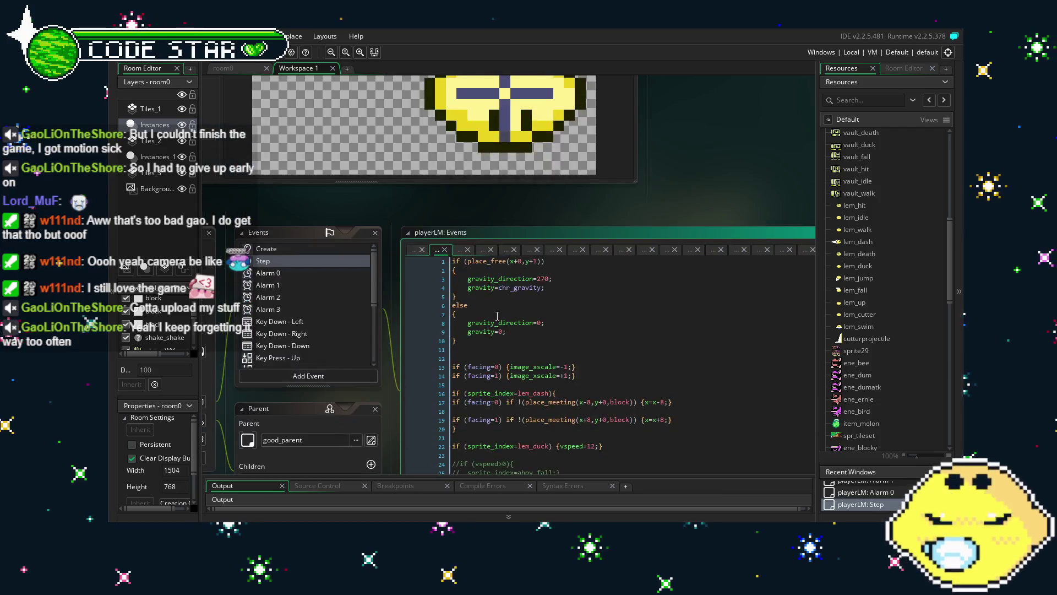
# - Check the Create event code, then build and run the game with F5
pyautogui.click(265, 249)
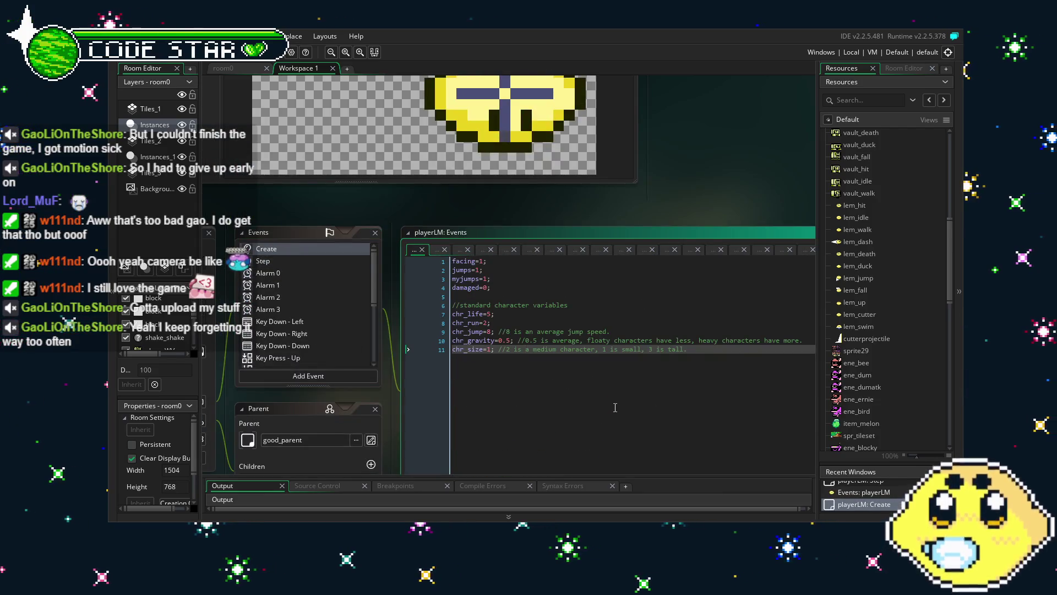
pyautogui.scroll(-3, 616, 408)
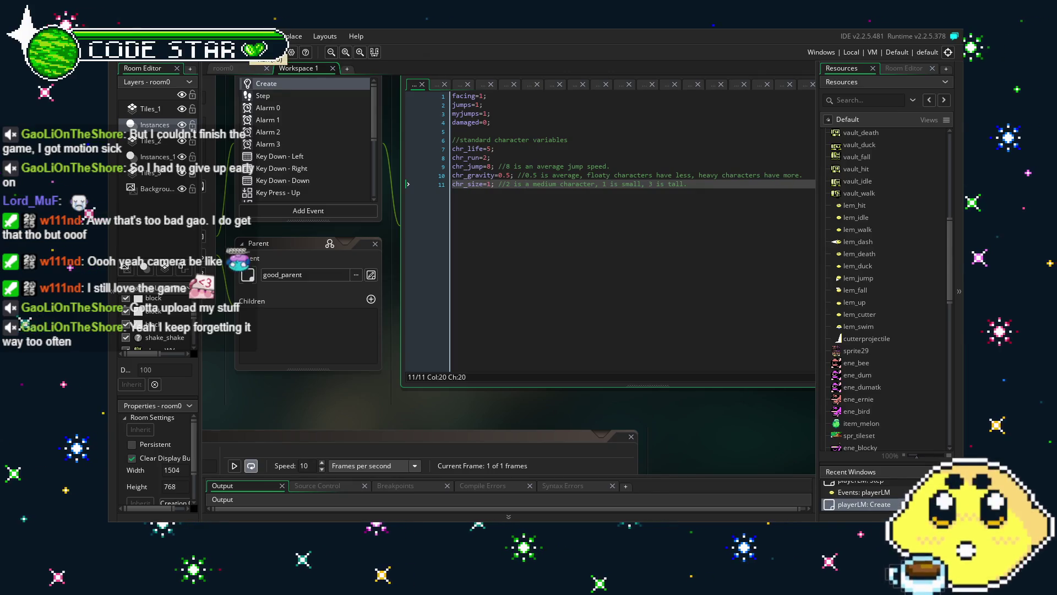
pyautogui.press('F5')
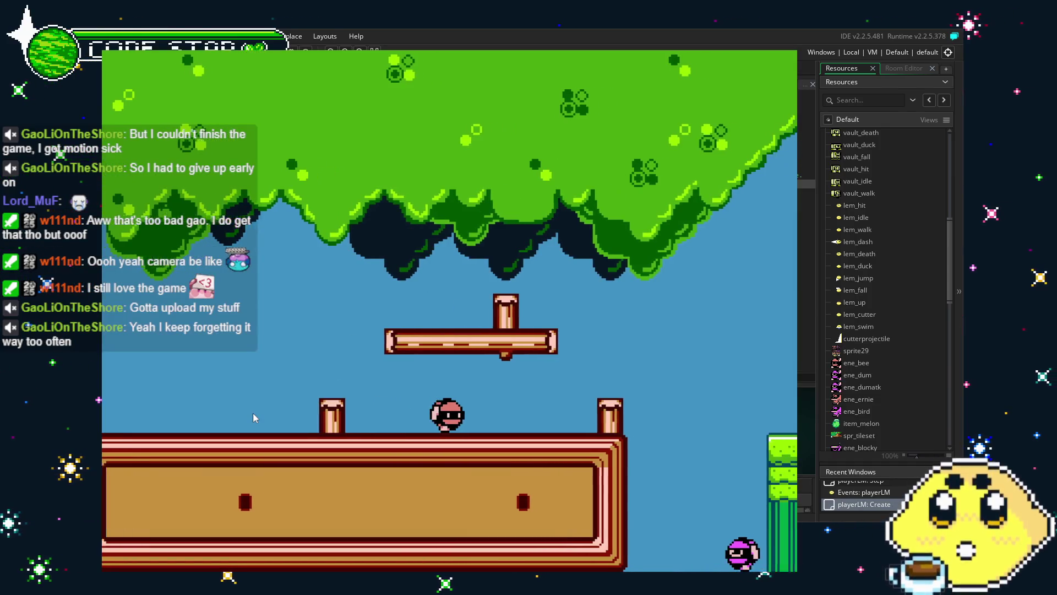
# - Run the lemon right, up the brick staircase and off the building into the water
pyautogui.press('Right')
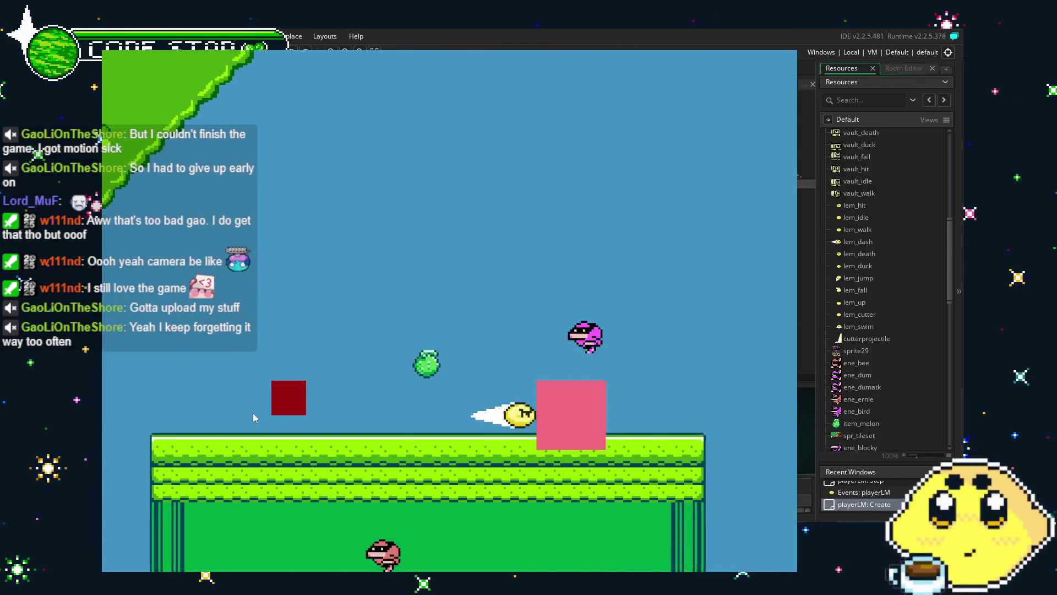
pyautogui.press('Right')
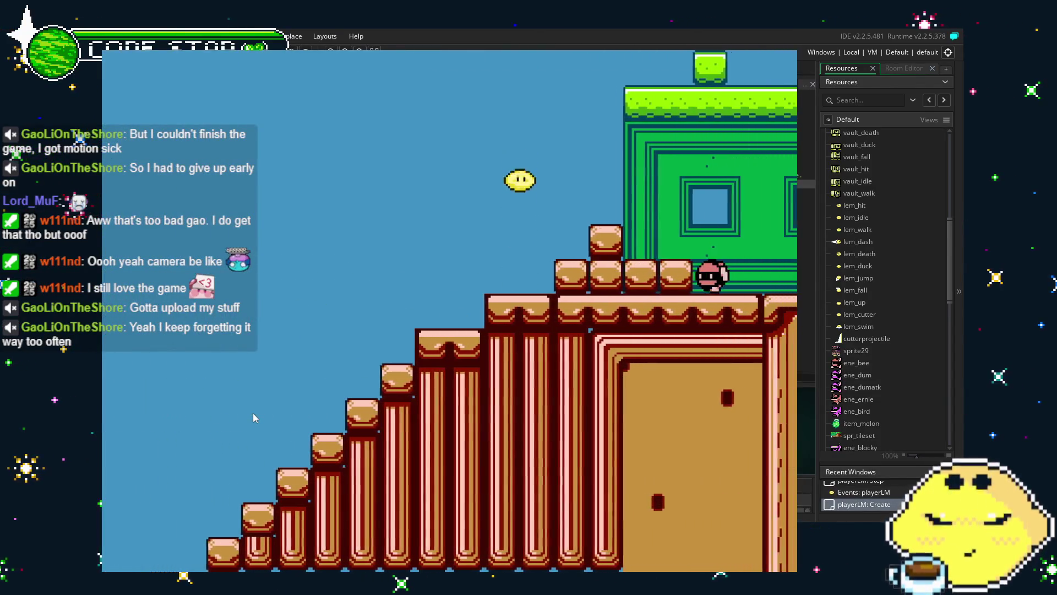
pyautogui.press('Right')
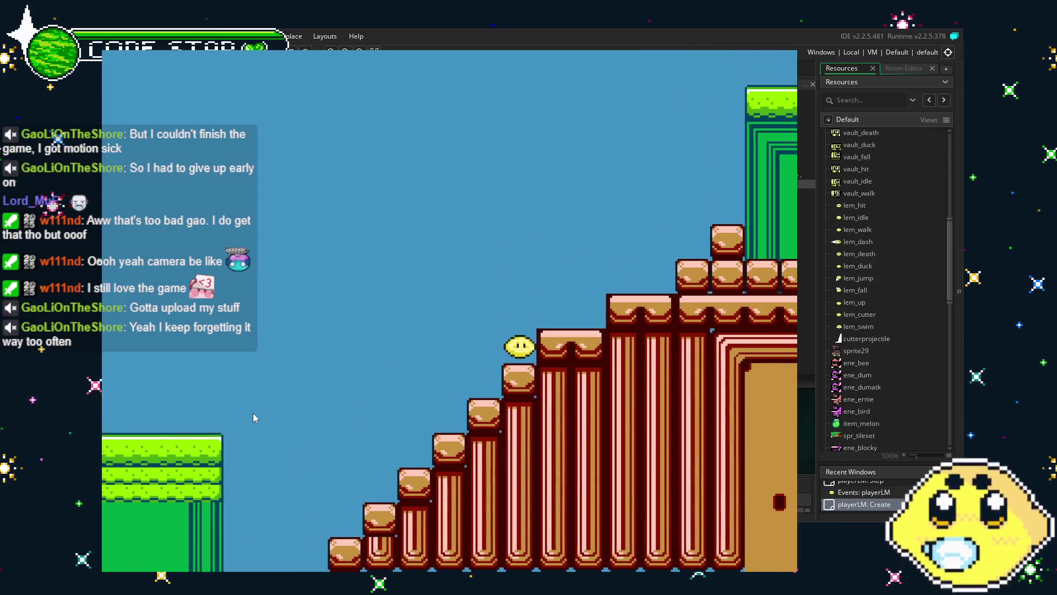
pyautogui.press('Right')
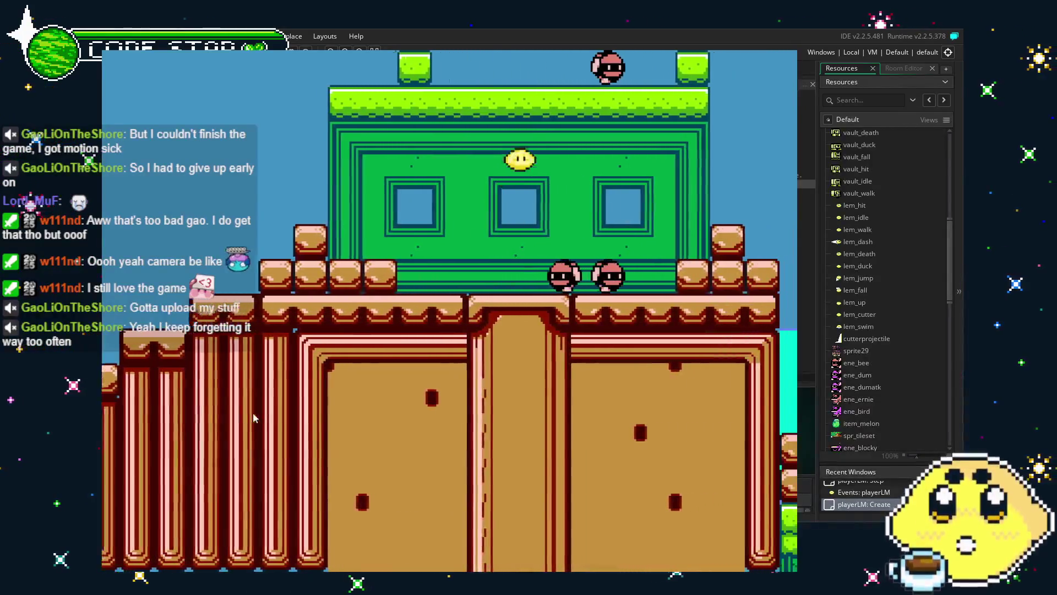
pyautogui.press('Right')
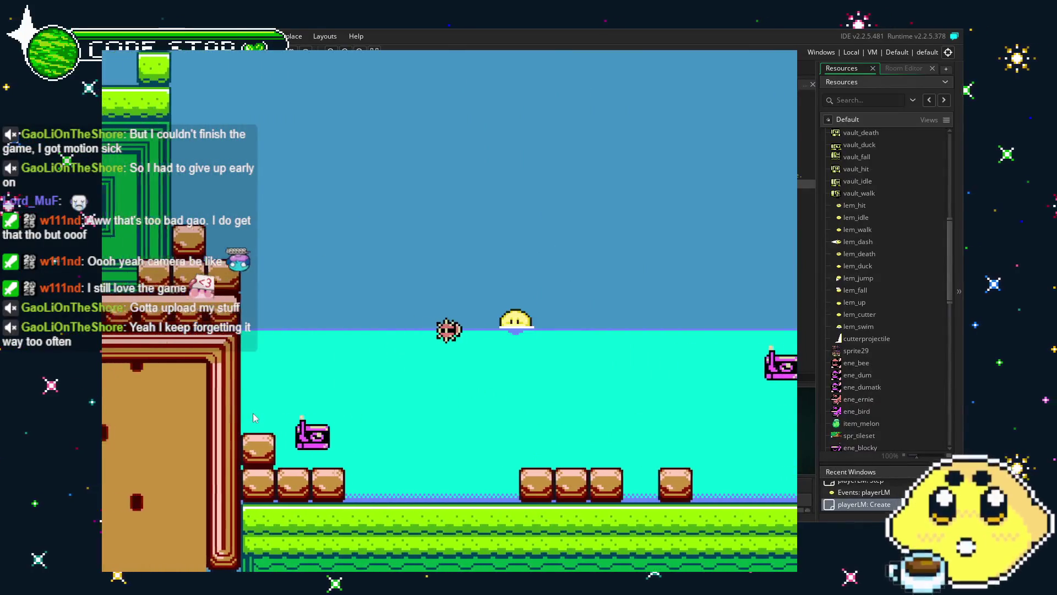
# - Swim the lemon left and right, diving below and returning to the surface
pyautogui.press('Left')
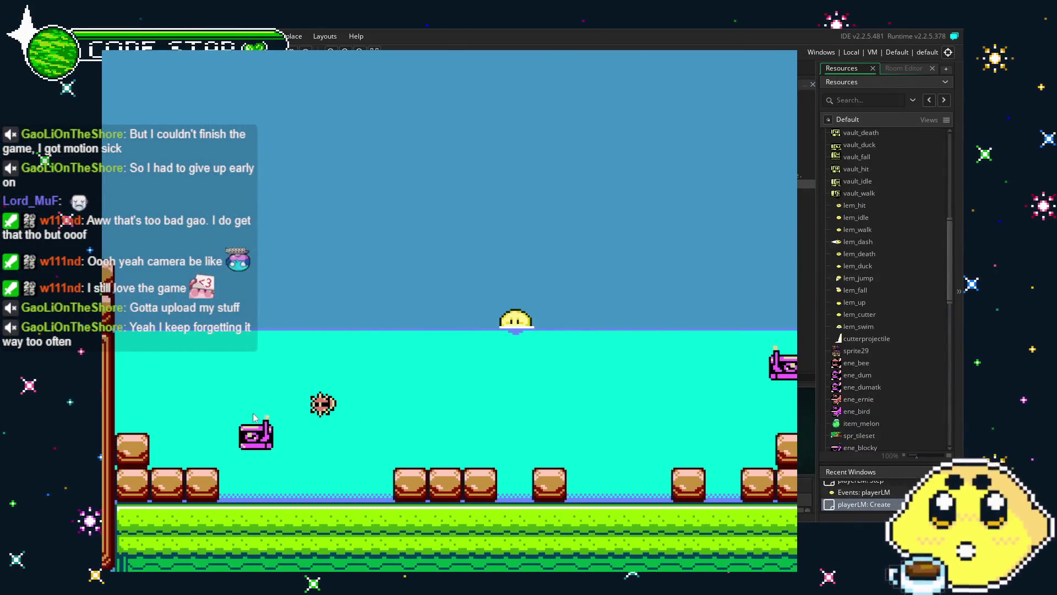
pyautogui.press('Down')
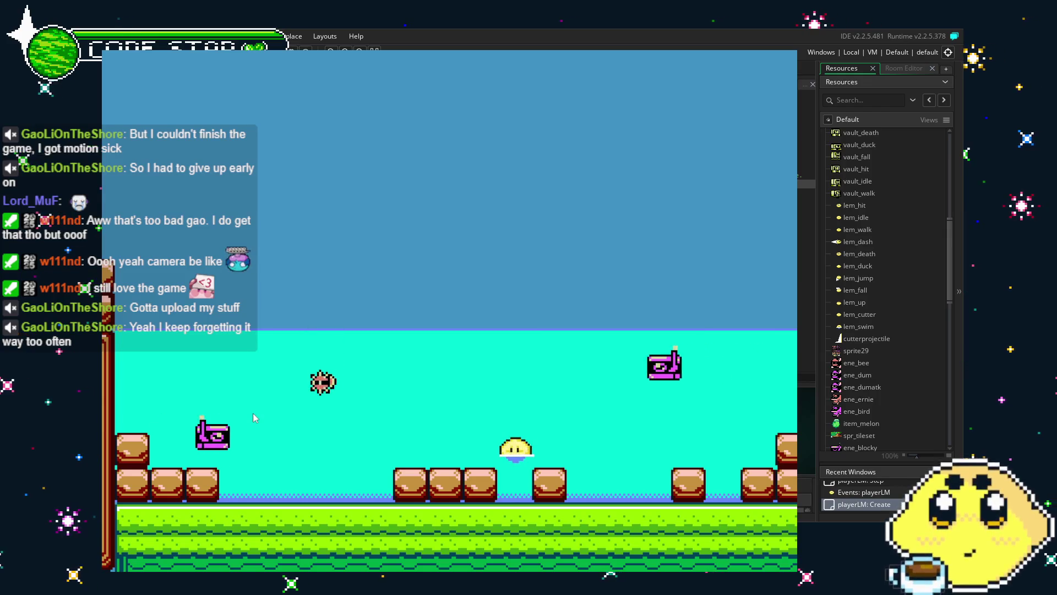
pyautogui.press('Left')
pyautogui.press('Up')
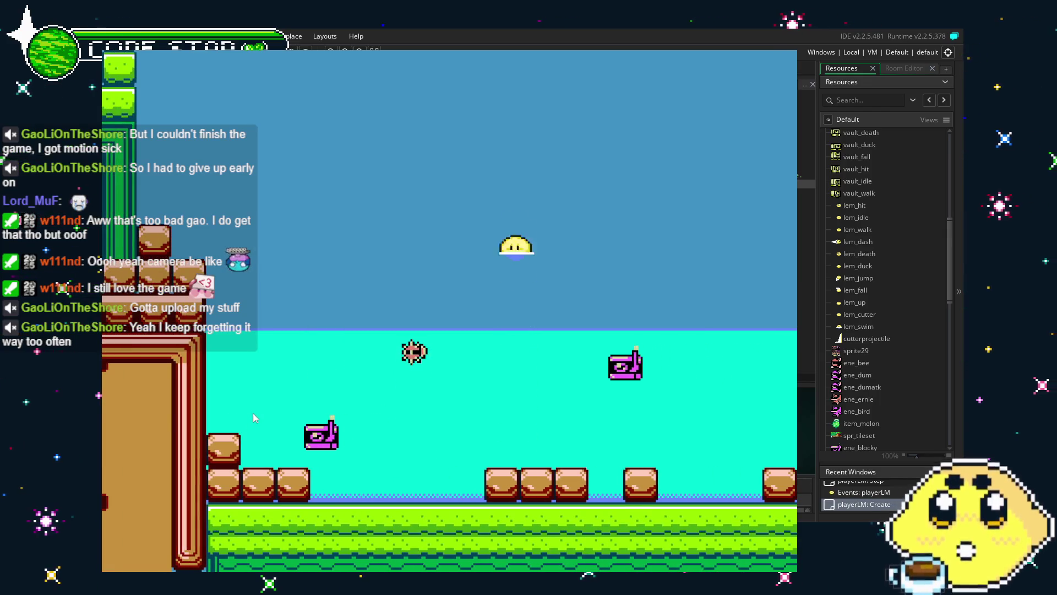
pyautogui.press('Right')
pyautogui.press('Down')
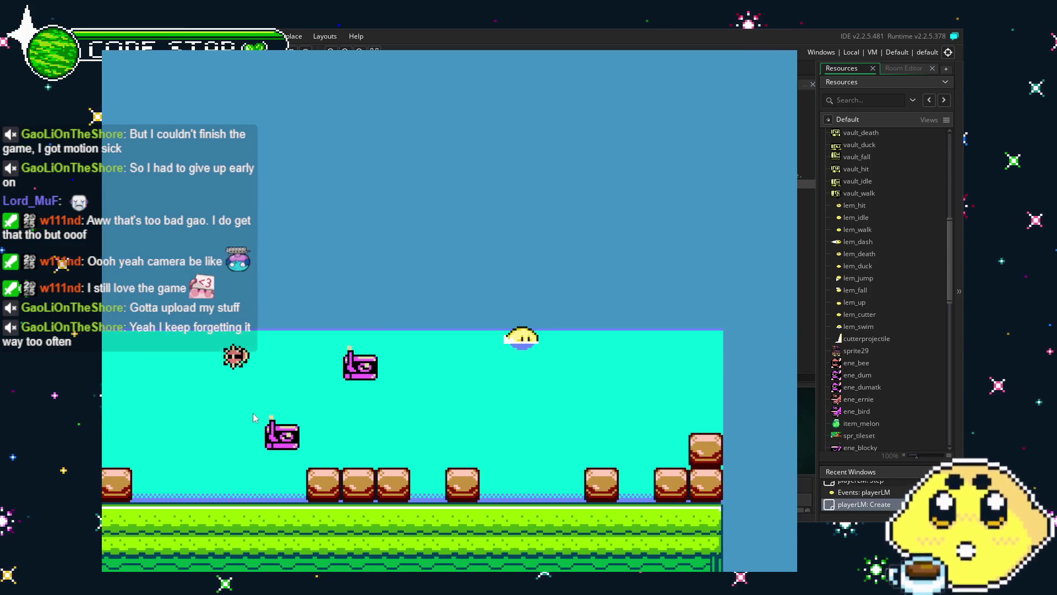
pyautogui.press('Left')
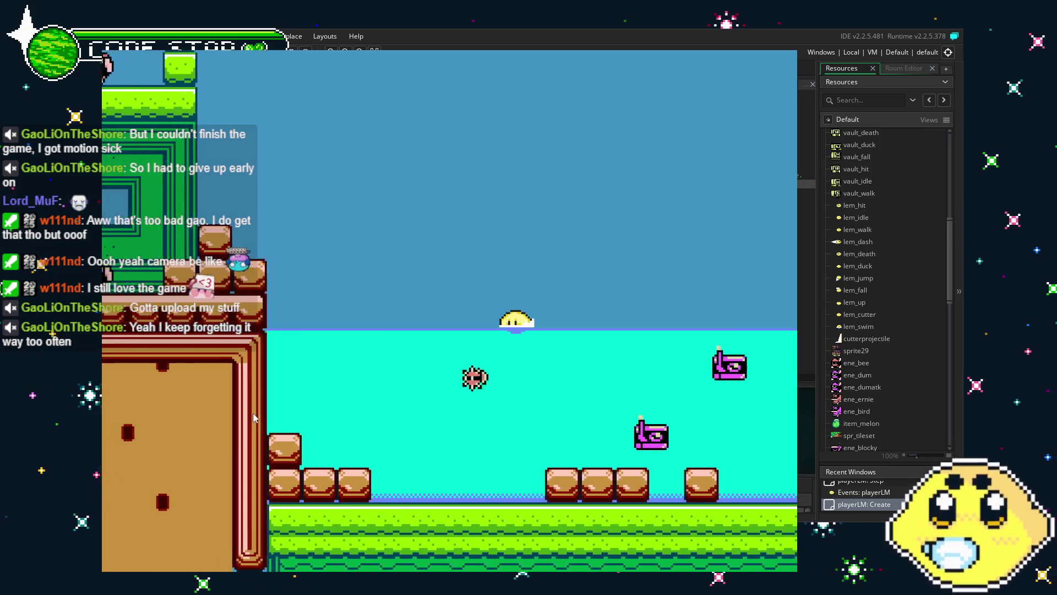
pyautogui.press('Right')
pyautogui.press('Left')
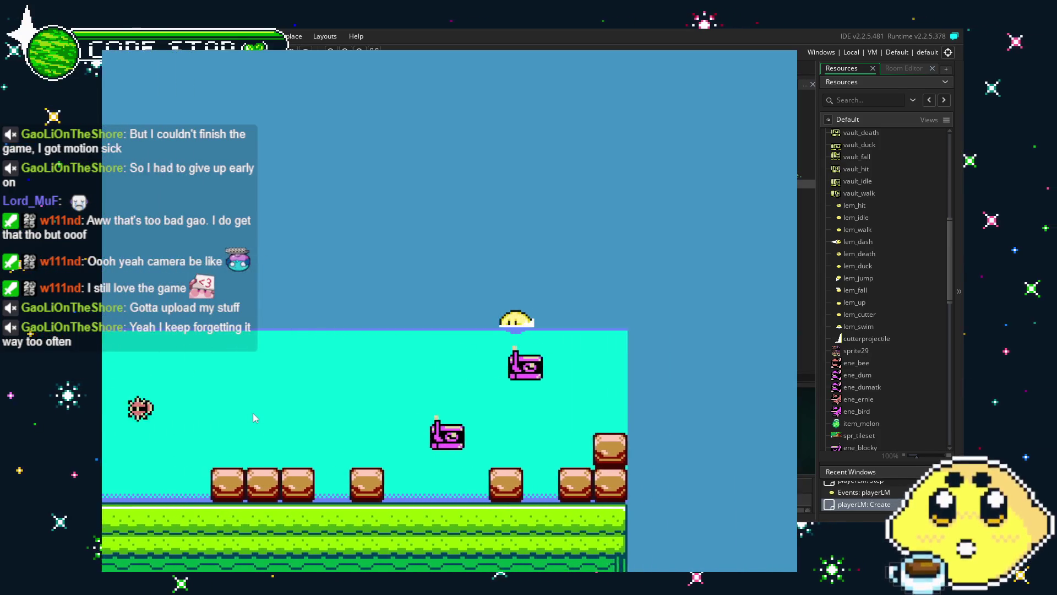
# - Dive the lemon to the water floor, swim along it, then rise out with space
pyautogui.press('Down')
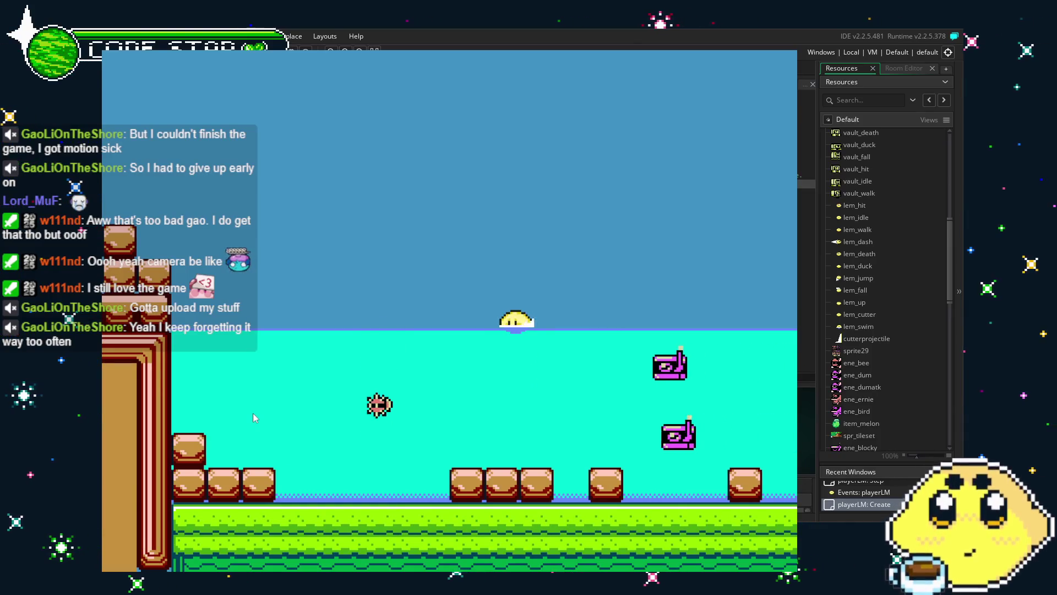
pyautogui.press('Down')
pyautogui.press('Right')
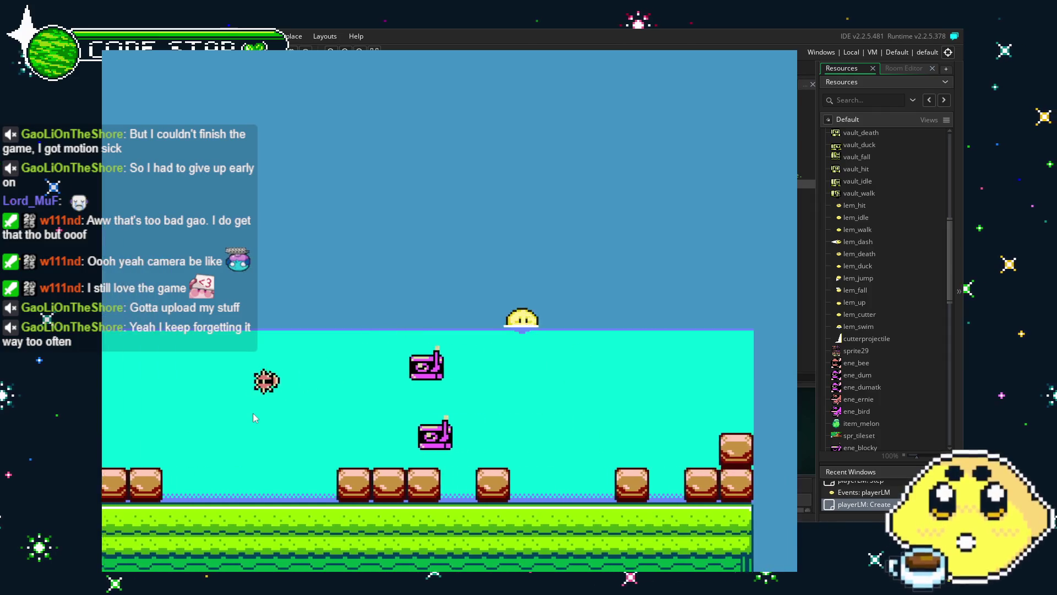
pyautogui.press('Down')
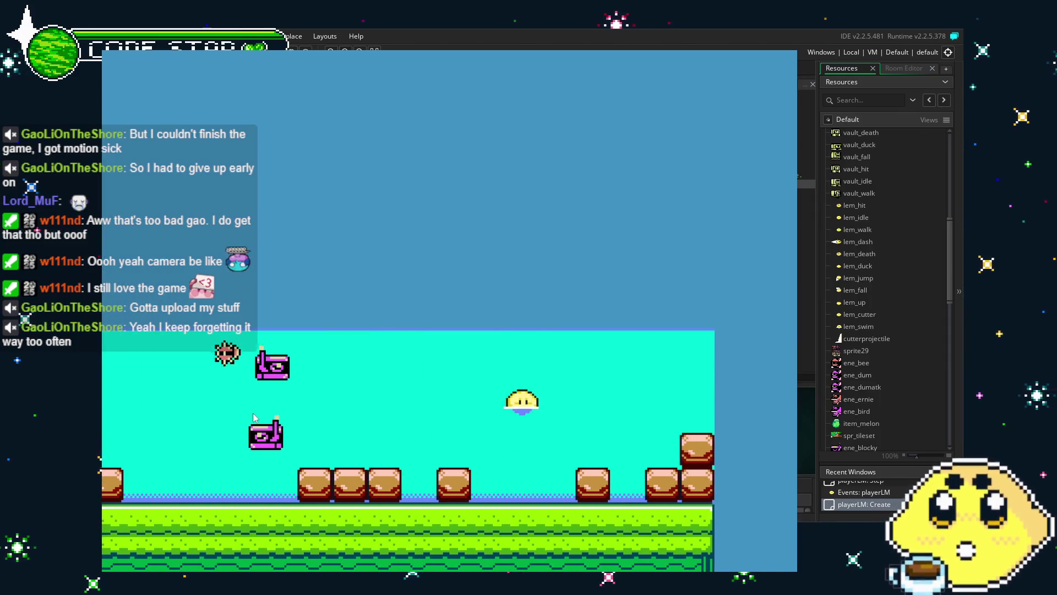
pyautogui.press('Left')
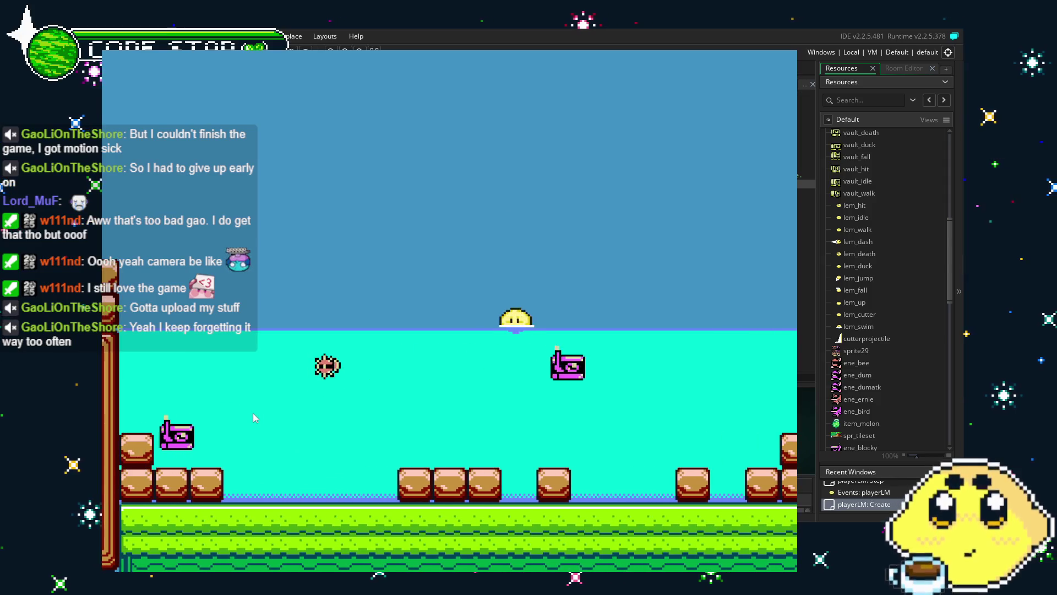
pyautogui.press('Down')
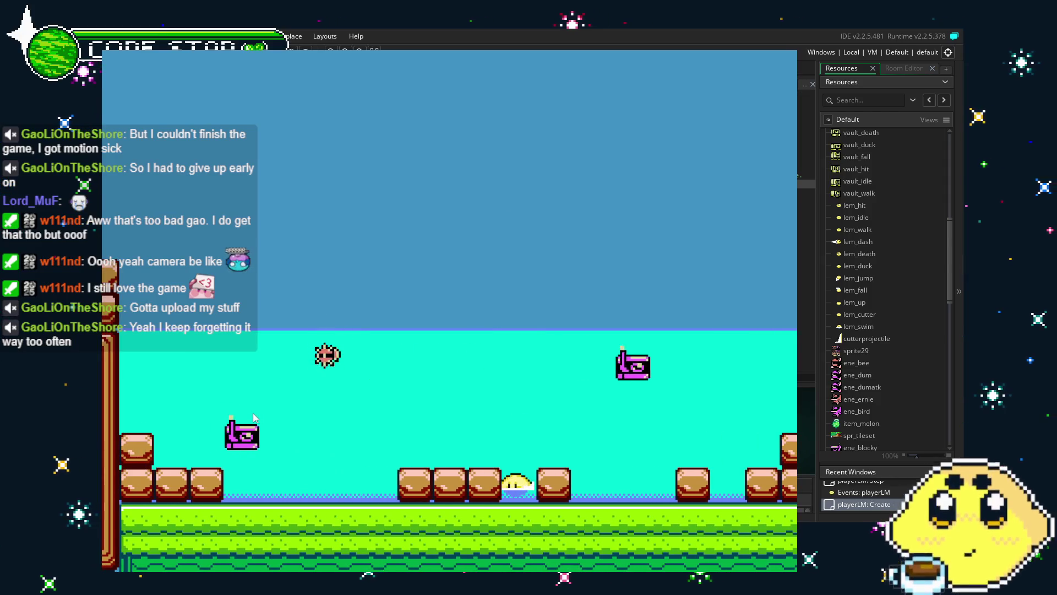
pyautogui.press('Right')
pyautogui.press('space')
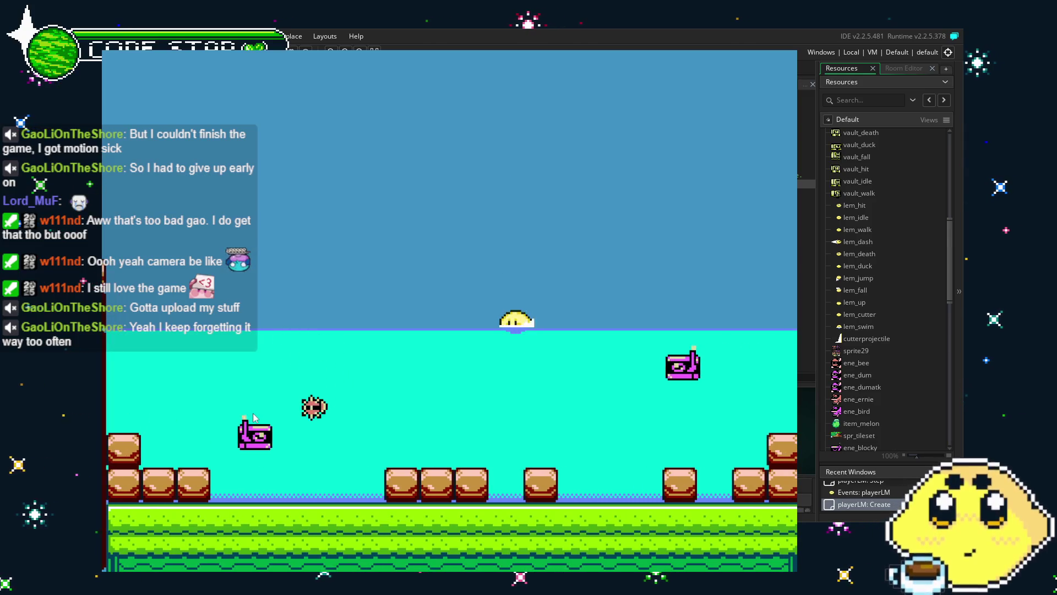
# - Swim right to the room's edge, leap out of the water, and close the game
pyautogui.press('Left')
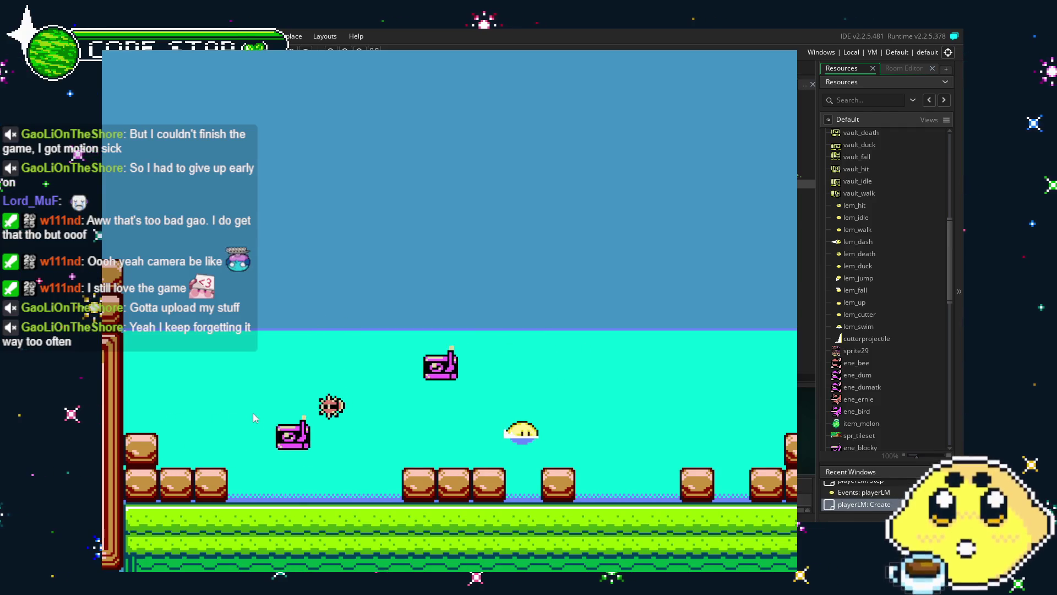
pyautogui.press('Right')
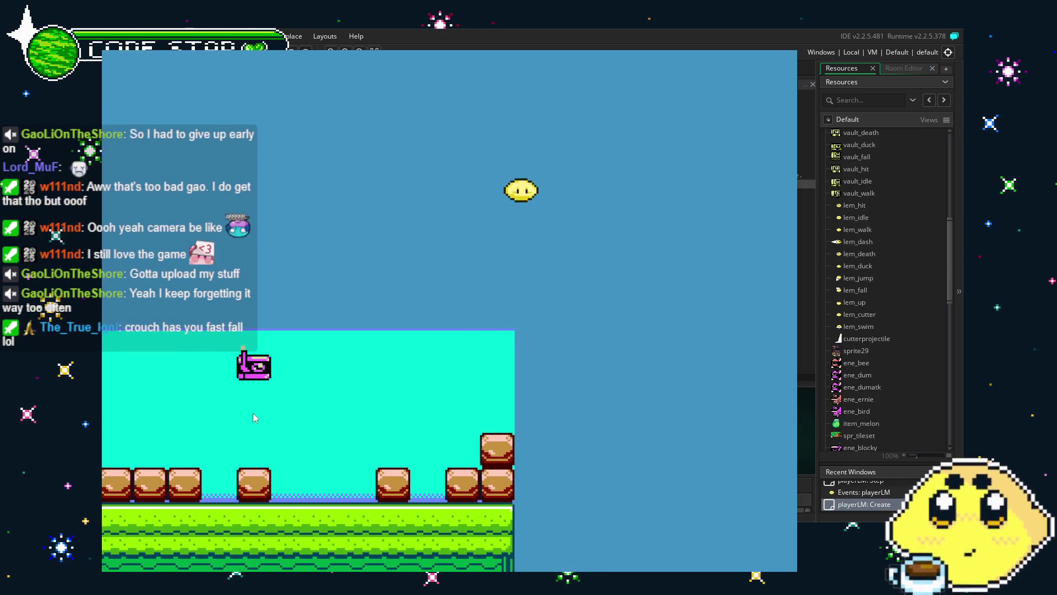
pyautogui.press('Right')
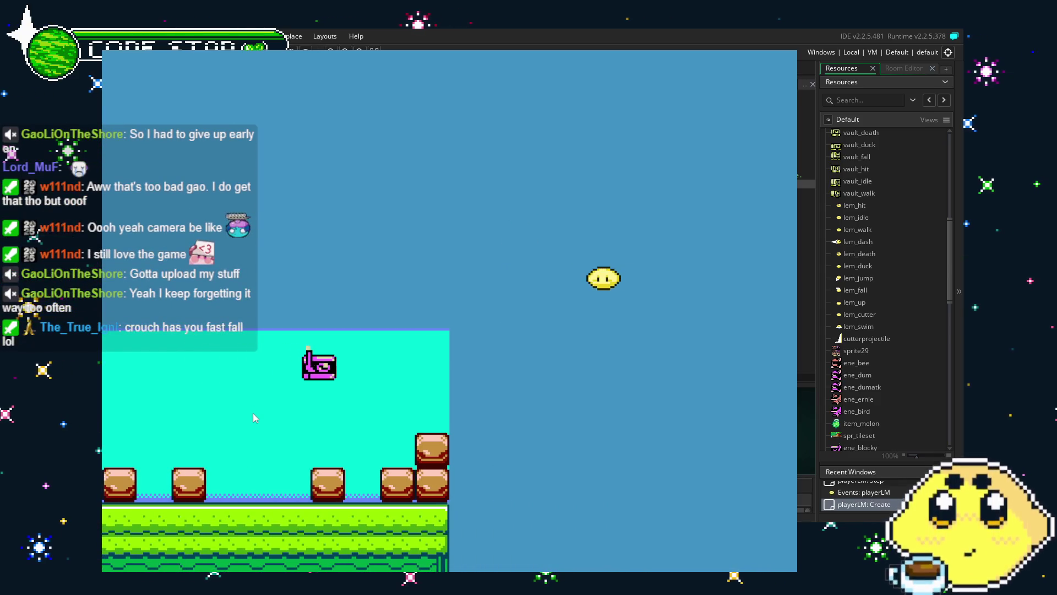
pyautogui.press('Escape')
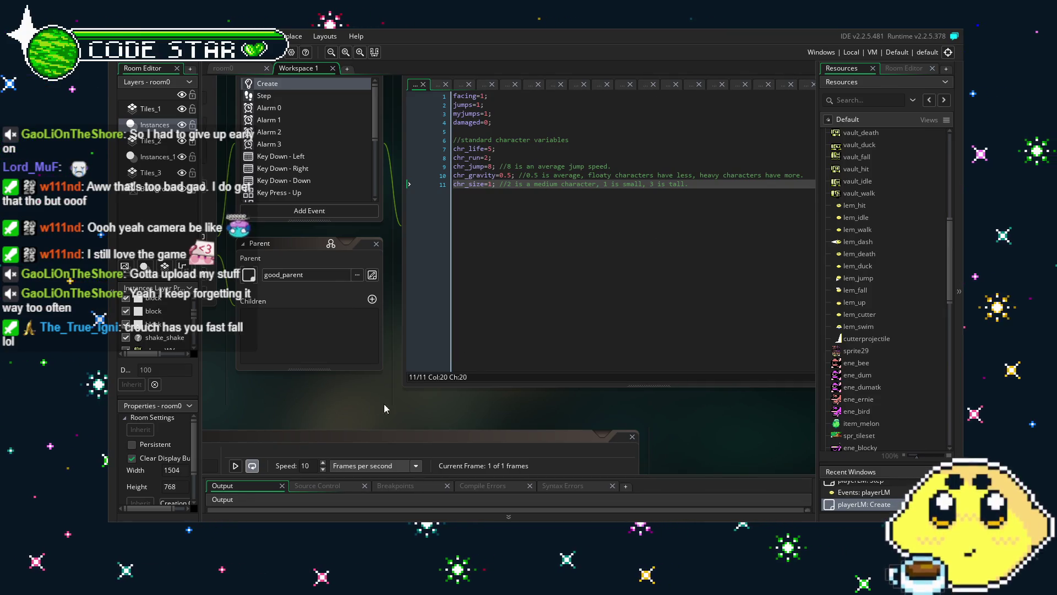
# - Find and open the cutterprojectile sprite in Resources
pyautogui.moveTo(385, 404)
pyautogui.mouseDown()
pyautogui.moveTo(509, 413)
pyautogui.moveTo(520, 428)
pyautogui.mouseUp()
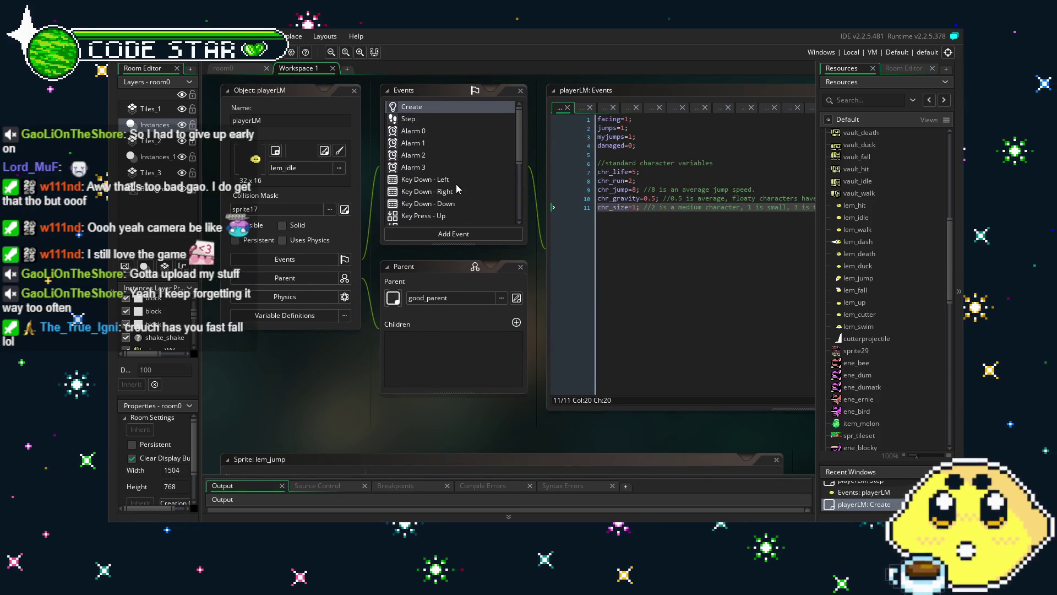
pyautogui.scroll(5, 871, 395)
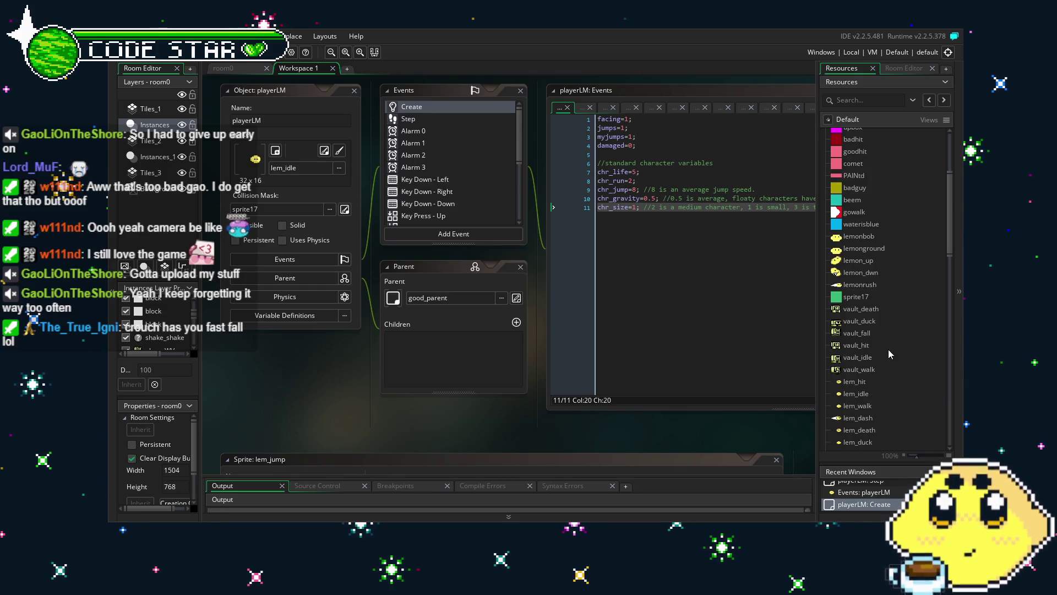
pyautogui.scroll(-3, 887, 350)
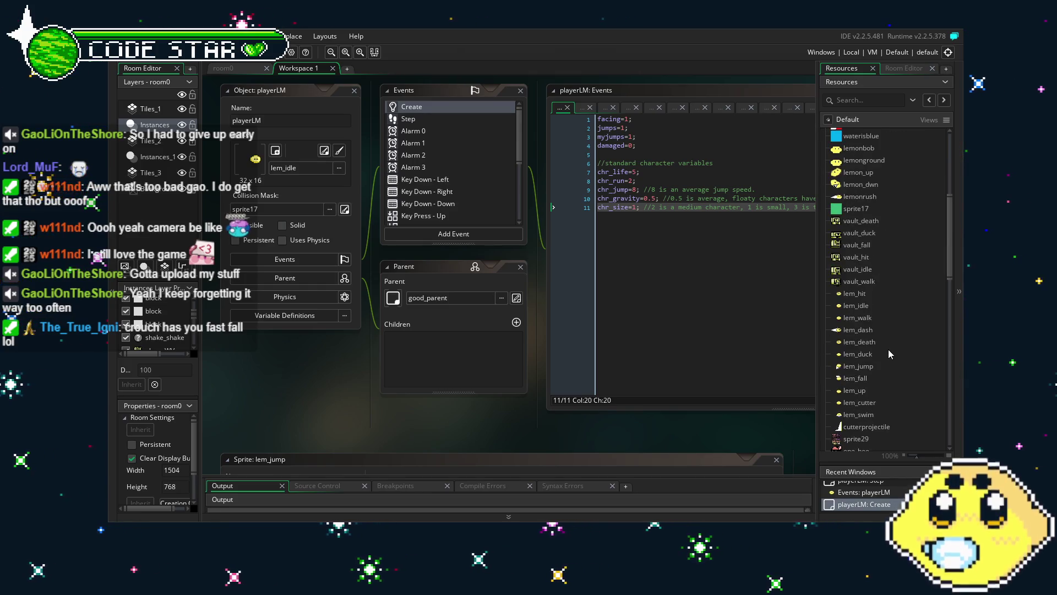
pyautogui.scroll(-2, 888, 349)
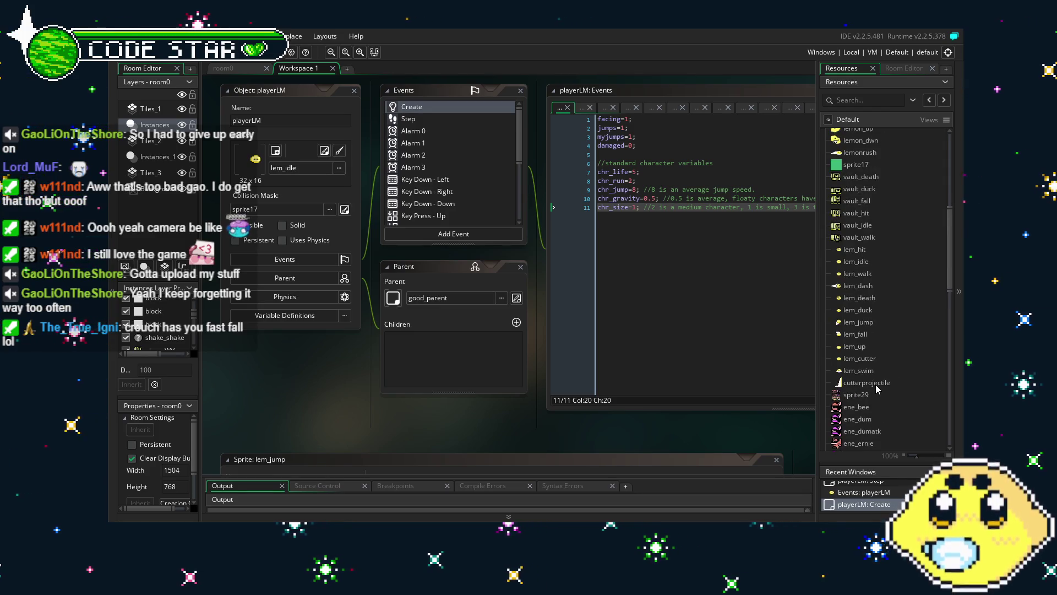
pyautogui.scroll(10, 872, 348)
pyautogui.scroll(-12, 872, 349)
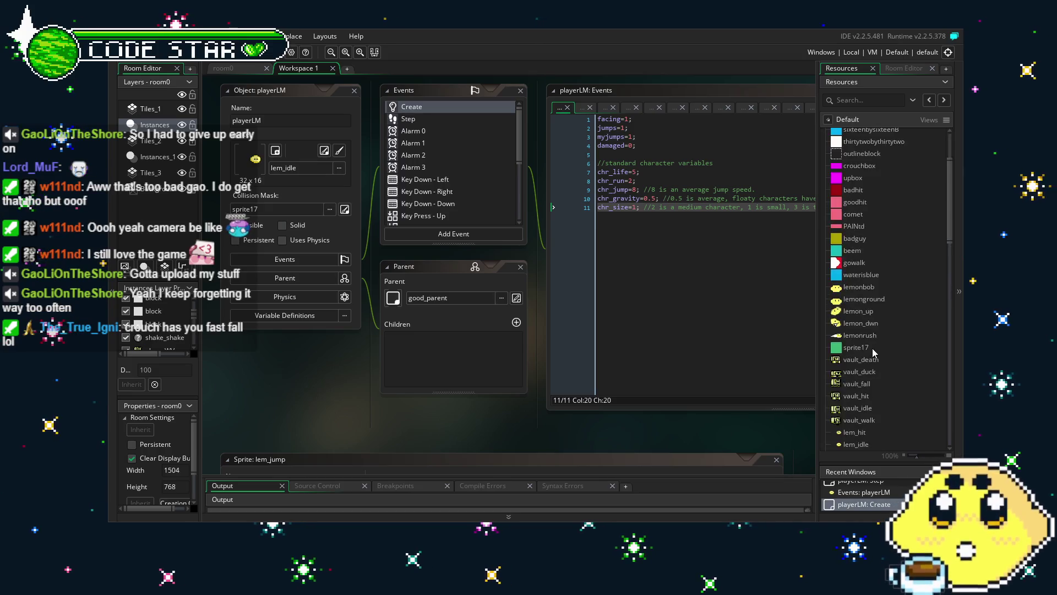
pyautogui.doubleClick(873, 325)
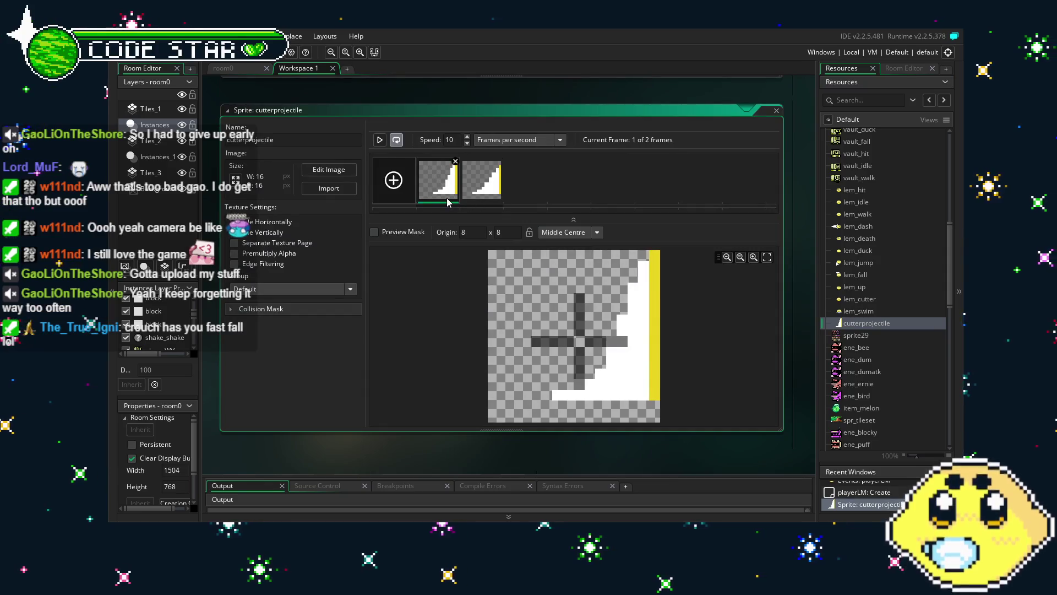
# - Select the whole canvas in the image editor, add frames to reach eight, then preview the animation
pyautogui.doubleClick(447, 194)
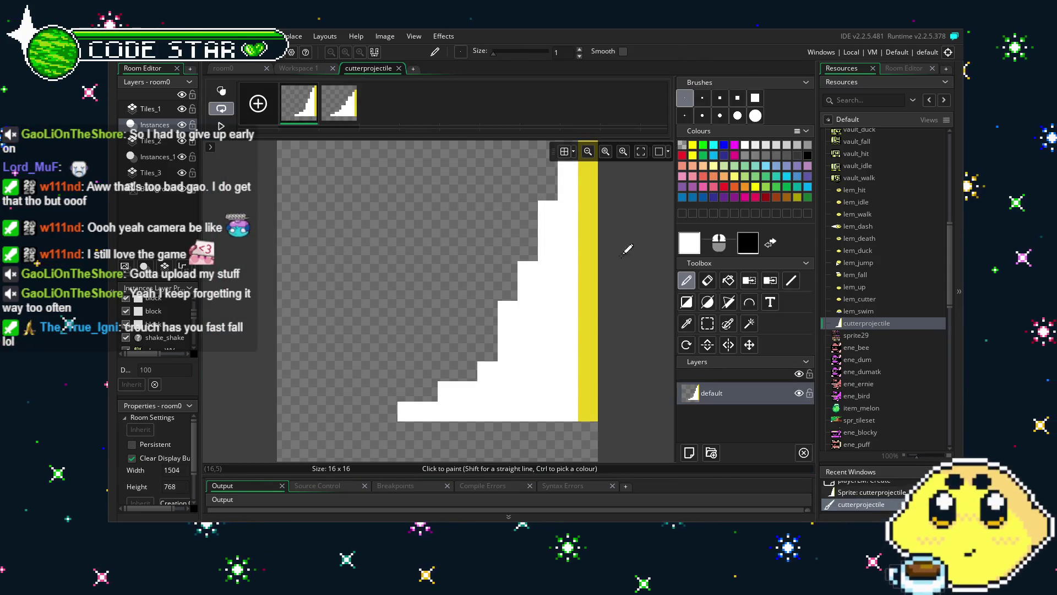
pyautogui.hotkey('ctrl', 'a')
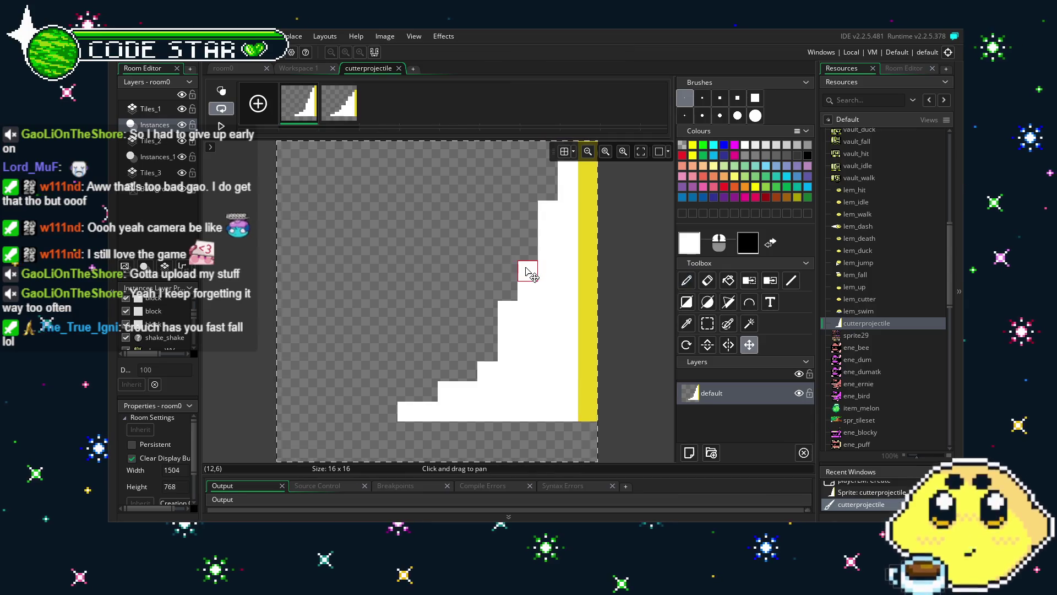
pyautogui.moveTo(528, 267)
pyautogui.mouseDown()
pyautogui.moveTo(529, 313)
pyautogui.moveTo(553, 324)
pyautogui.moveTo(551, 343)
pyautogui.mouseUp()
pyautogui.press('Right')
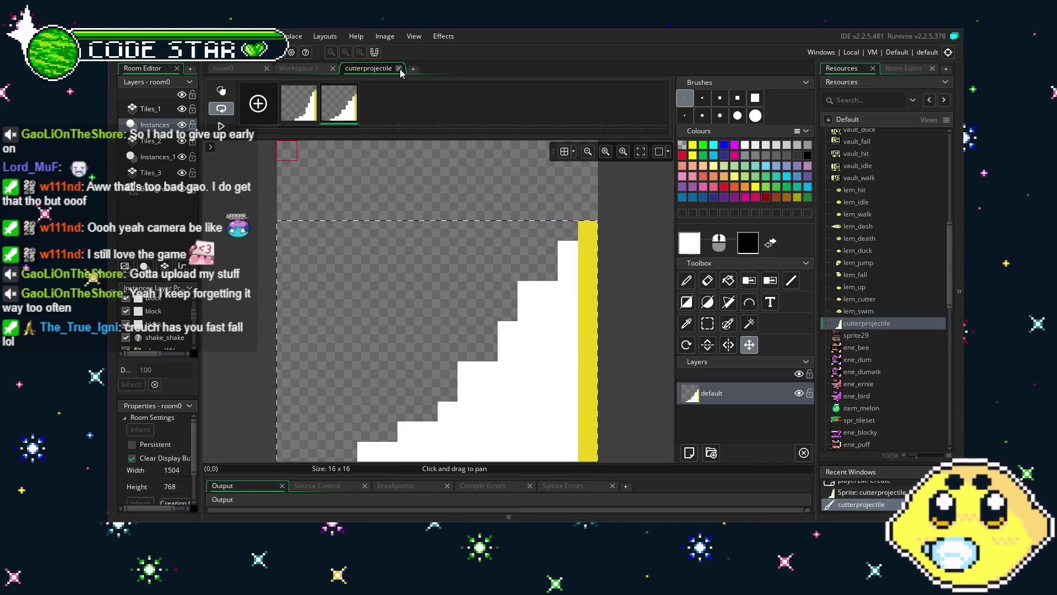
pyautogui.click(398, 68)
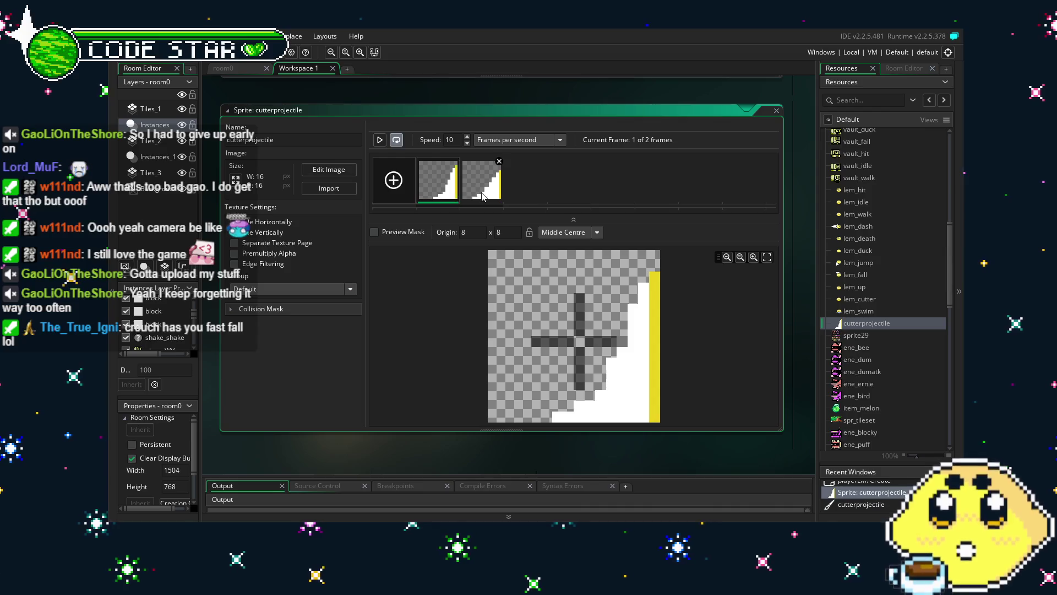
pyautogui.click(482, 197)
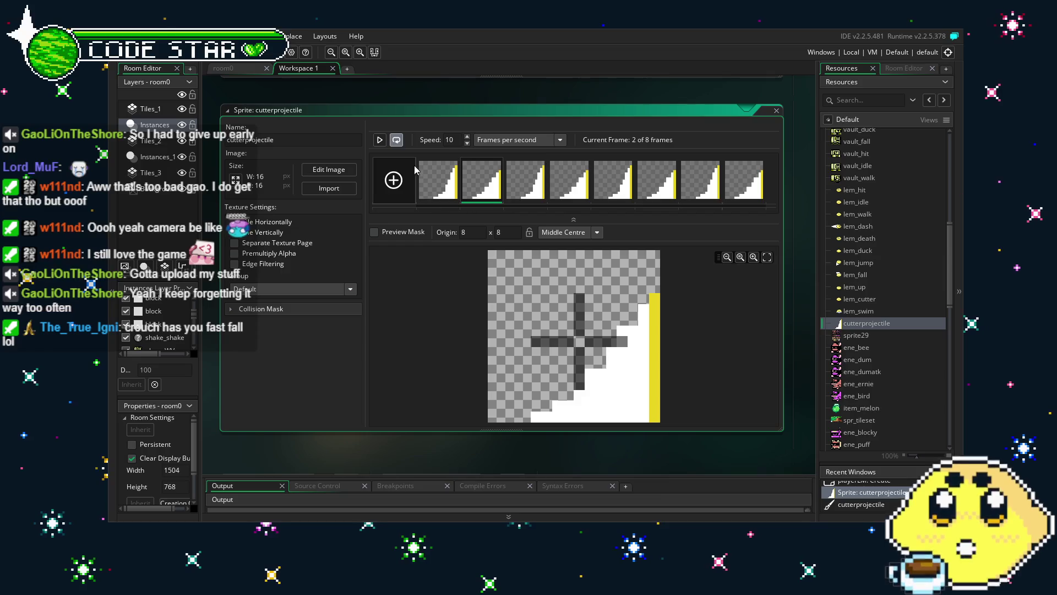
pyautogui.click(381, 141)
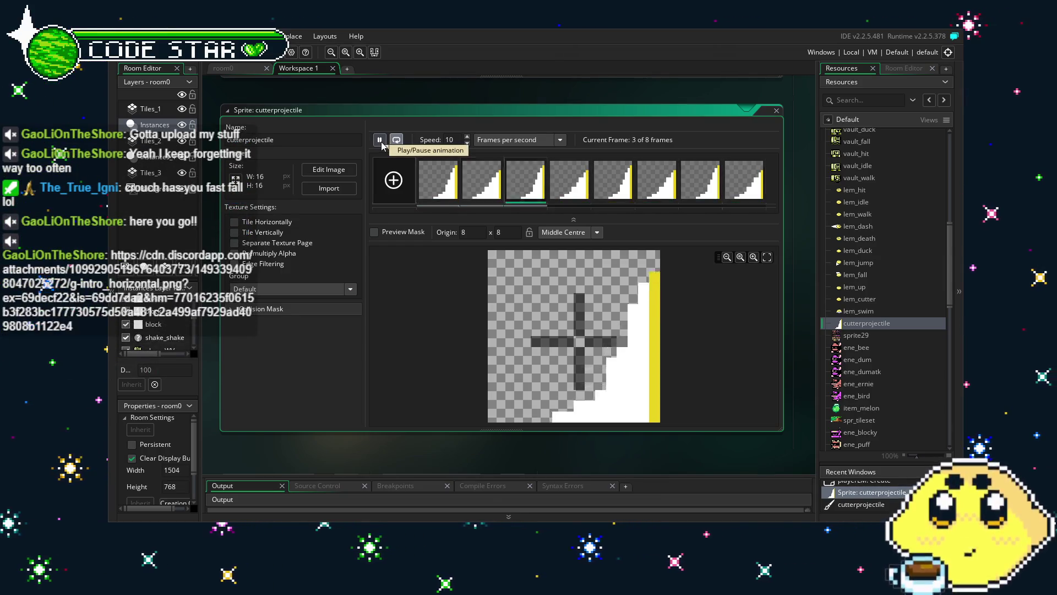
pyautogui.click(380, 142)
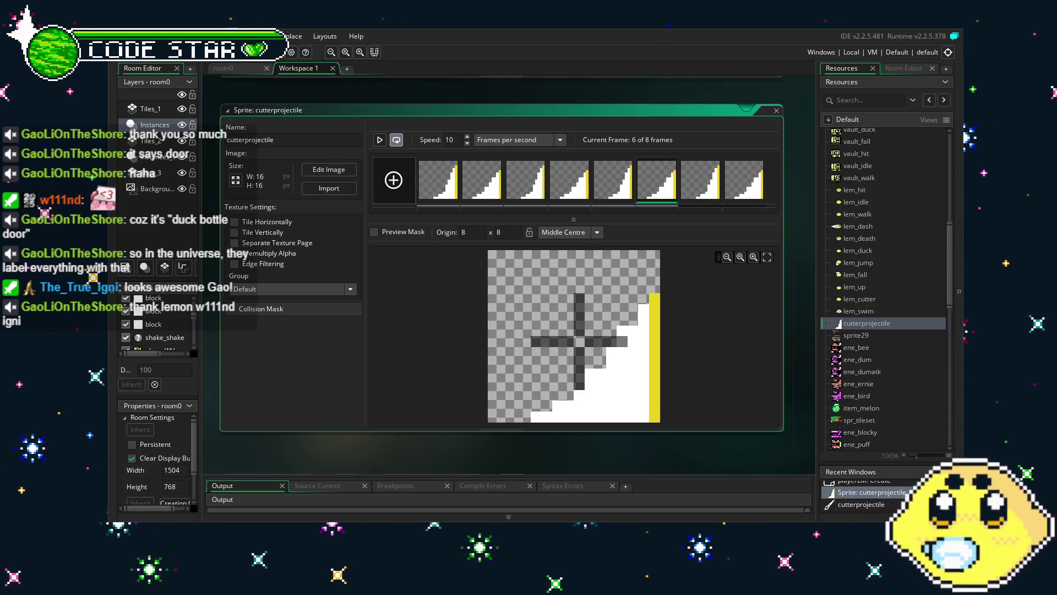
# - Move the lem_swim sprite's origin up to 23x5
pyautogui.doubleClick(863, 311)
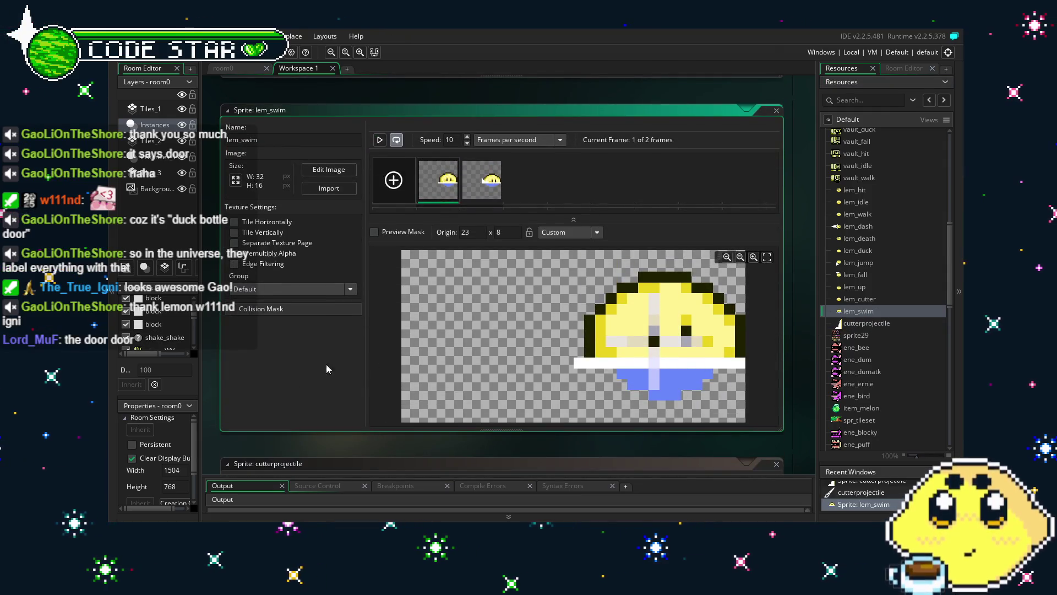
pyautogui.click(658, 338)
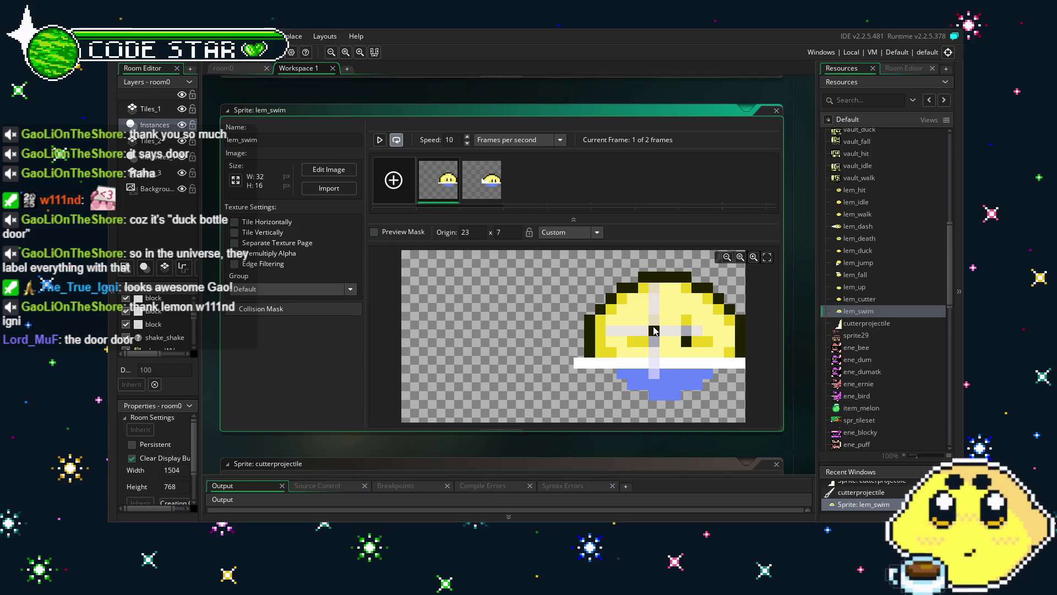
pyautogui.click(659, 340)
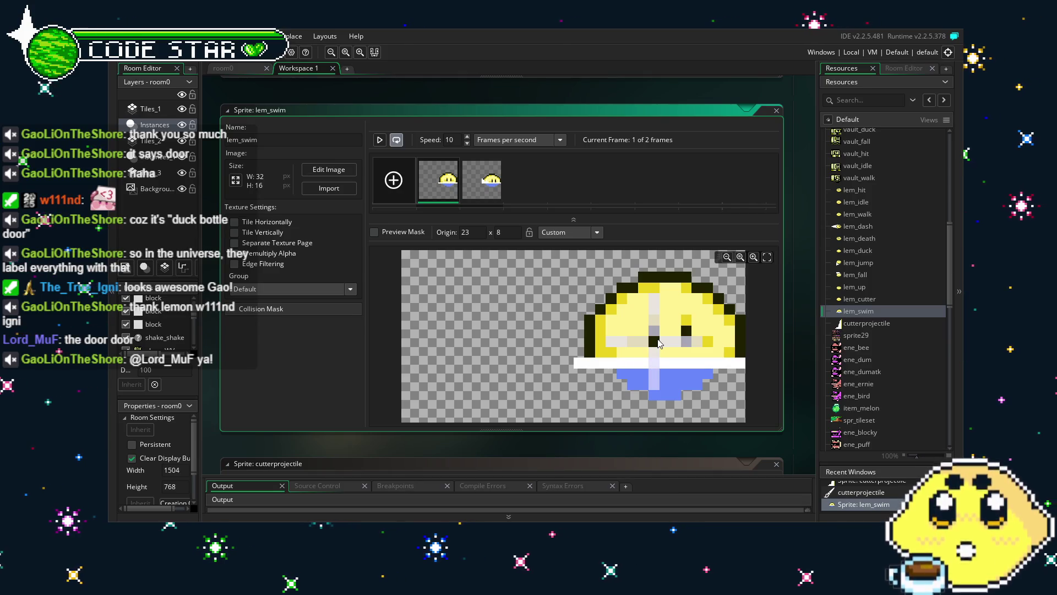
pyautogui.moveTo(659, 342); pyautogui.dragTo(659, 315)
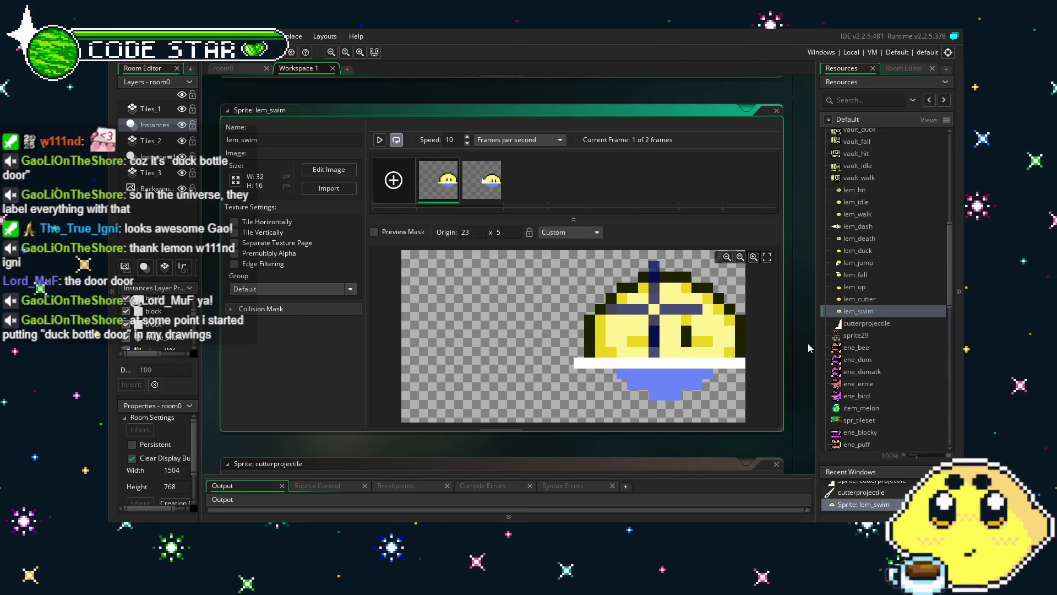
# - Raise the lem_cutter sprite's origin from 23x8 to 23x6
pyautogui.click(889, 309)
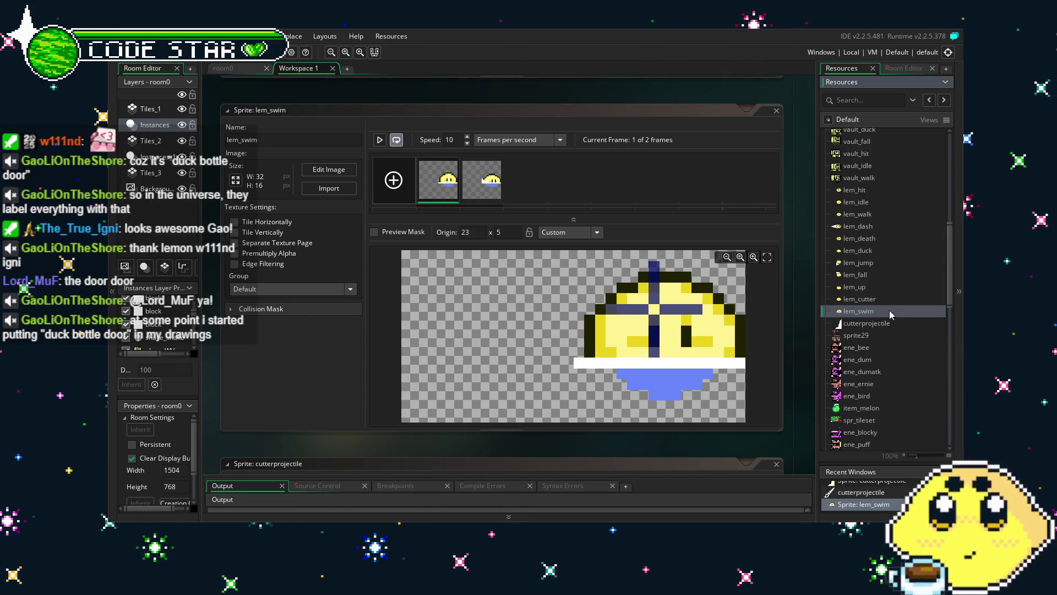
pyautogui.doubleClick(859, 299)
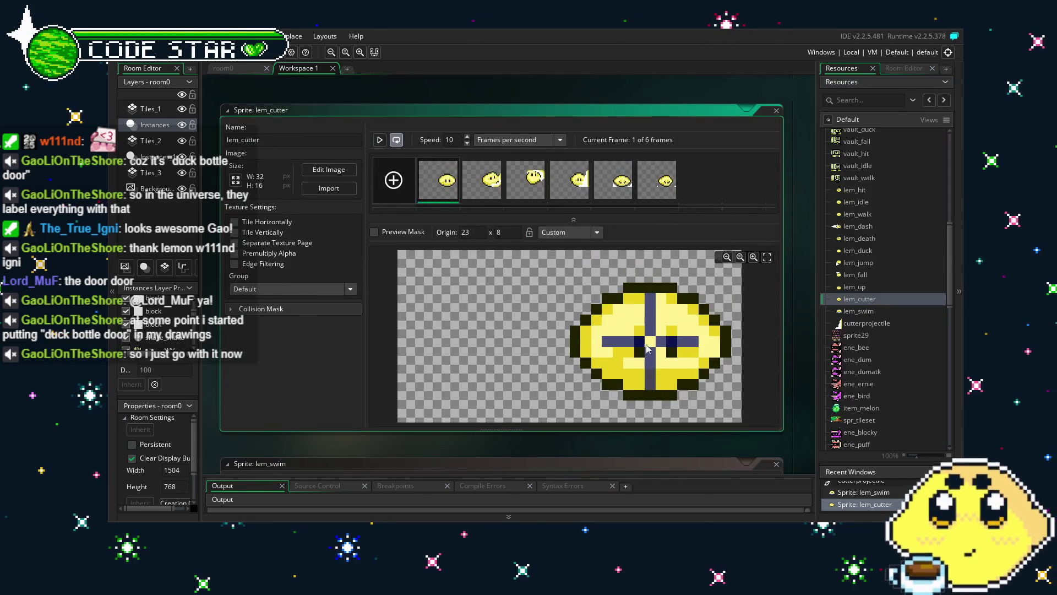
pyautogui.click(646, 335)
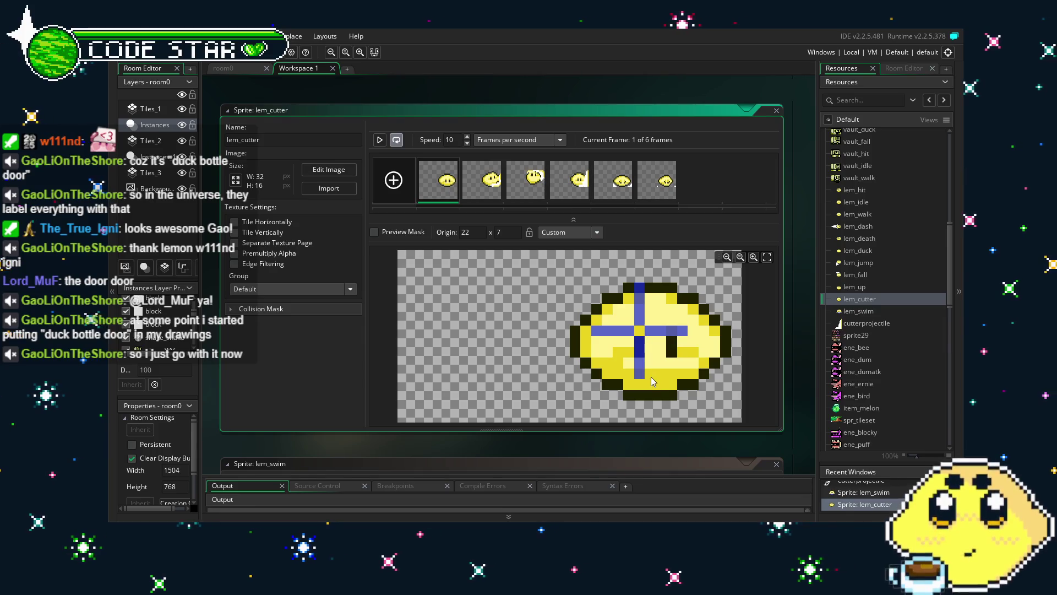
pyautogui.click(650, 347)
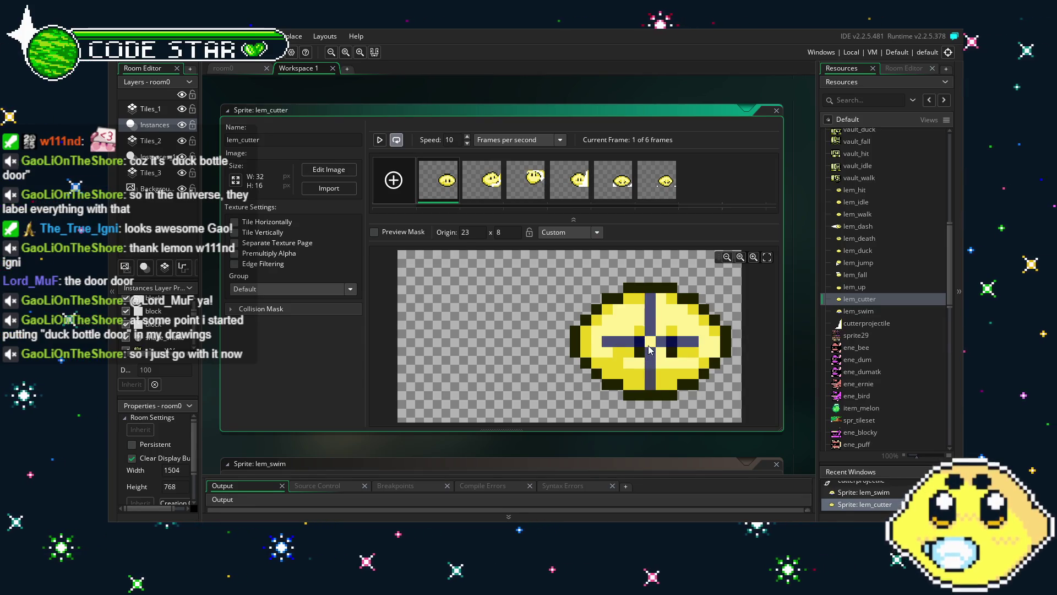
pyautogui.click(650, 334)
pyautogui.click(650, 324)
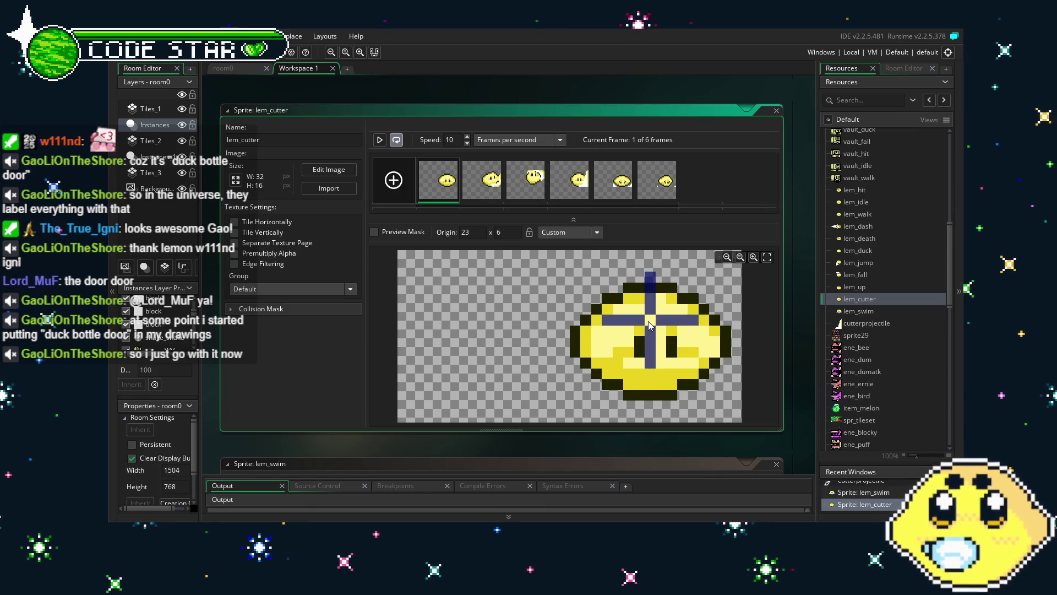
# - Check lem_up, leaving its origin at 23x8, and reopen lem_cutter
pyautogui.doubleClick(853, 287)
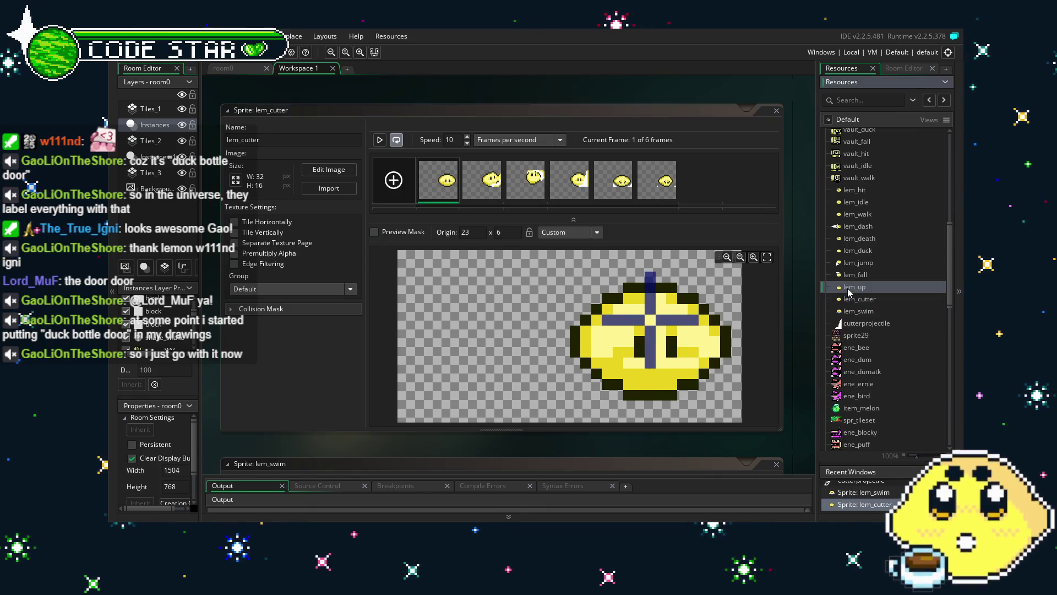
pyautogui.click(656, 336)
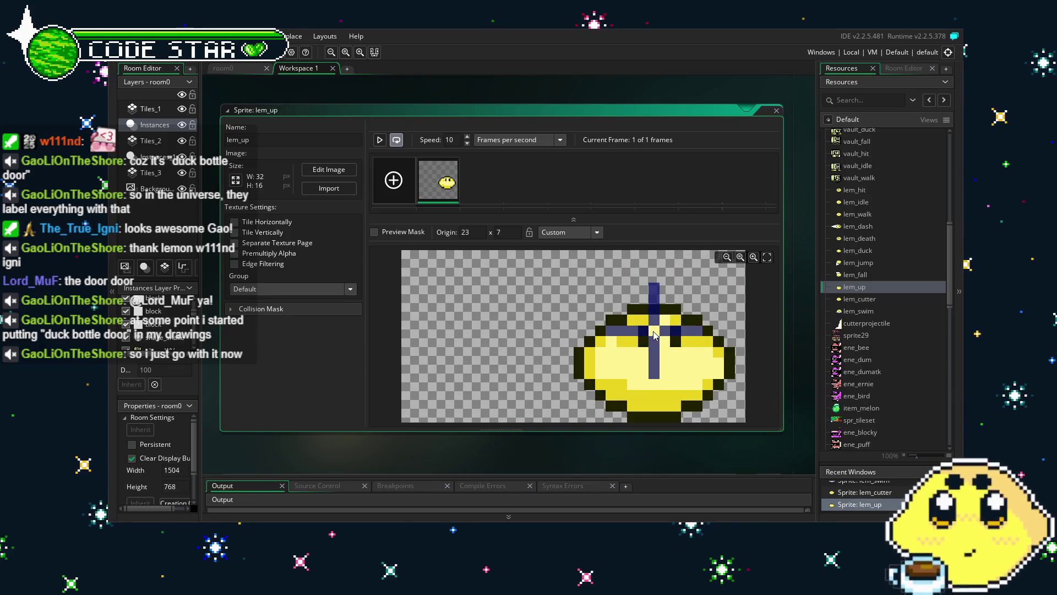
pyautogui.click(656, 343)
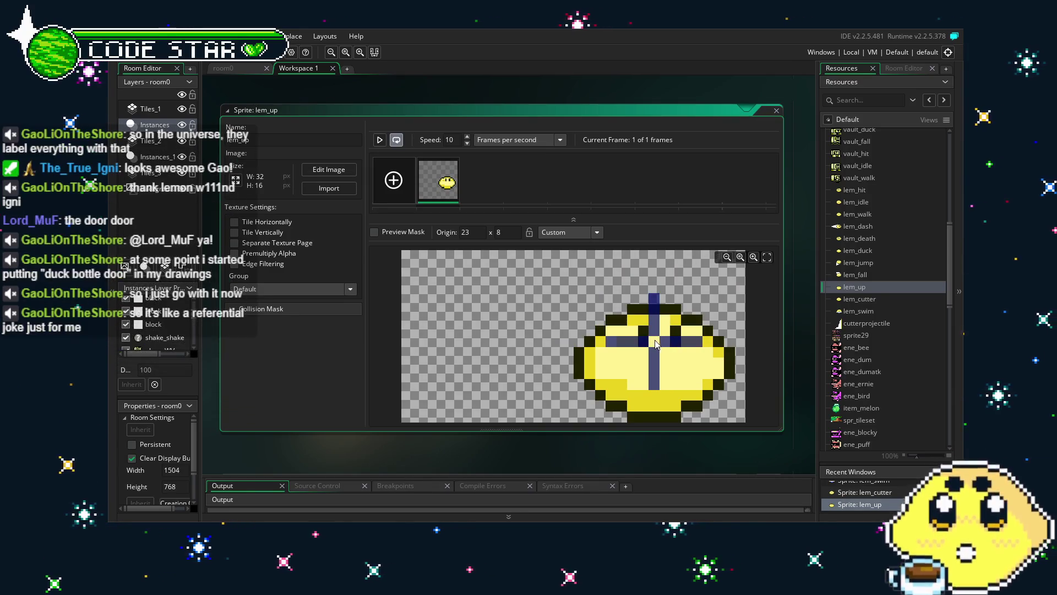
pyautogui.doubleClick(848, 299)
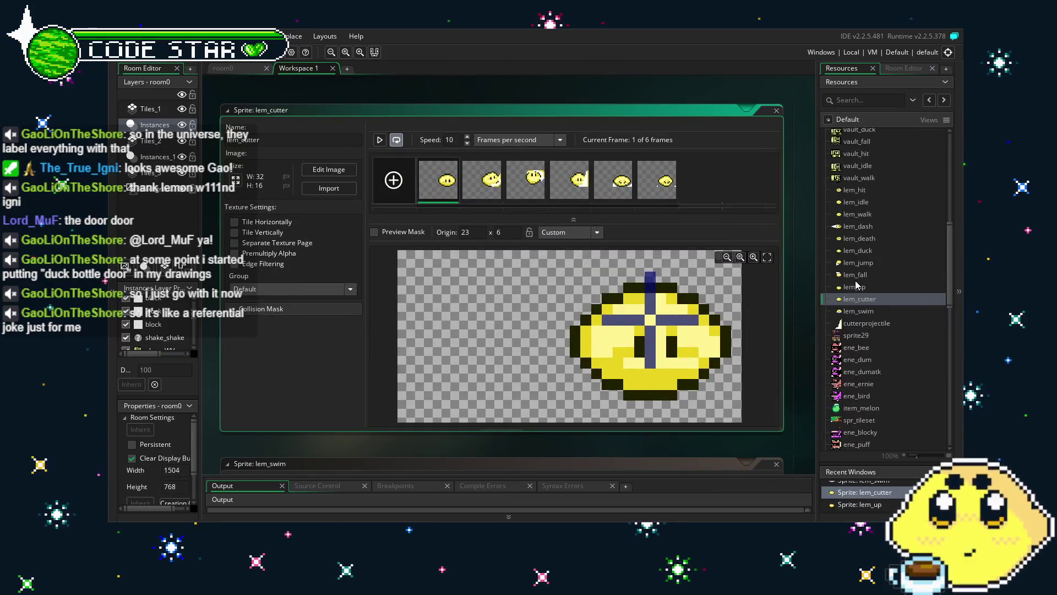
# - Check lem_fall and lem_jump, then raise the lem_duck and lem_death origins to 23x6
pyautogui.doubleClick(855, 275)
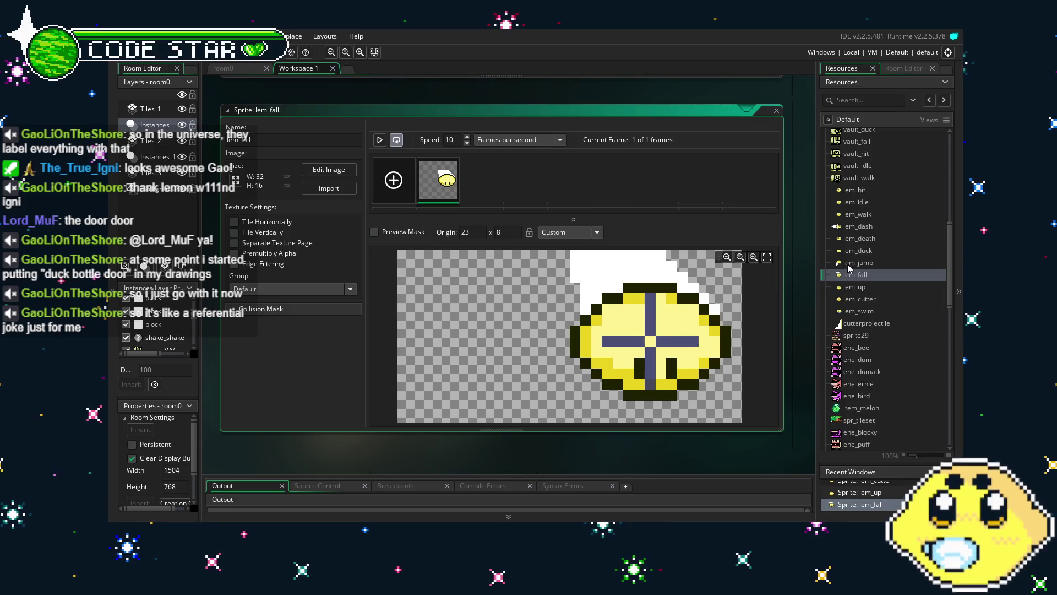
pyautogui.doubleClick(850, 264)
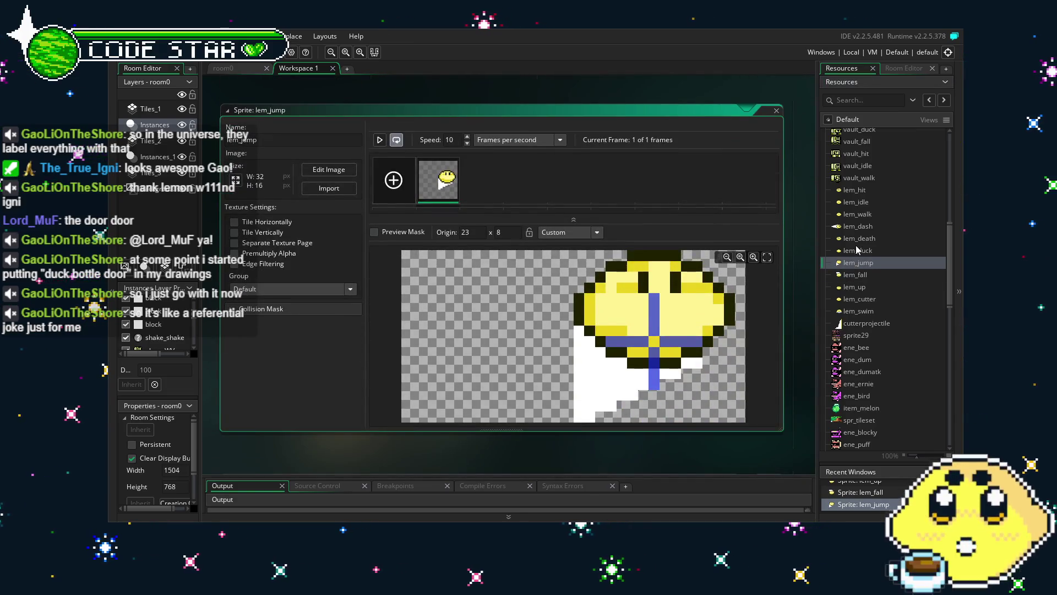
pyautogui.doubleClick(858, 250)
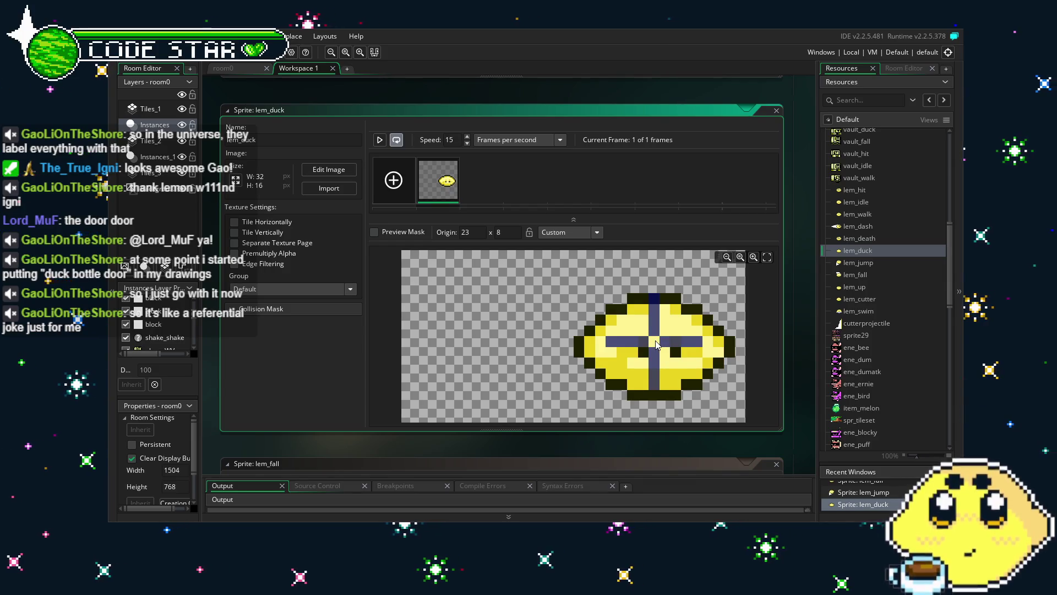
pyautogui.moveTo(656, 345); pyautogui.dragTo(659, 326)
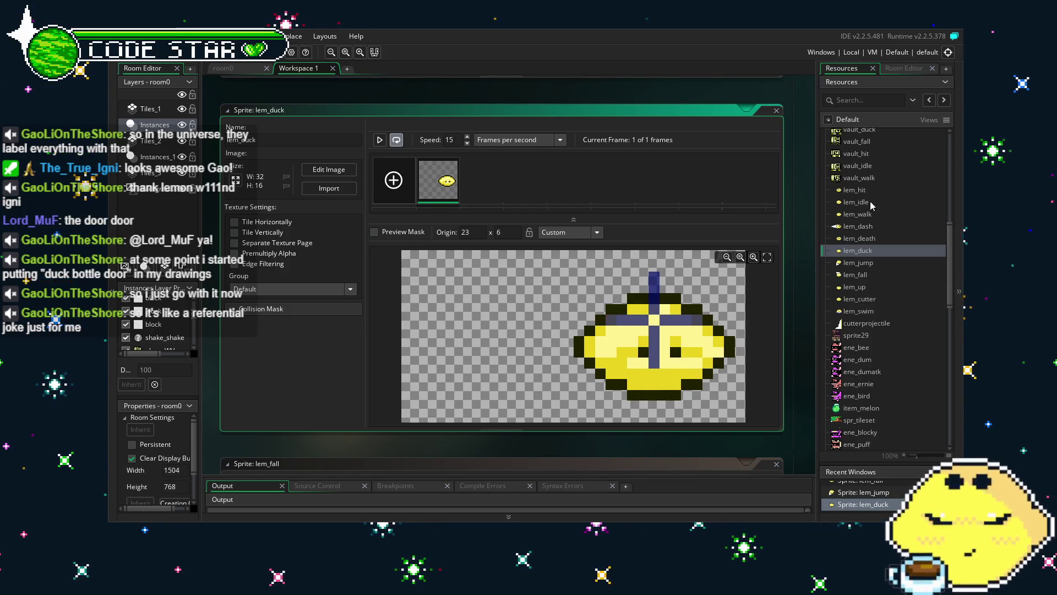
pyautogui.doubleClick(860, 240)
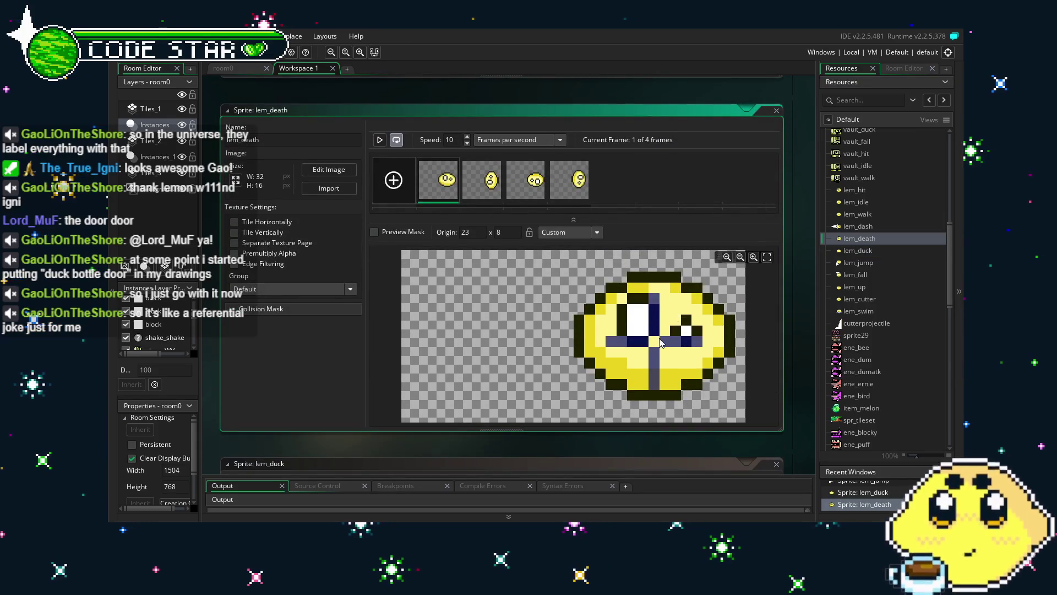
pyautogui.moveTo(656, 342); pyautogui.dragTo(659, 325)
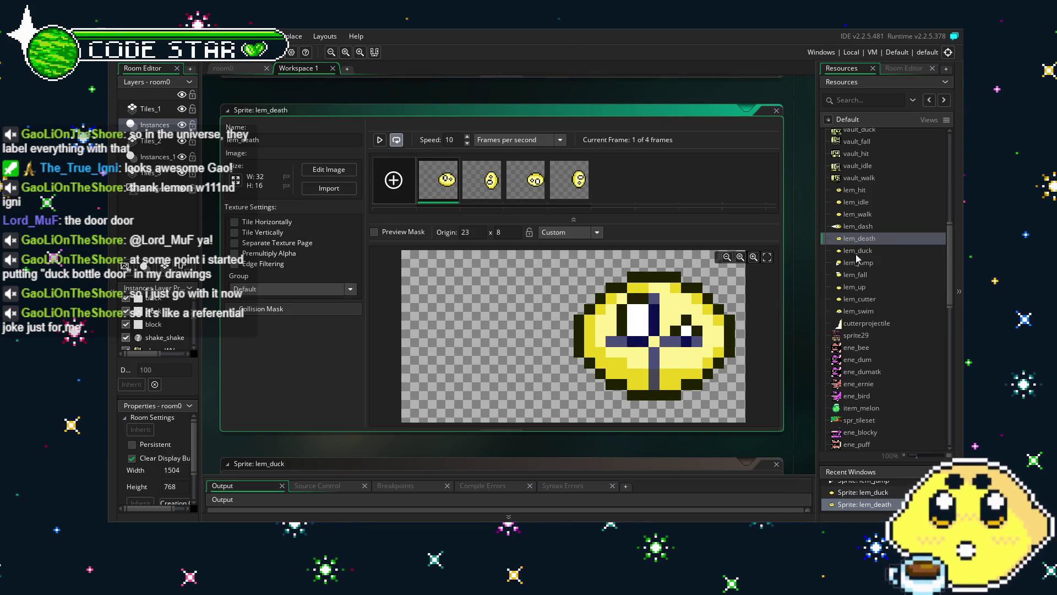
# - Raise the lem_walk and lem_idle origins to 23x6, also checking lem_dash and lem_hit
pyautogui.doubleClick(865, 226)
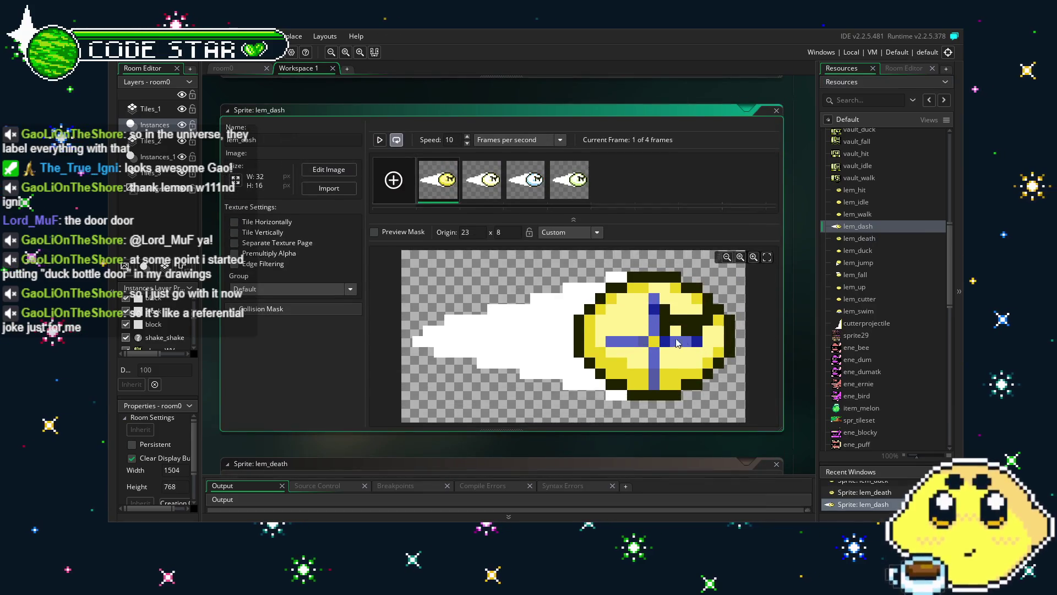
pyautogui.doubleClick(853, 215)
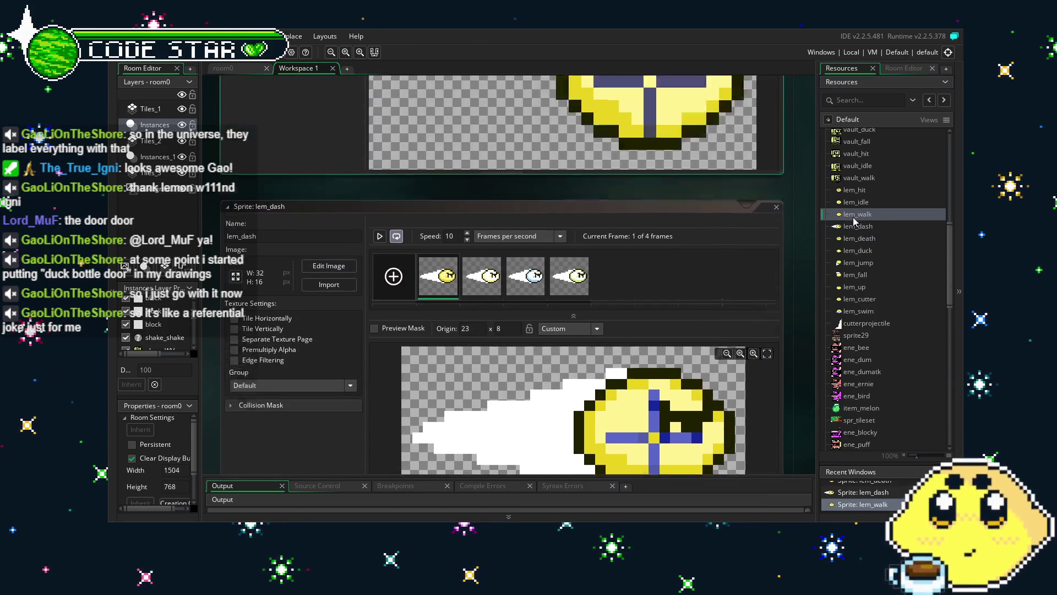
pyautogui.click(651, 325)
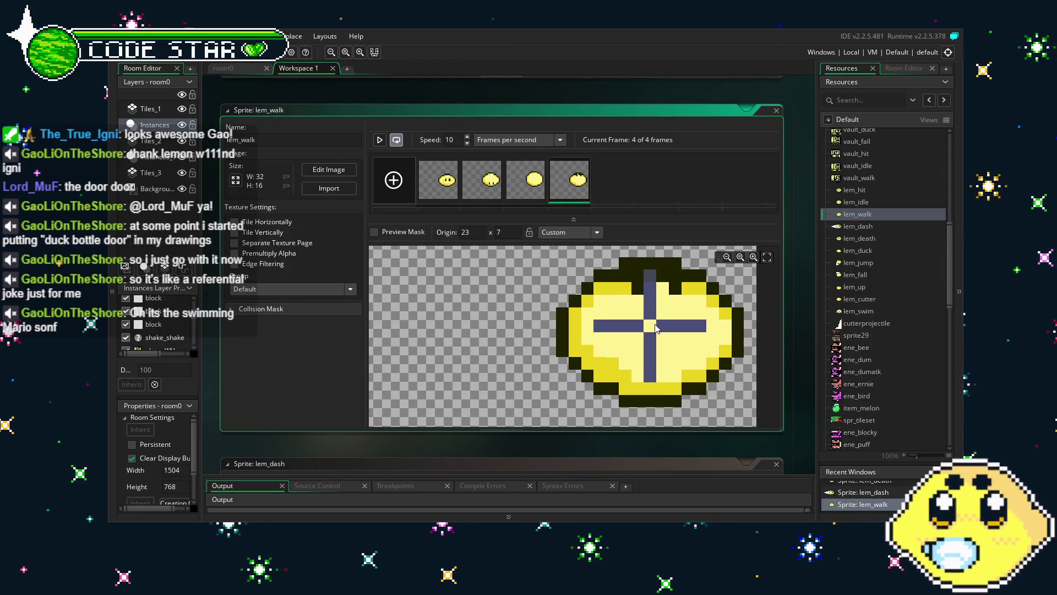
pyautogui.click(651, 312)
pyautogui.doubleClick(856, 202)
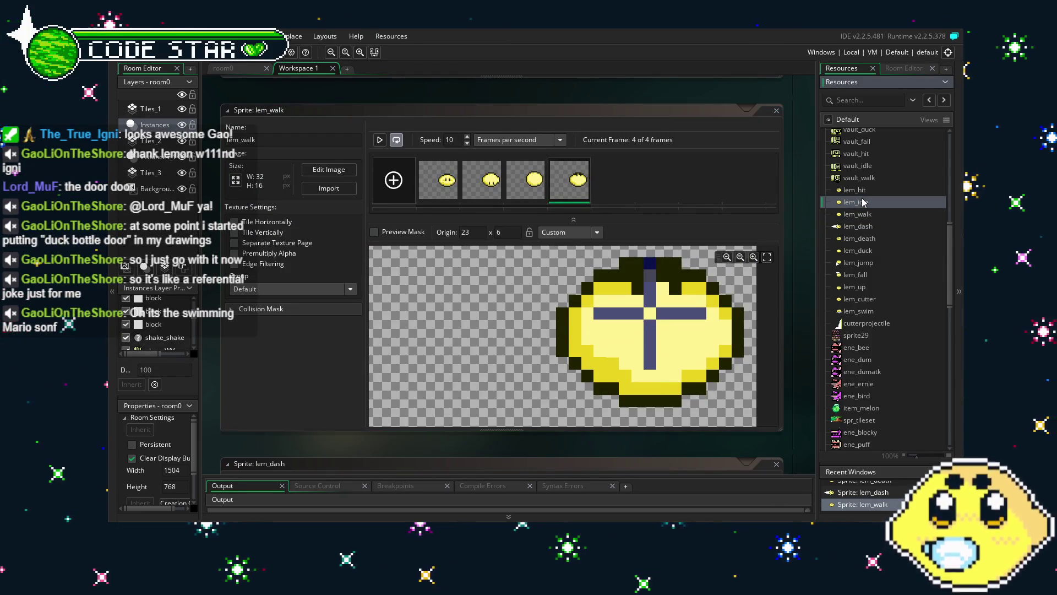
pyautogui.click(653, 319)
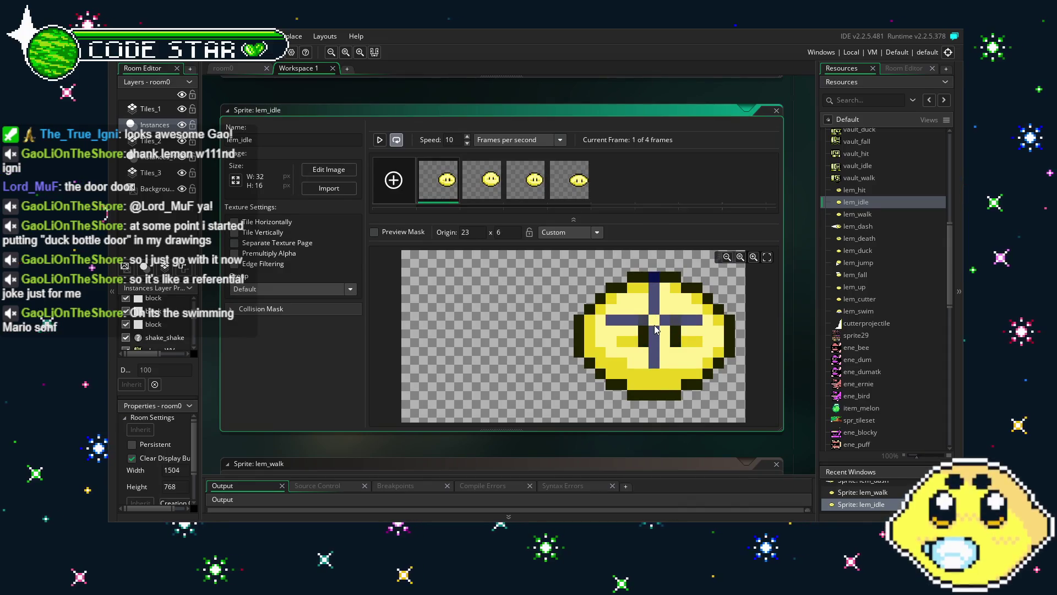
pyautogui.doubleClick(855, 190)
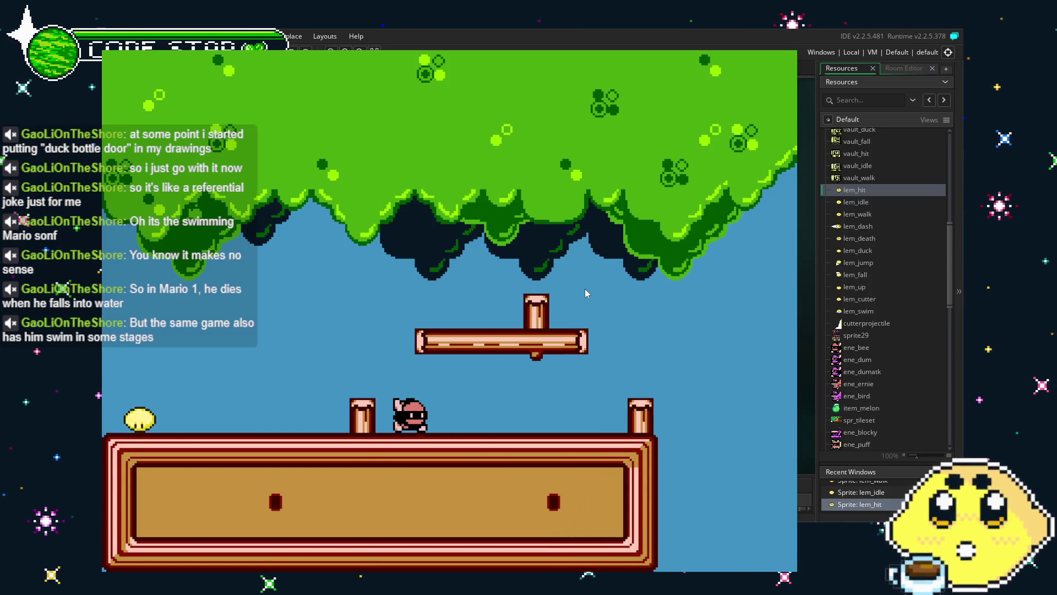
pyautogui.press('Right')
pyautogui.press('z')
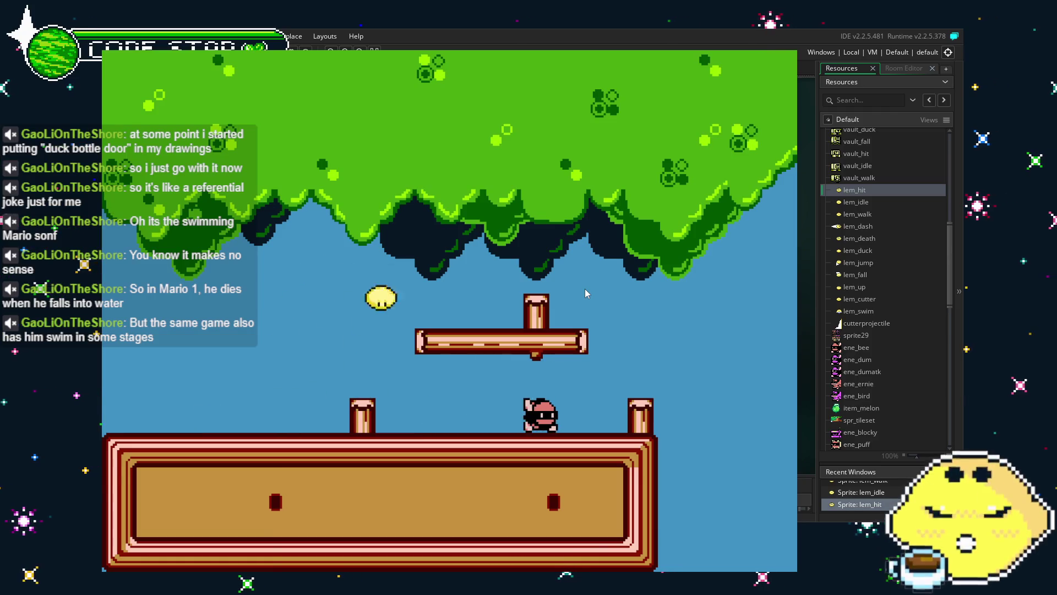
pyautogui.press('Right')
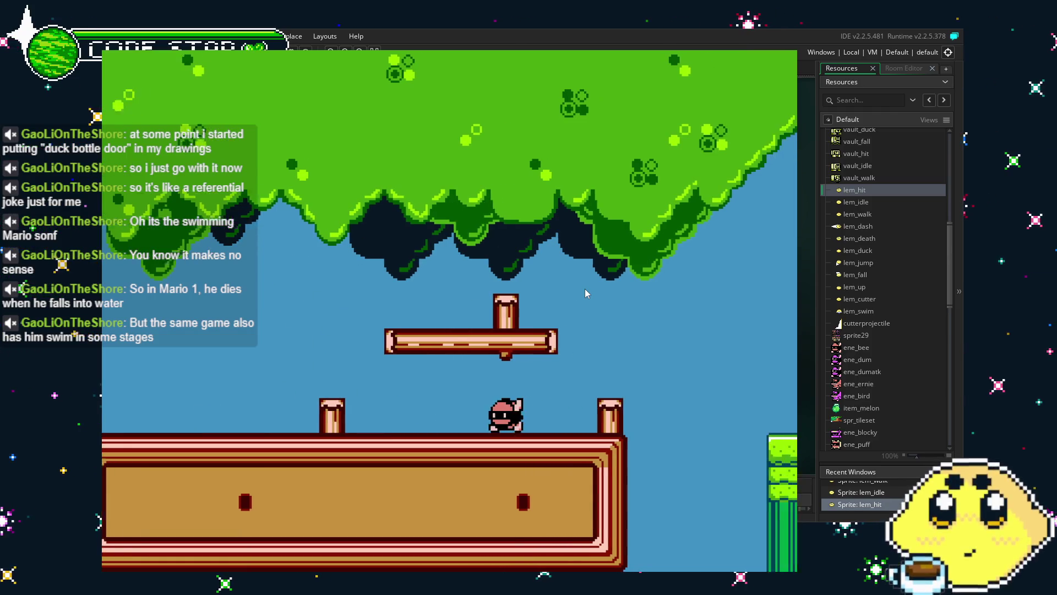
pyautogui.press('Right')
pyautogui.press('z')
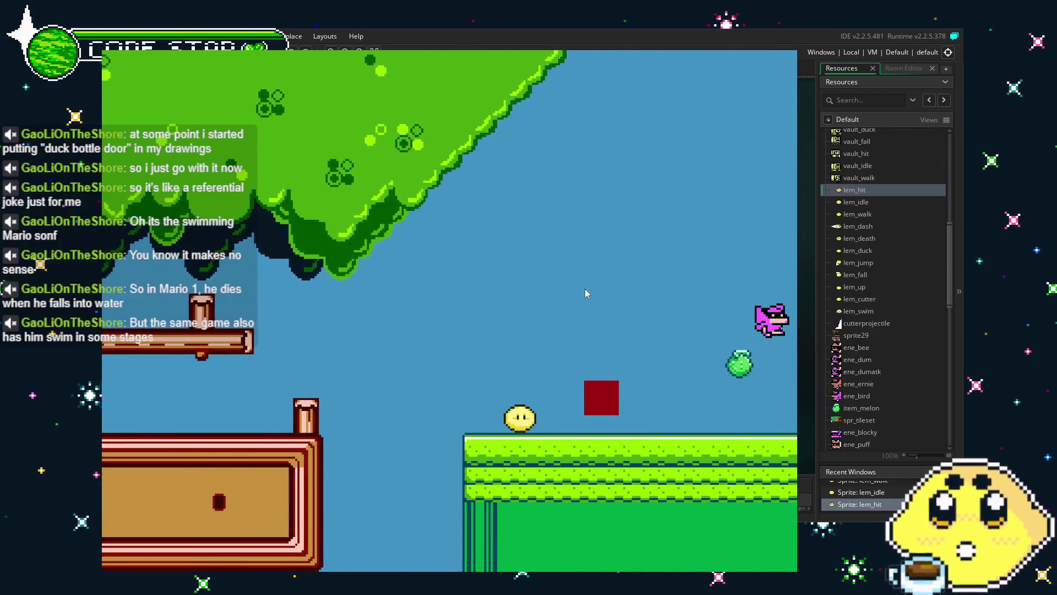
pyautogui.press('Right')
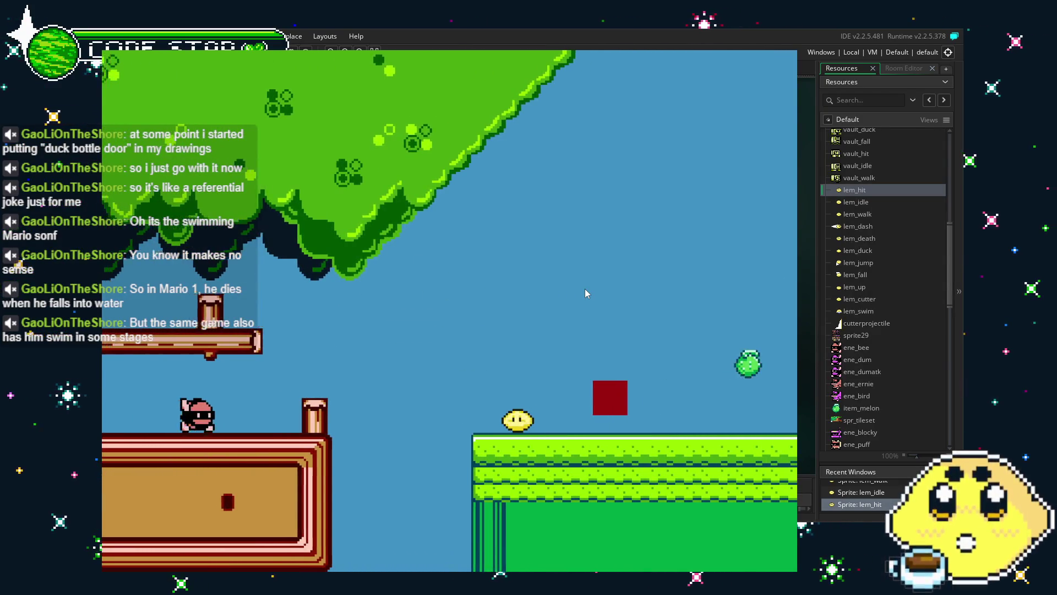
pyautogui.press('Right')
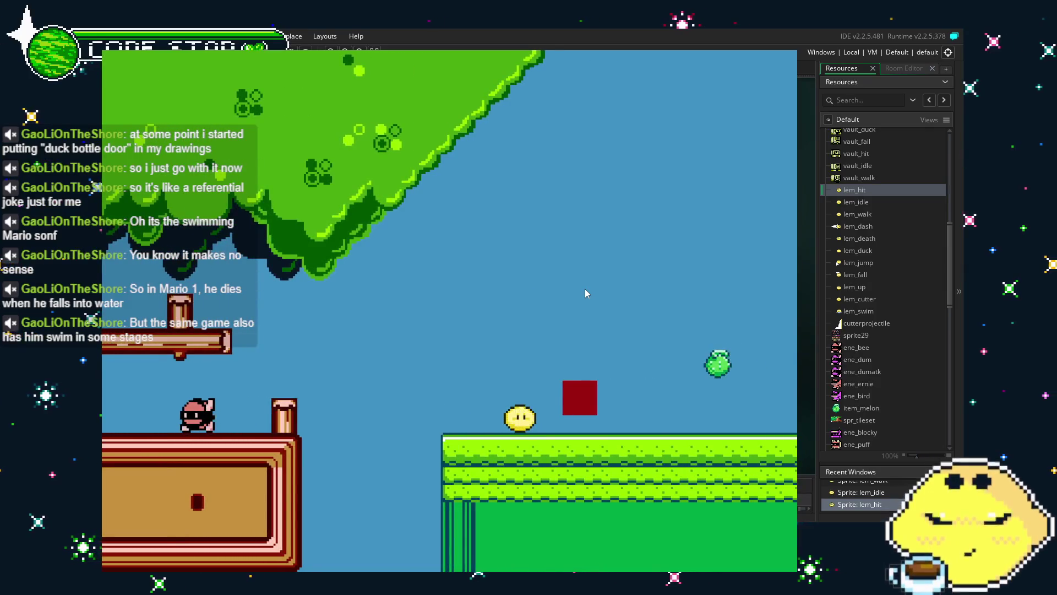
pyautogui.press('Right')
pyautogui.press('z')
pyautogui.press('Right')
pyautogui.press('Left')
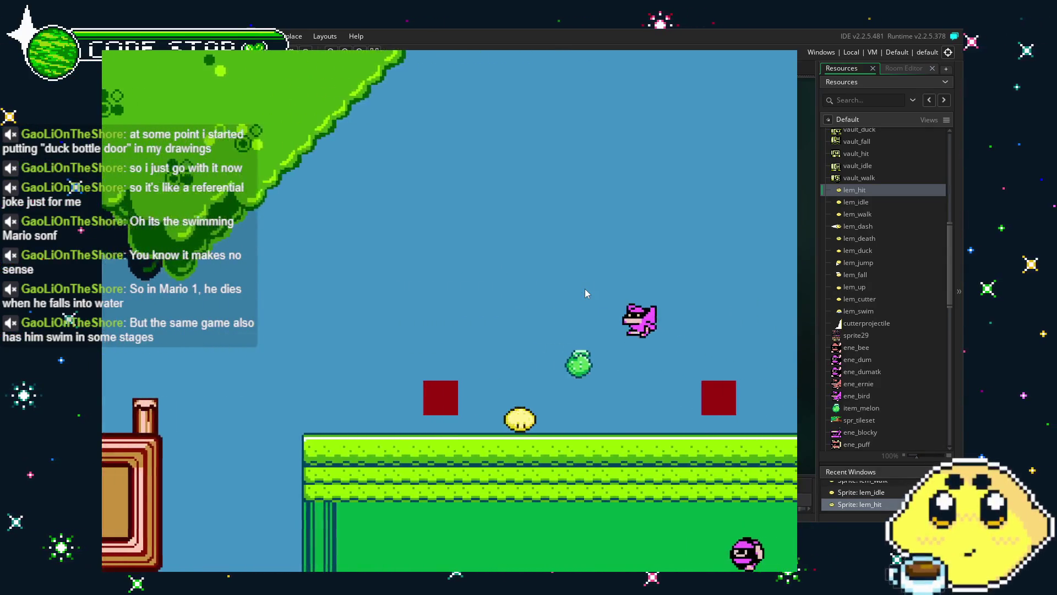
pyautogui.press('Right')
pyautogui.press('Right')
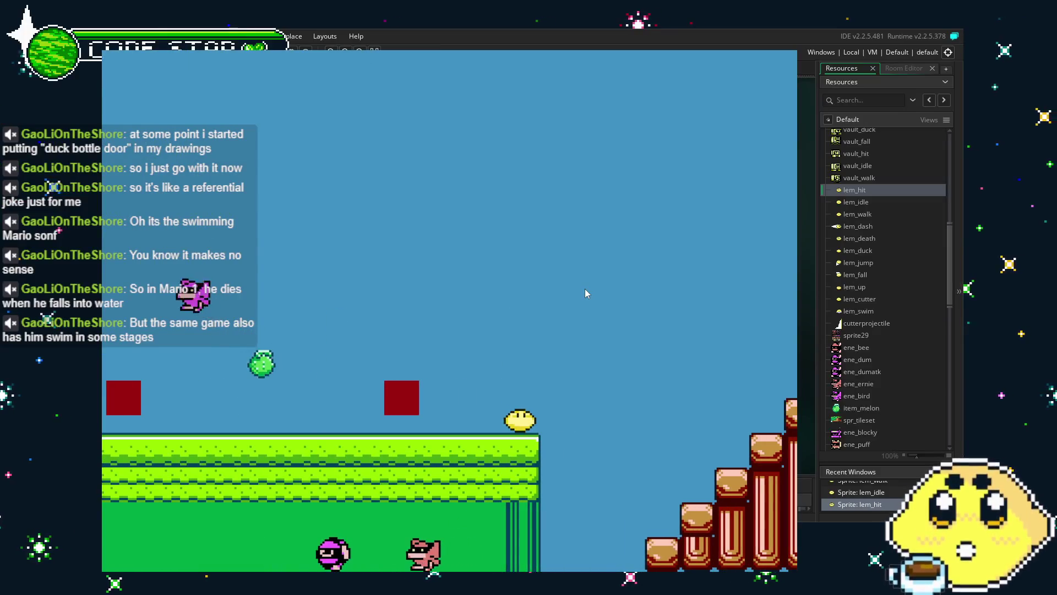
pyautogui.press('Right')
pyautogui.press('z')
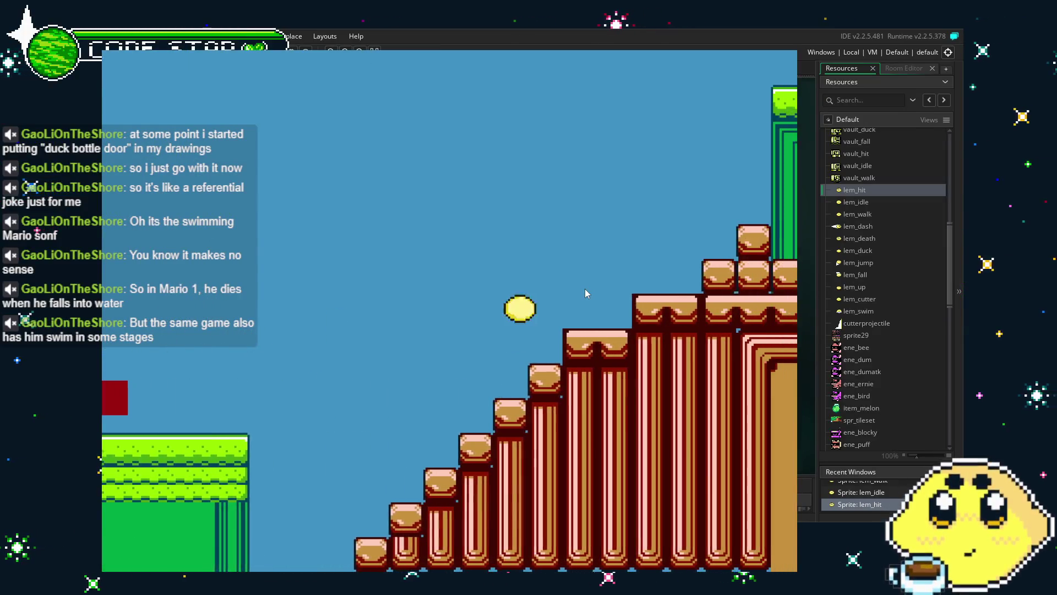
pyautogui.press('Right')
pyautogui.press('z')
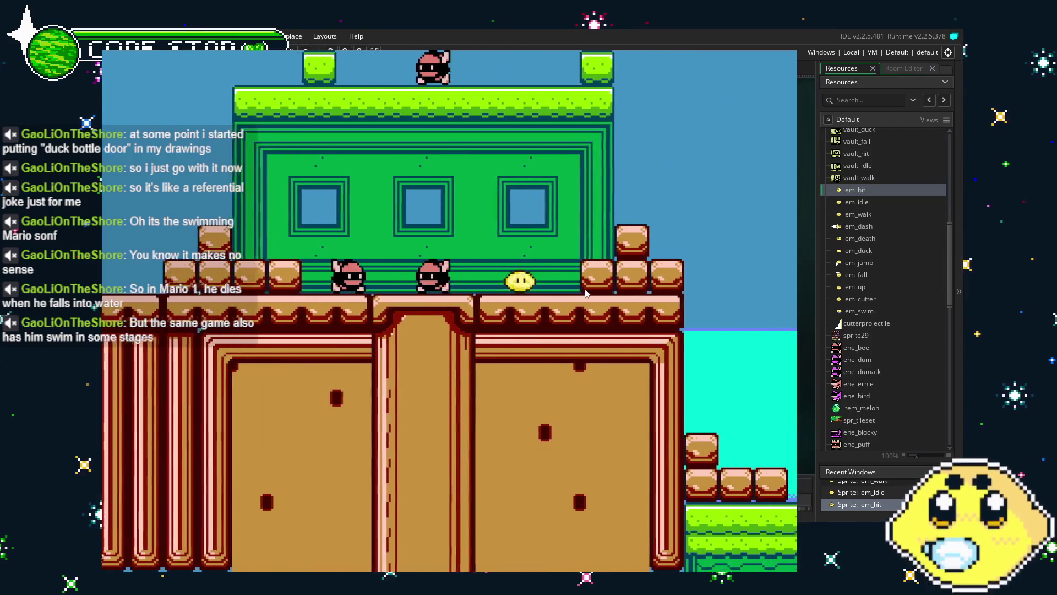
pyautogui.press('Left')
pyautogui.press('z')
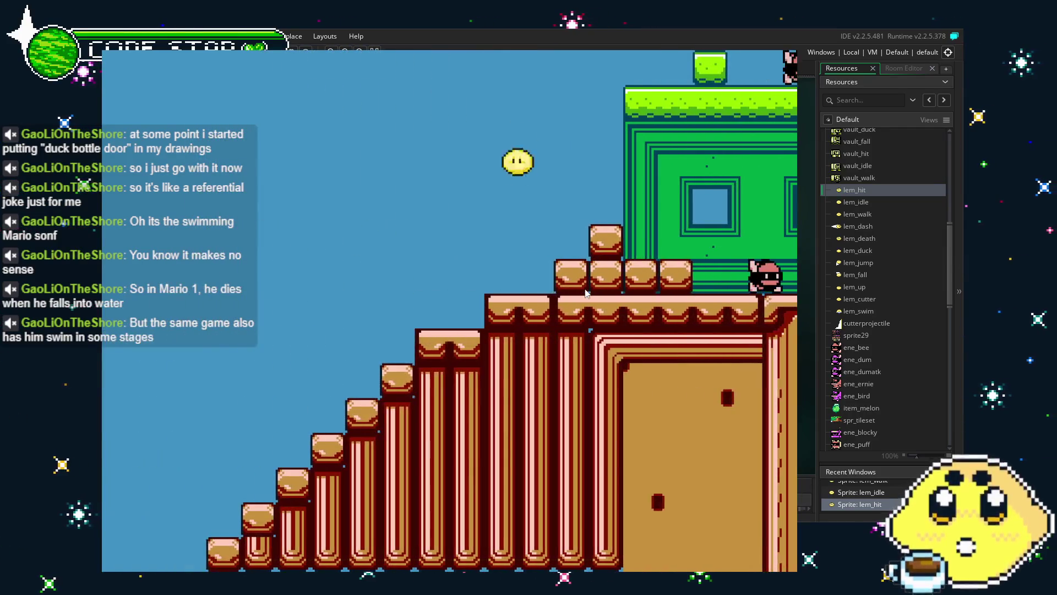
pyautogui.press('Right')
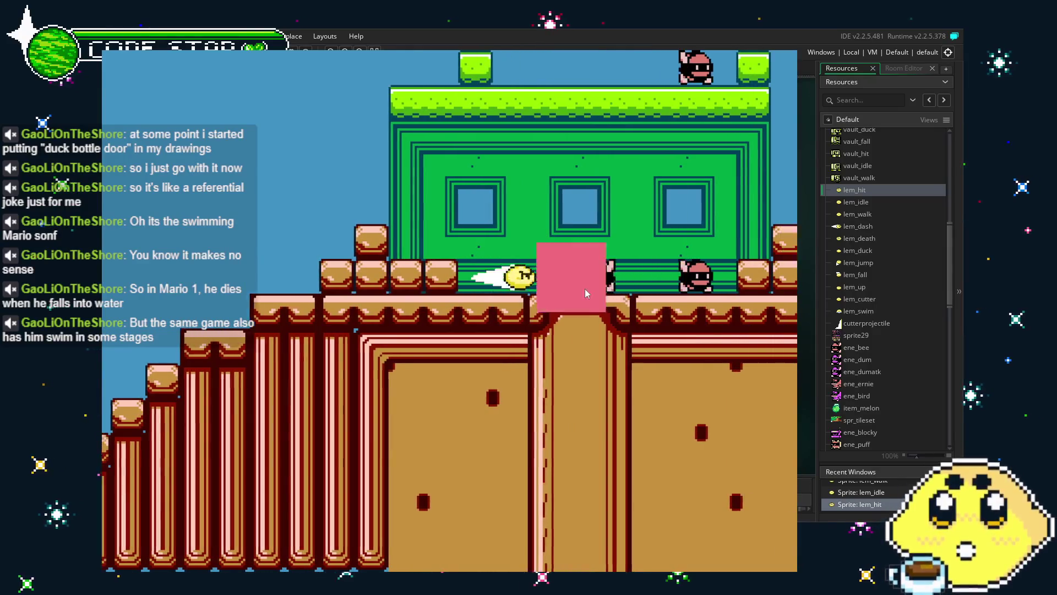
pyautogui.press('z')
pyautogui.press('Right')
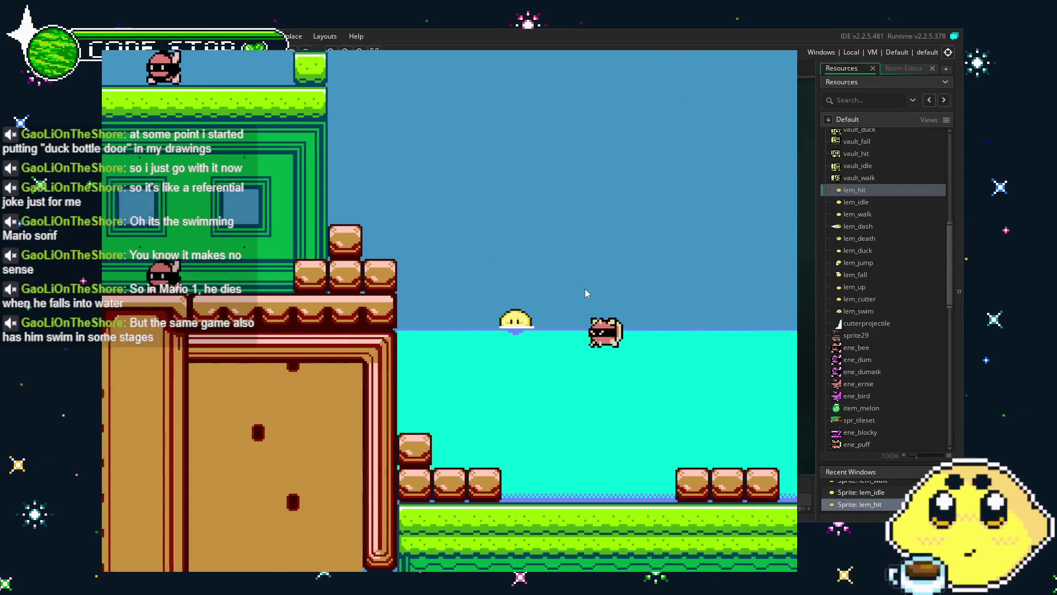
pyautogui.press('Right')
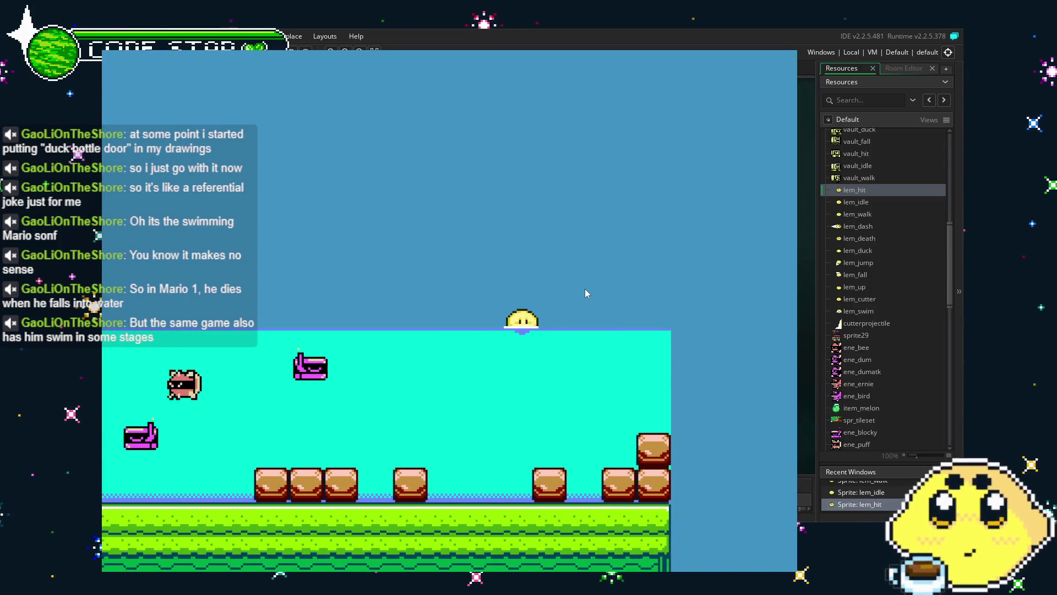
pyautogui.press('Left')
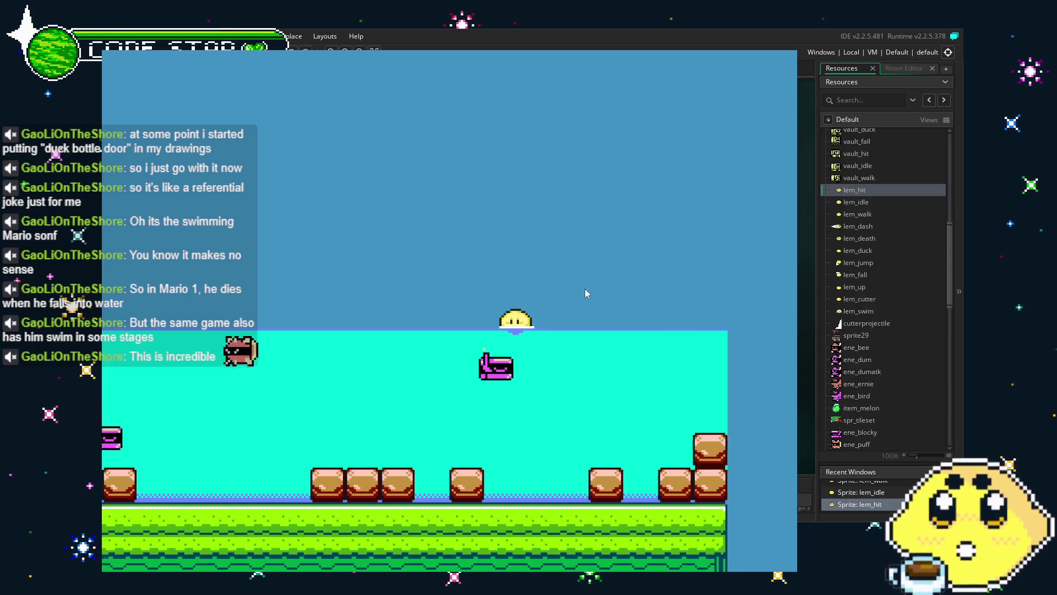
pyautogui.press('Left')
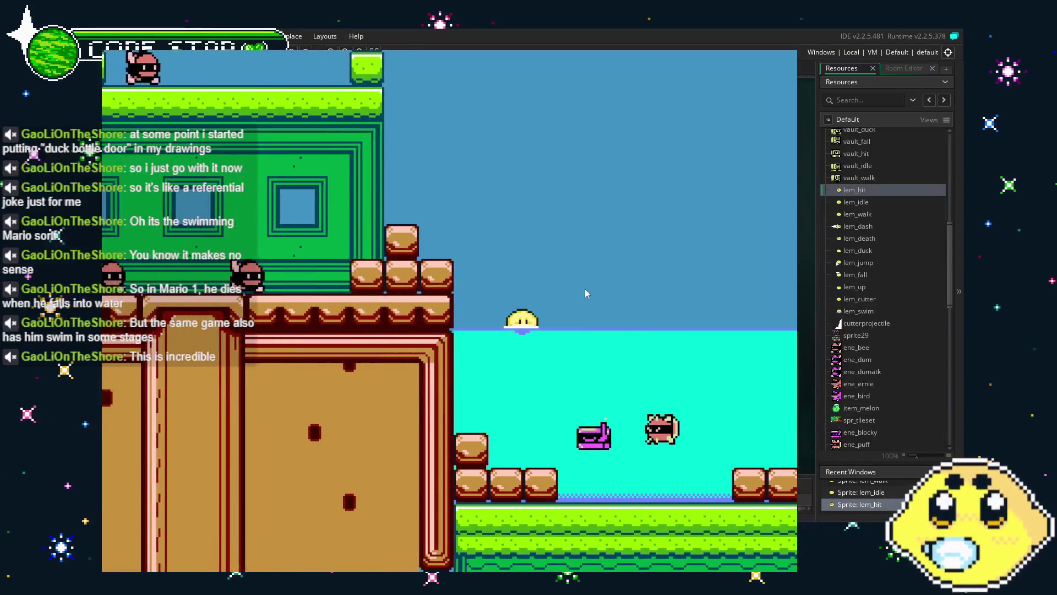
# - Swim the lemon through the water and climb it onto the brick ledge
pyautogui.press('Left')
pyautogui.press('z')
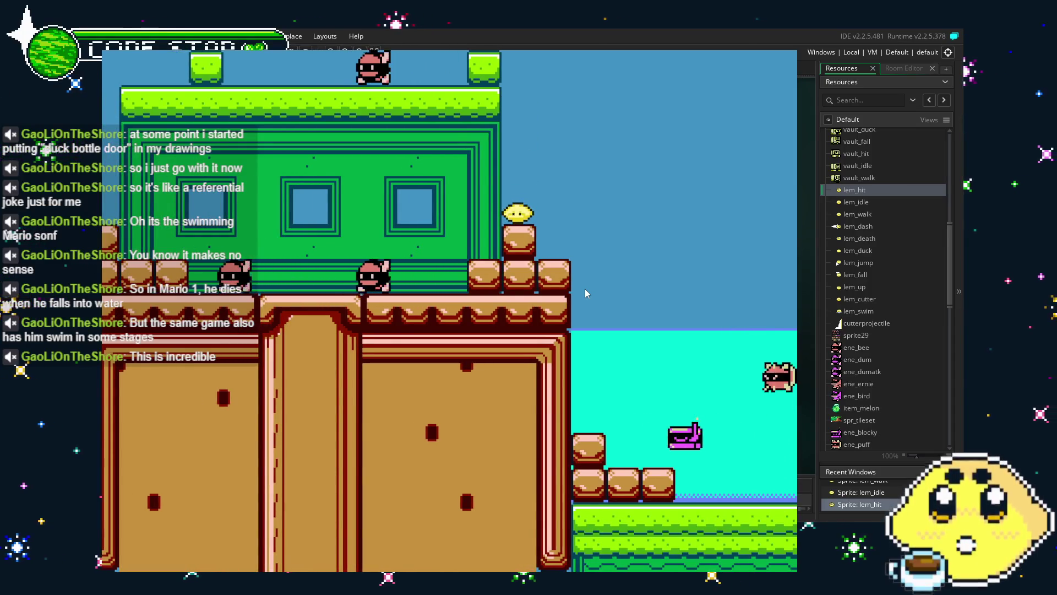
pyautogui.press('Right')
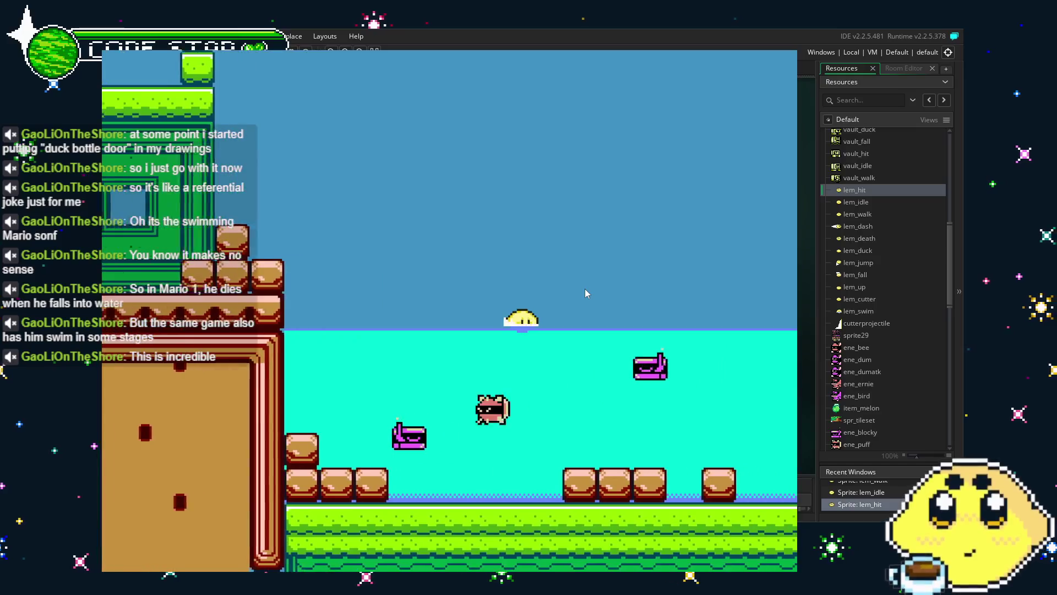
pyautogui.press('z')
pyautogui.press('Left')
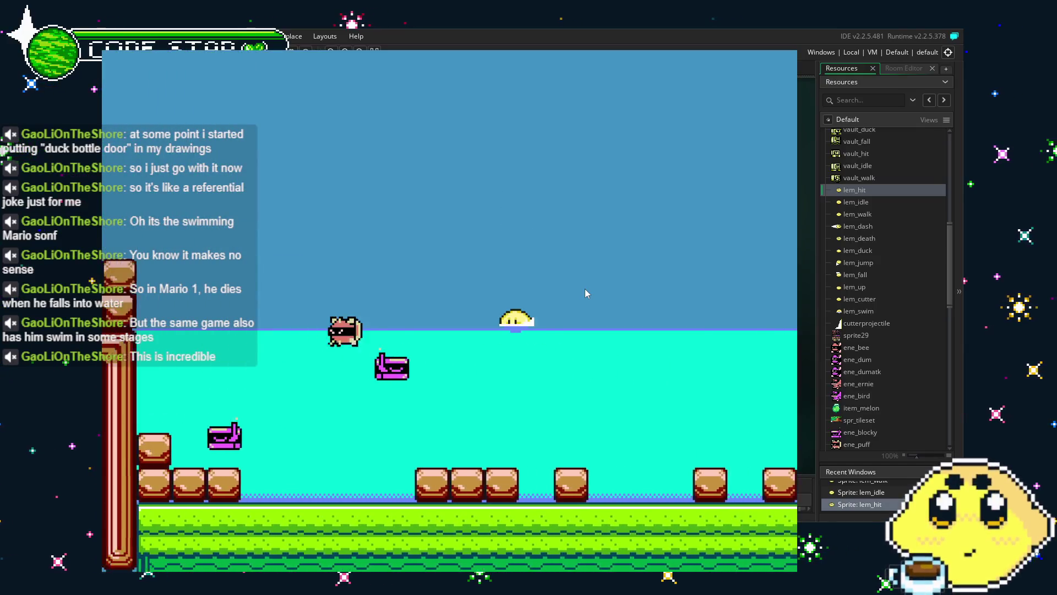
pyautogui.press('x')
pyautogui.press('Left')
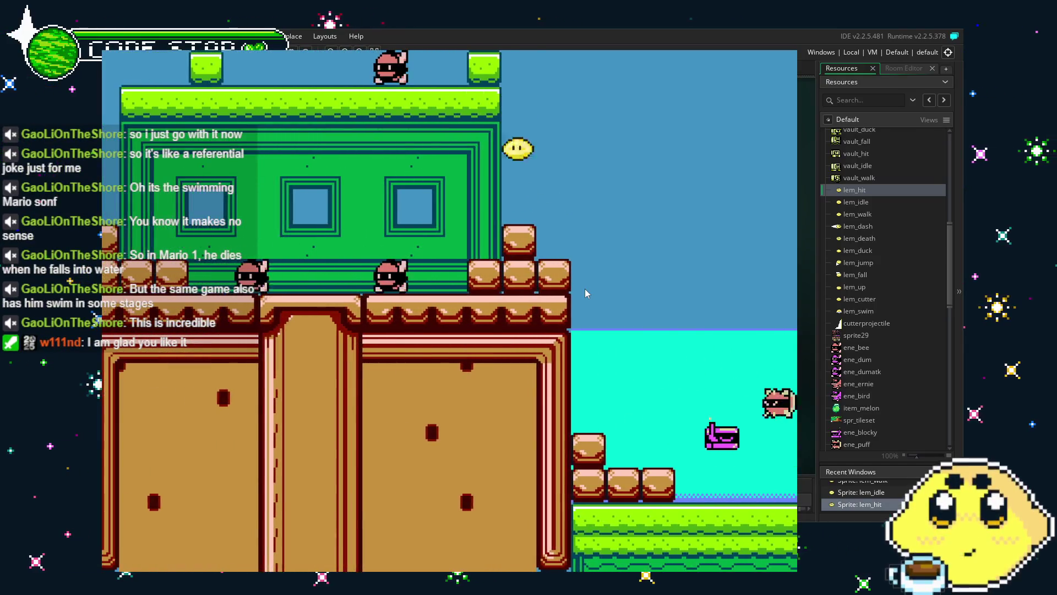
pyautogui.press('Left')
pyautogui.press('x')
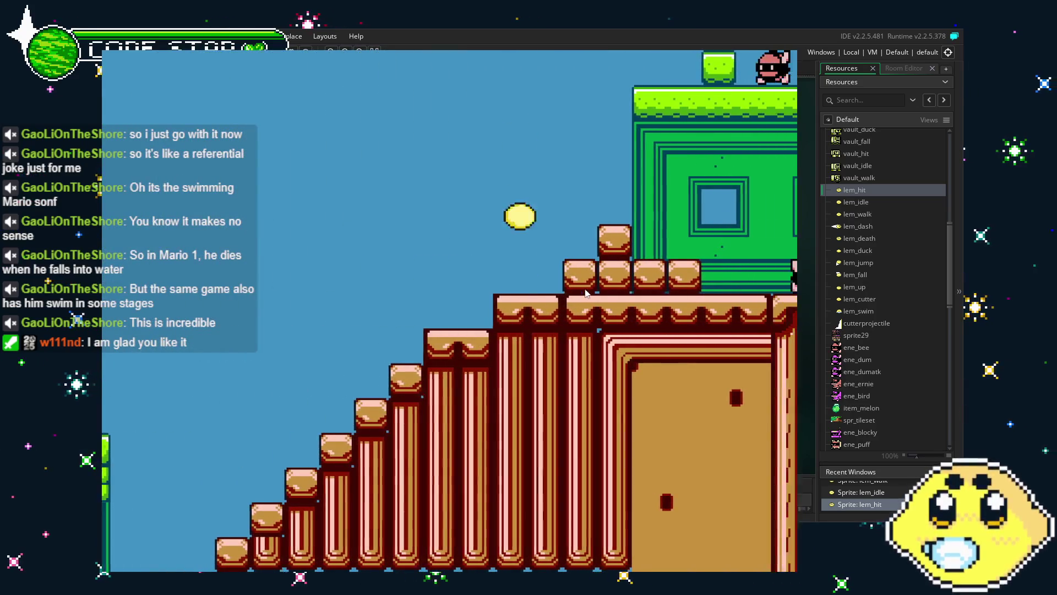
pyautogui.press('Right')
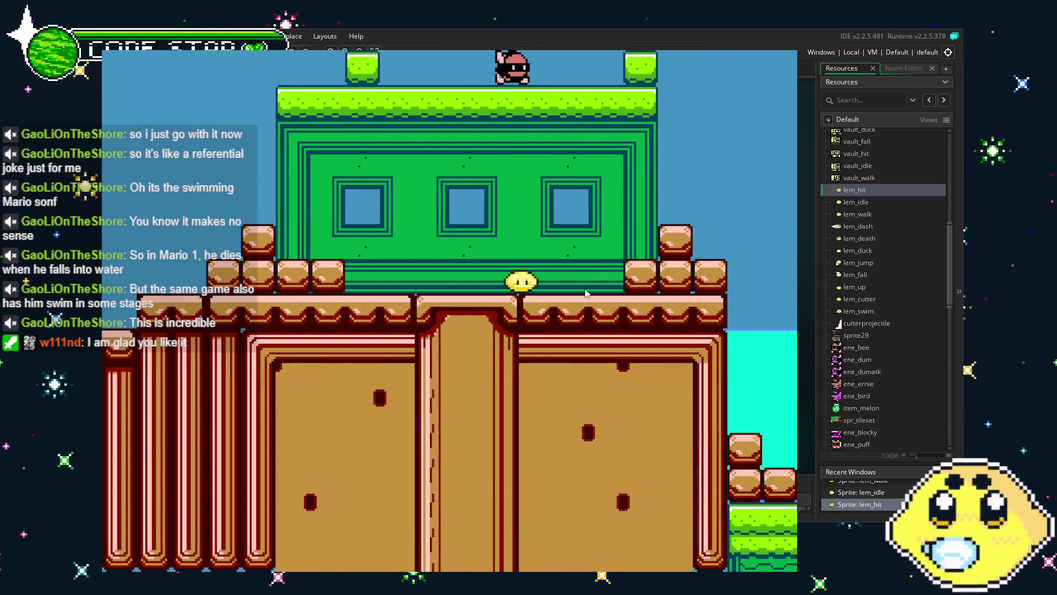
# - Dash the lemon left and right repeatedly with X to test the cutter attack
pyautogui.press('Left')
pyautogui.press('x')
pyautogui.press('Right')
pyautogui.press('x')
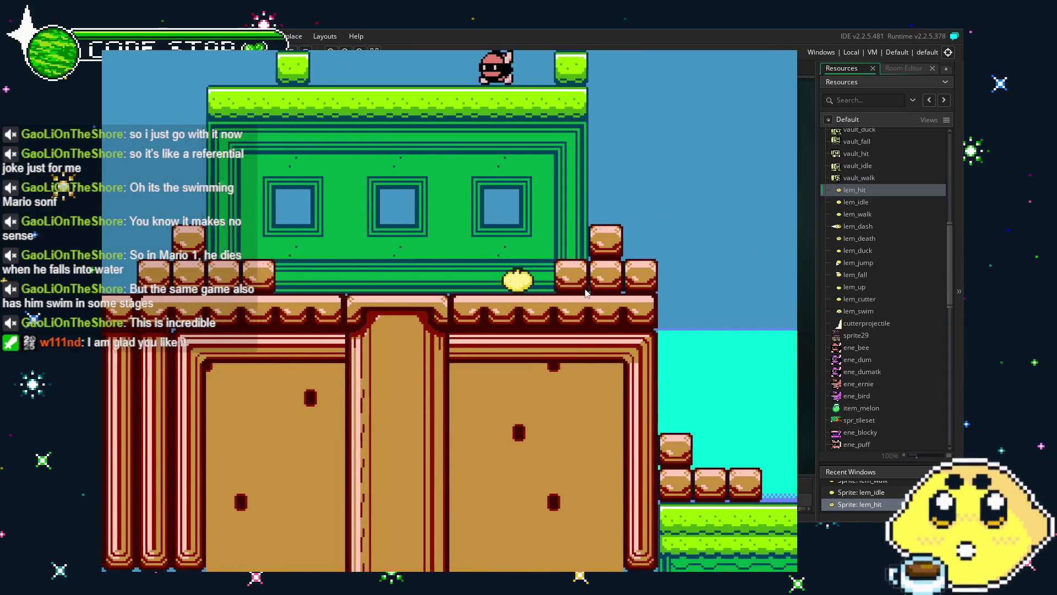
pyautogui.press('Left')
pyautogui.press('x')
pyautogui.press('Right')
pyautogui.press('x')
pyautogui.press('Left')
pyautogui.press('x')
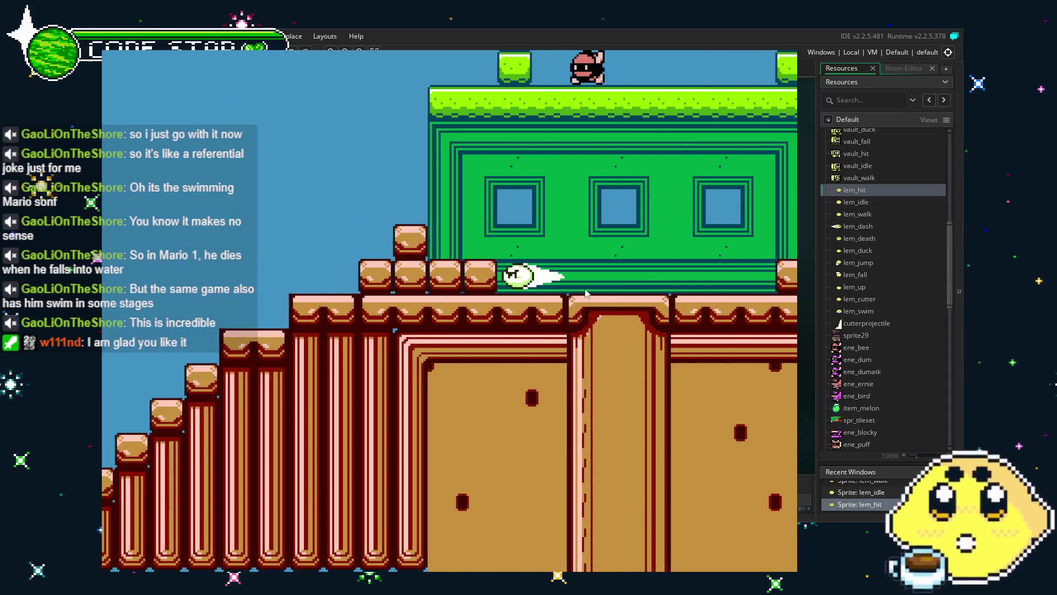
pyautogui.press('Right')
pyautogui.press('x')
pyautogui.press('Left')
pyautogui.press('x')
pyautogui.press('Right')
pyautogui.press('x')
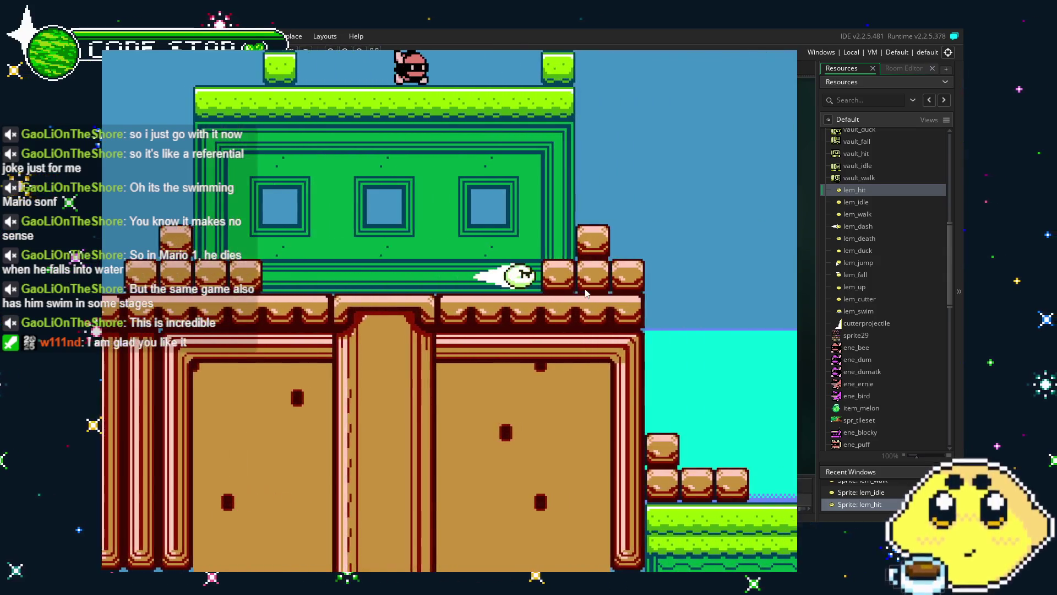
pyautogui.press('Left')
pyautogui.press('x')
pyautogui.press('Right')
pyautogui.press('x')
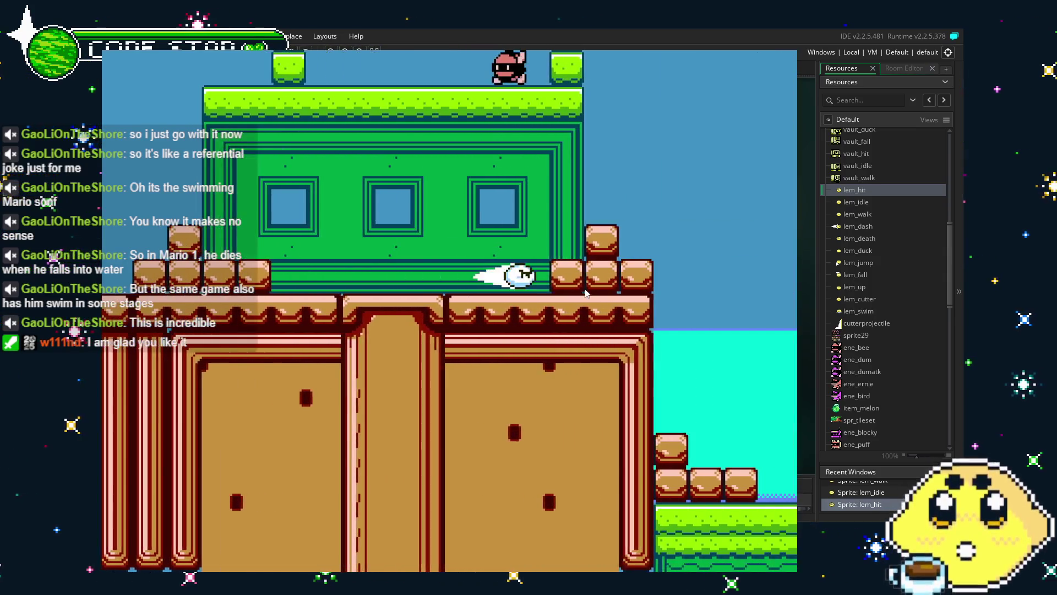
pyautogui.press('Left')
pyautogui.press('x')
pyautogui.press('Right')
pyautogui.press('x')
pyautogui.press('Left')
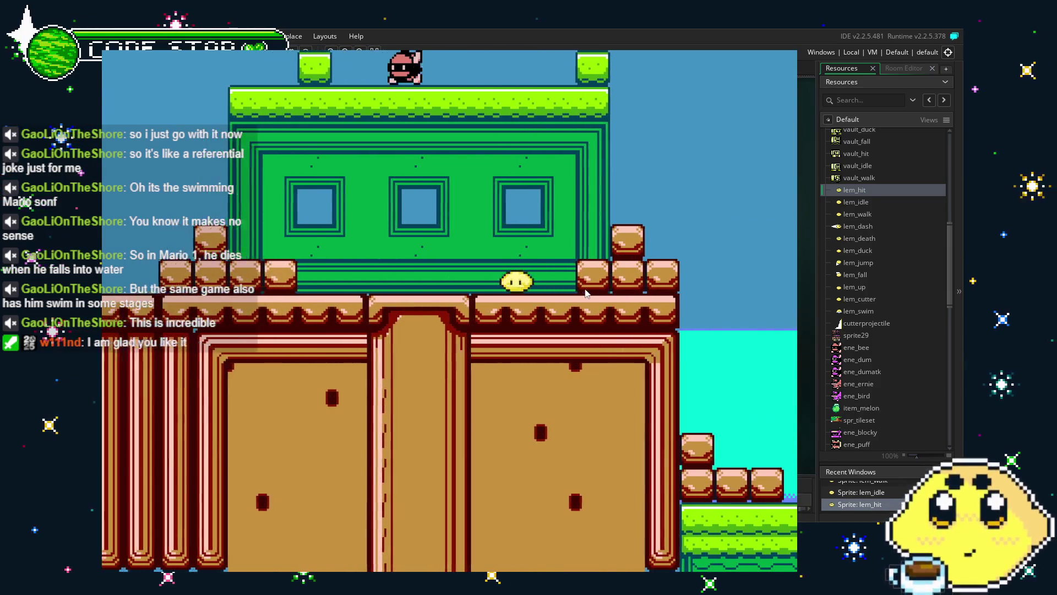
pyautogui.press('x')
pyautogui.press('Right')
pyautogui.press('x')
# - Keep dashing the lemon back and forth, then close the running game
pyautogui.press('Left')
pyautogui.press('x')
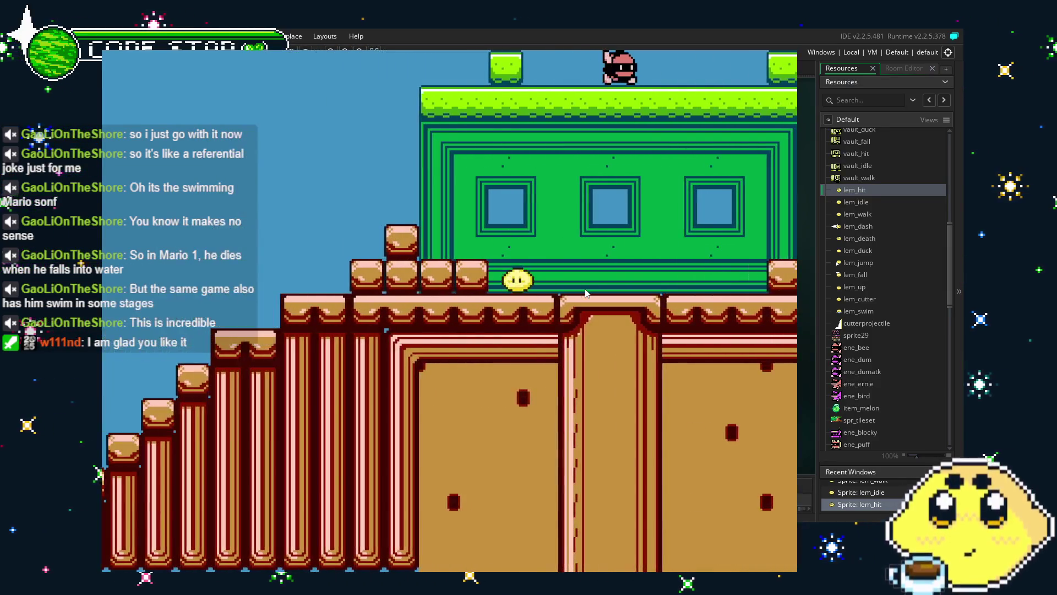
pyautogui.press('Right')
pyautogui.press('x')
pyautogui.press('Left')
pyautogui.press('x')
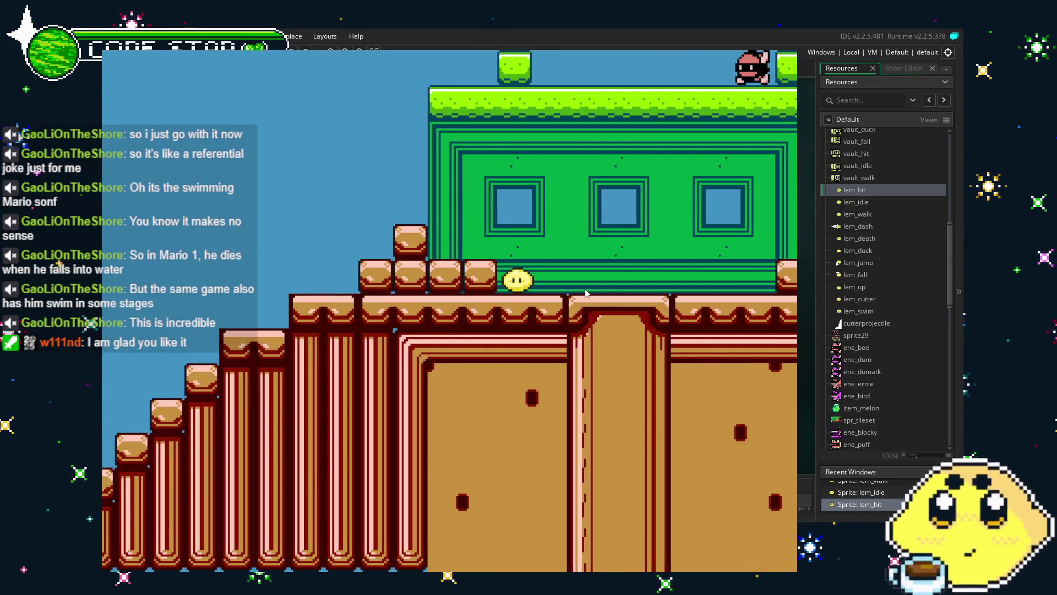
pyautogui.press('Right')
pyautogui.press('x')
pyautogui.press('Left')
pyautogui.press('x')
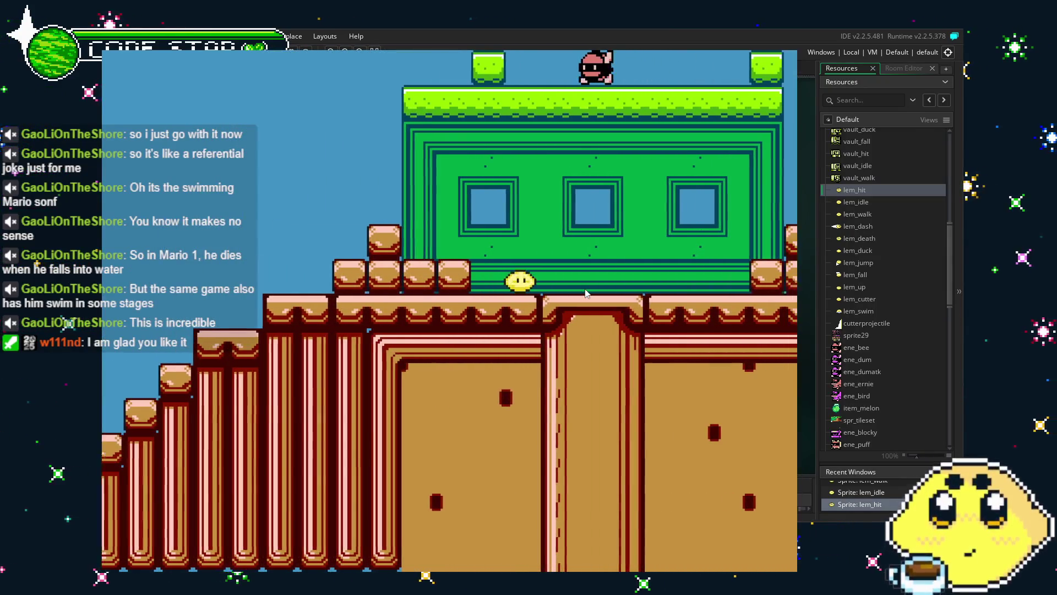
pyautogui.press('Right')
pyautogui.press('x')
pyautogui.press('Left')
pyautogui.press('x')
pyautogui.press('Right')
pyautogui.press('x')
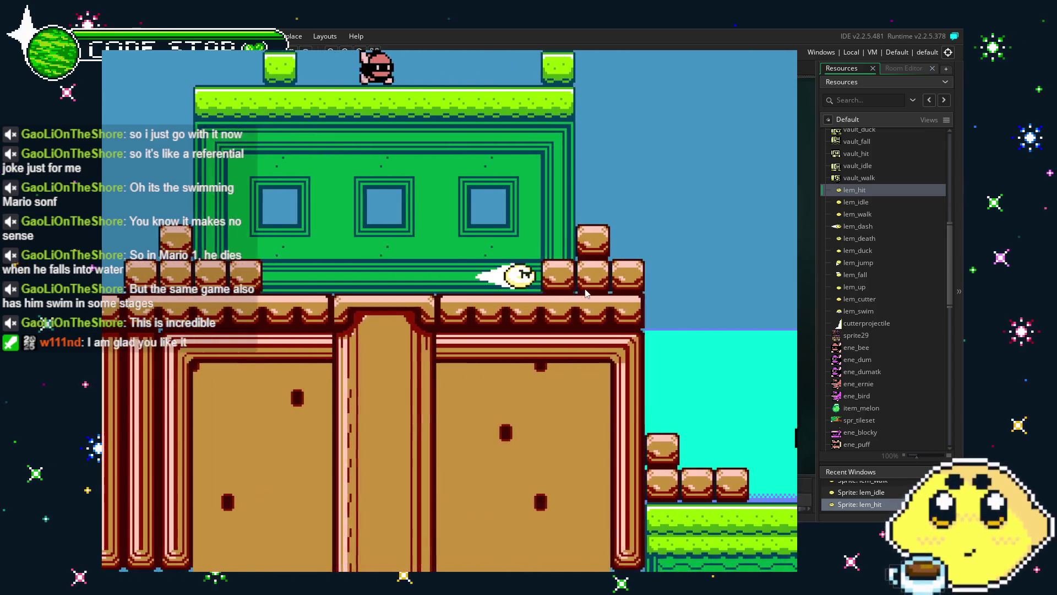
pyautogui.press('Left')
pyautogui.press('x')
pyautogui.press('Right')
pyautogui.press('x')
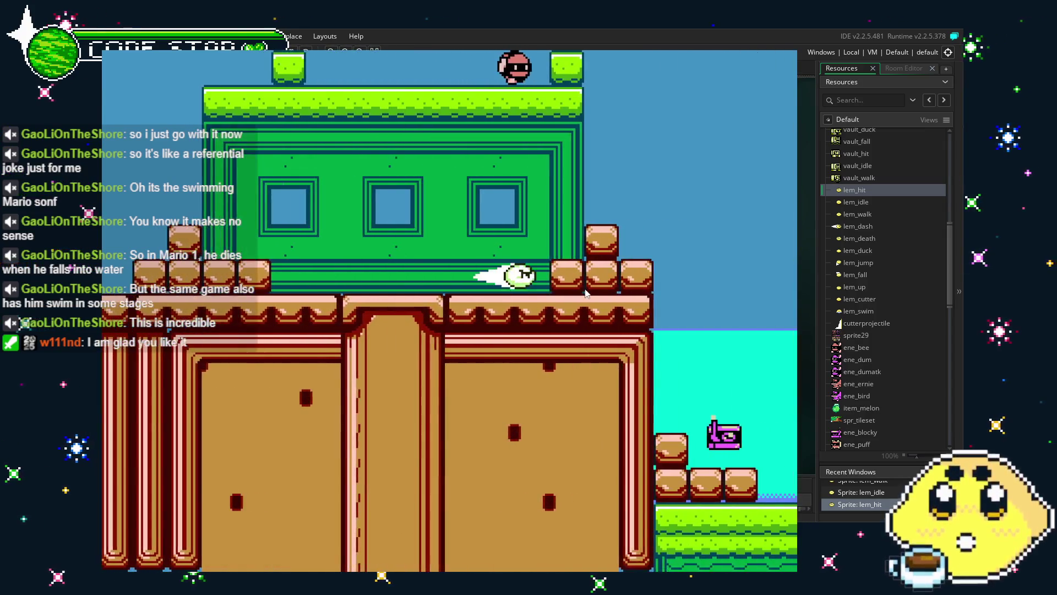
pyautogui.press('Left')
pyautogui.press('x')
pyautogui.press('Right')
pyautogui.press('x')
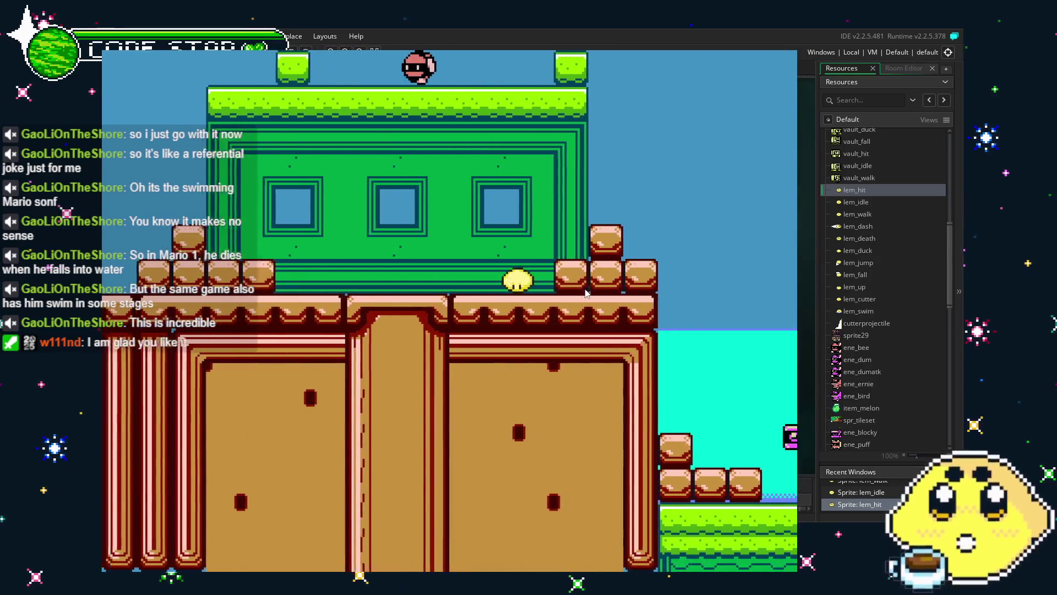
pyautogui.press('Left')
pyautogui.press('x')
pyautogui.press('Right')
pyautogui.press('x')
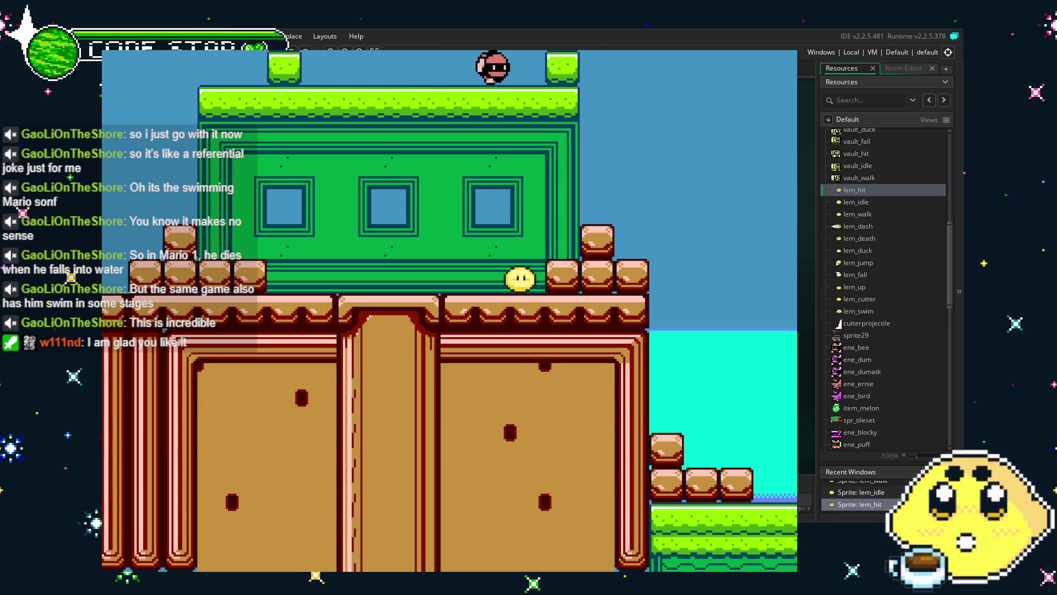
pyautogui.press('Escape')
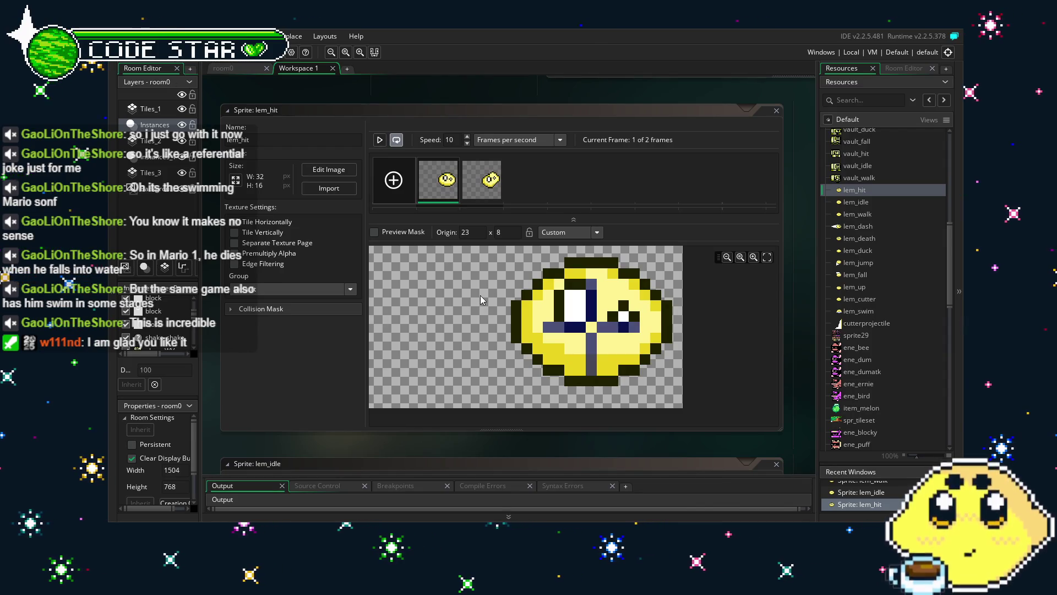
# - Open the lem_swim sprite from the Resources tree and raise its origin to 23 × 3
pyautogui.scroll(-5, 874, 355)
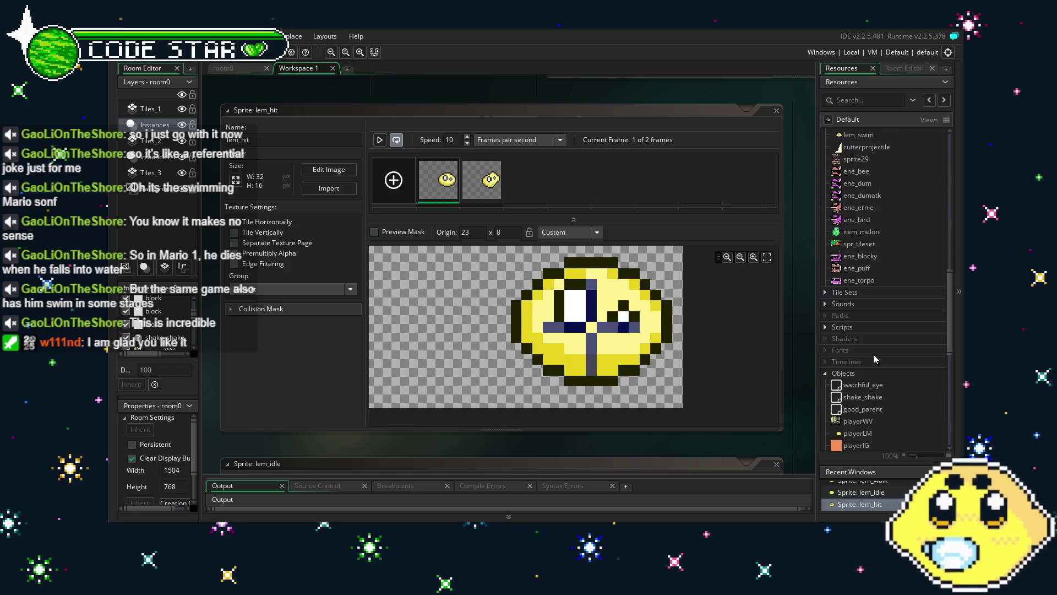
pyautogui.scroll(-2, 873, 355)
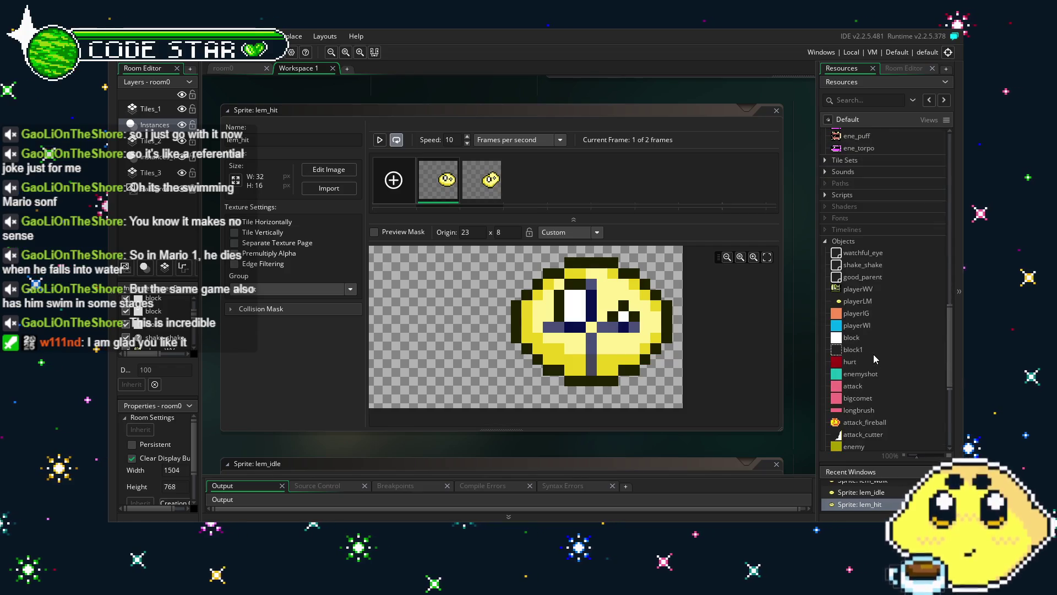
pyautogui.doubleClick(868, 302)
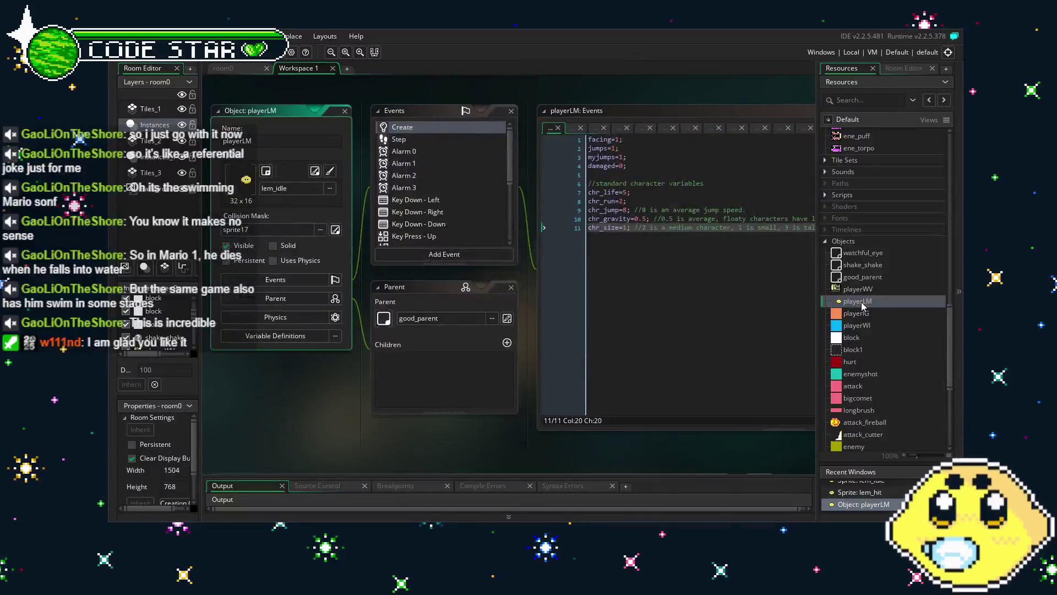
pyautogui.scroll(6, 874, 236)
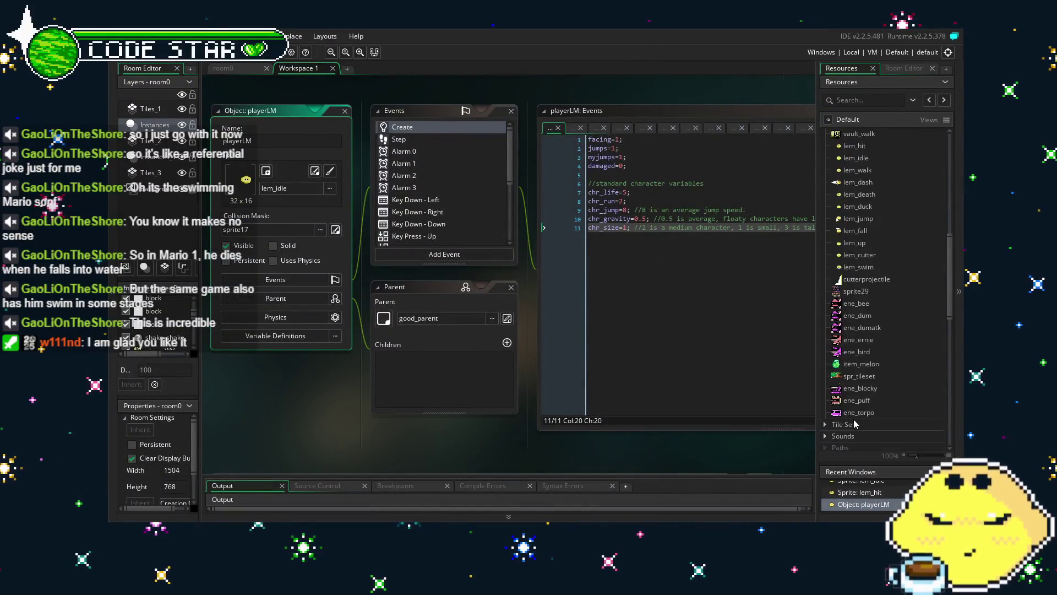
pyautogui.doubleClick(876, 355)
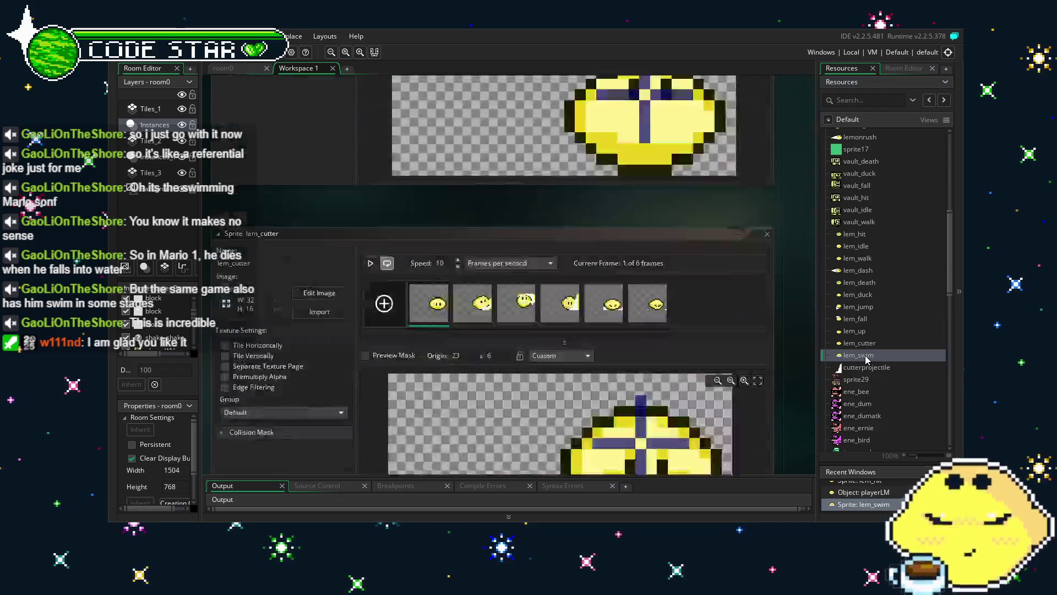
pyautogui.click(646, 292)
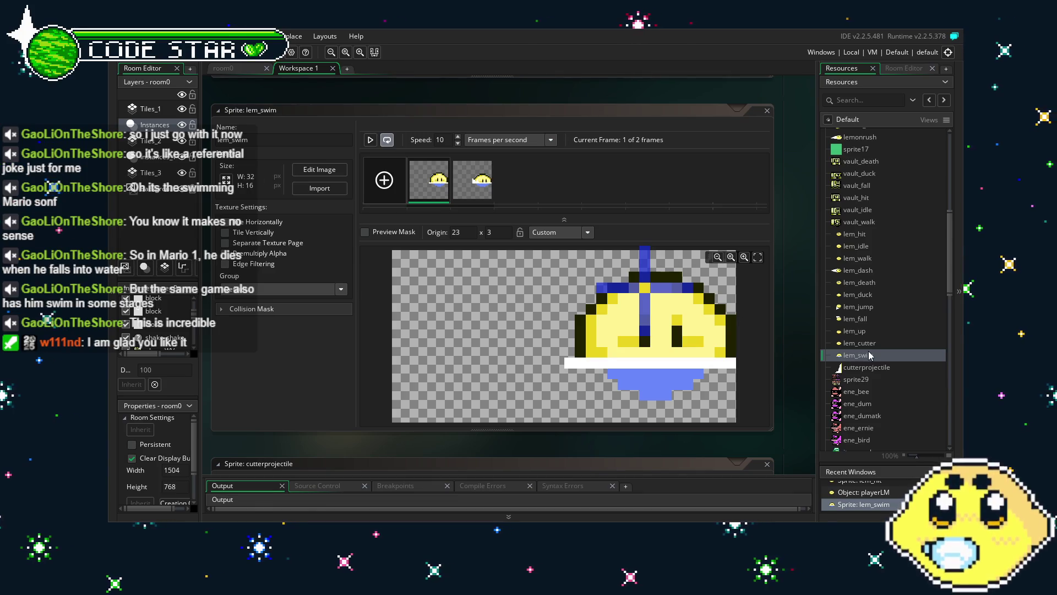
# - Scroll the Resources tree to Objects and open the playerLM object editor
pyautogui.scroll(-10, 869, 352)
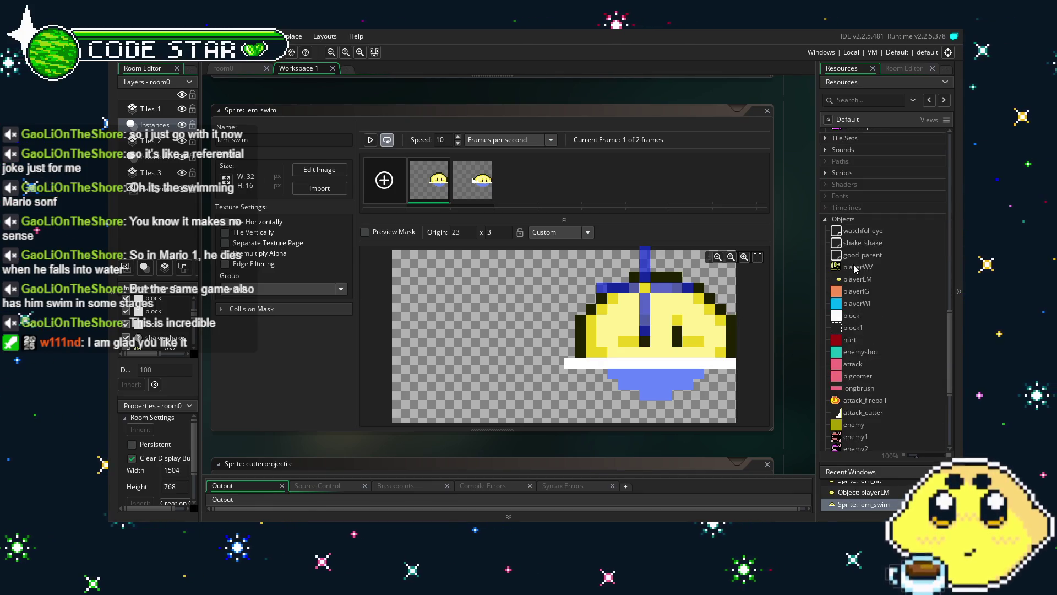
pyautogui.doubleClick(857, 280)
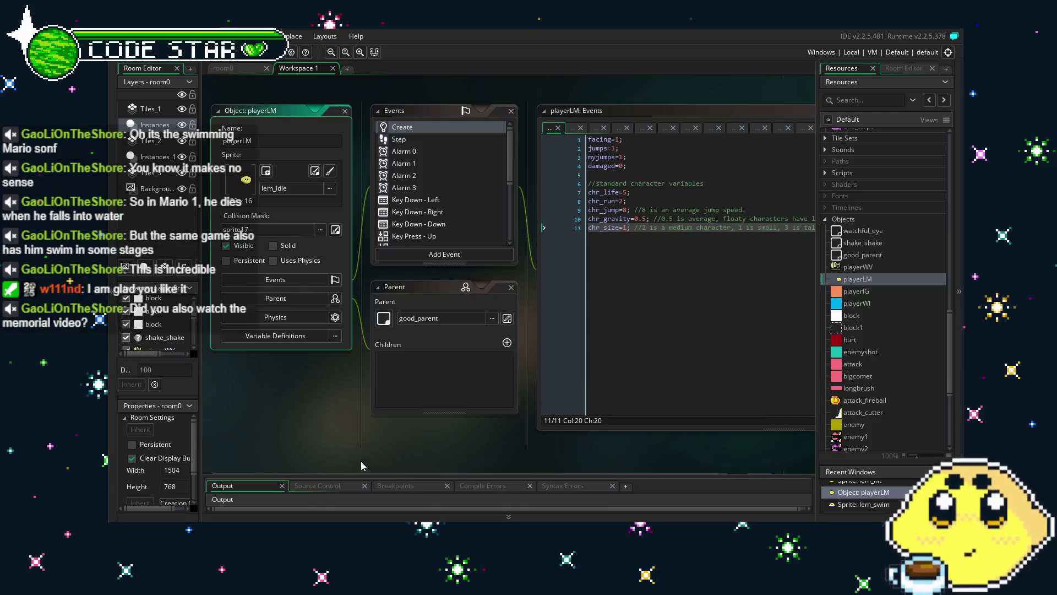
pyautogui.hscroll(1, 326, 439)
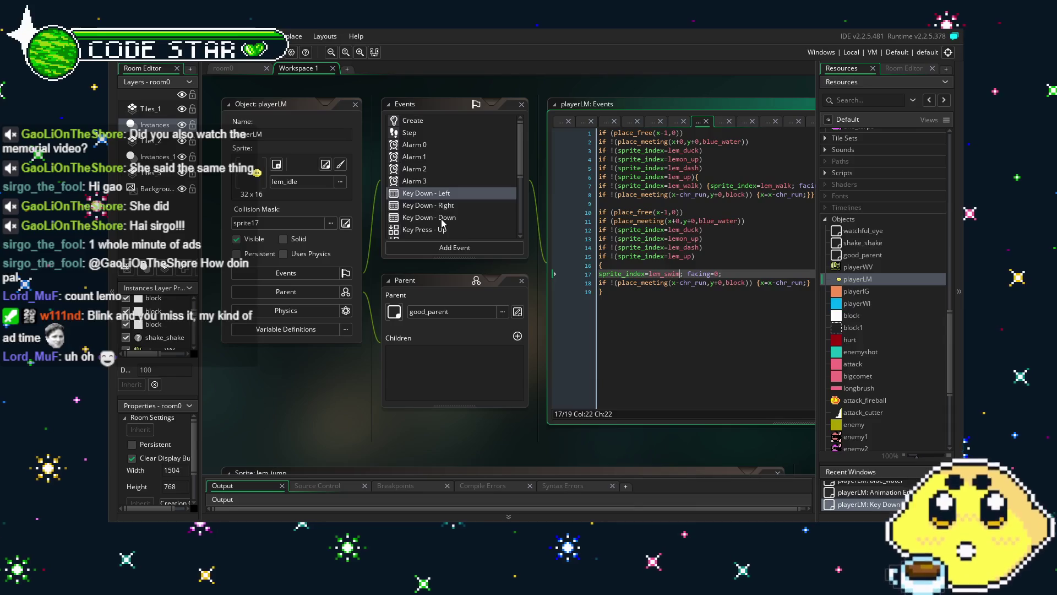
# - Scroll through playerLM's events and code to locate the bad_parent collision event
pyautogui.scroll(-3, 442, 222)
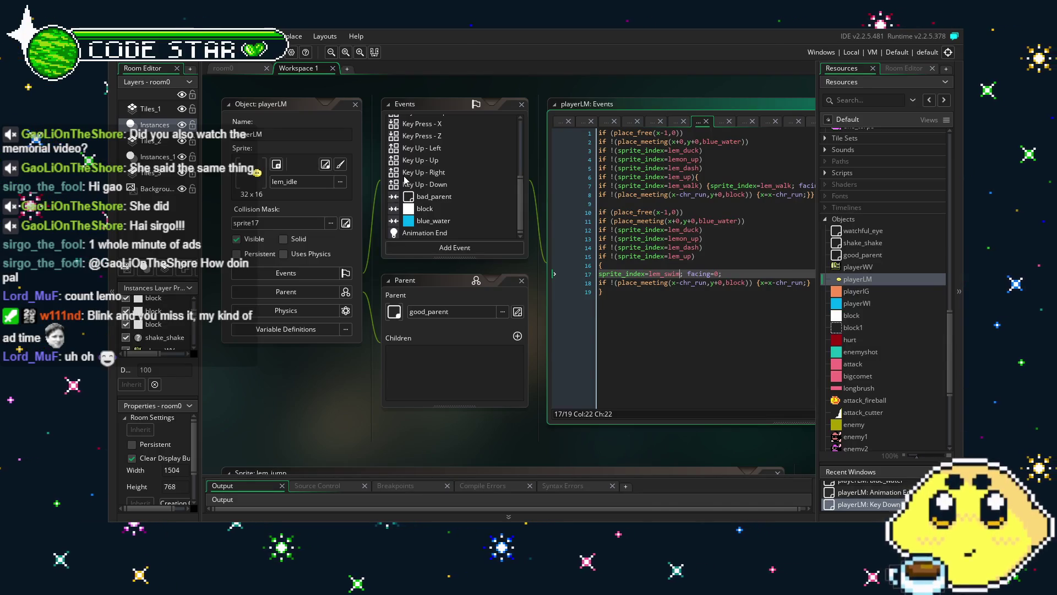
pyautogui.scroll(5, 405, 180)
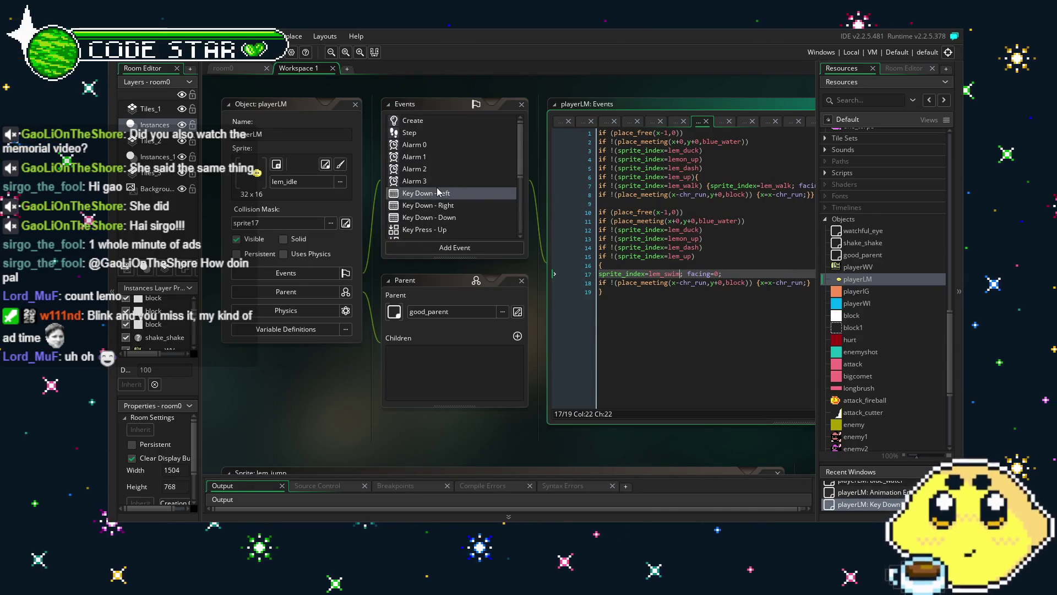
pyautogui.scroll(-3, 922, 392)
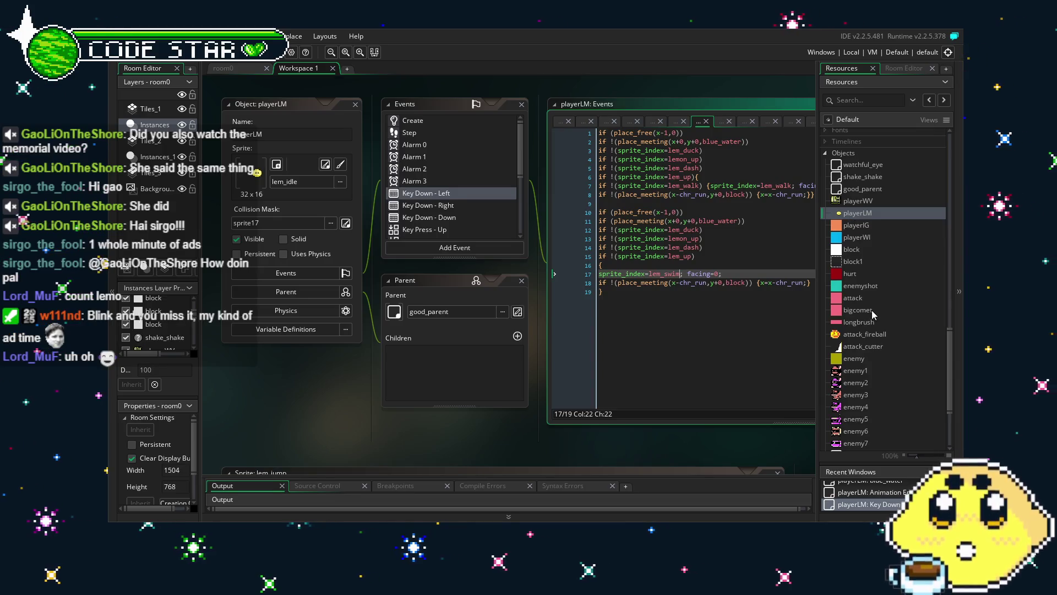
pyautogui.scroll(-5, 871, 310)
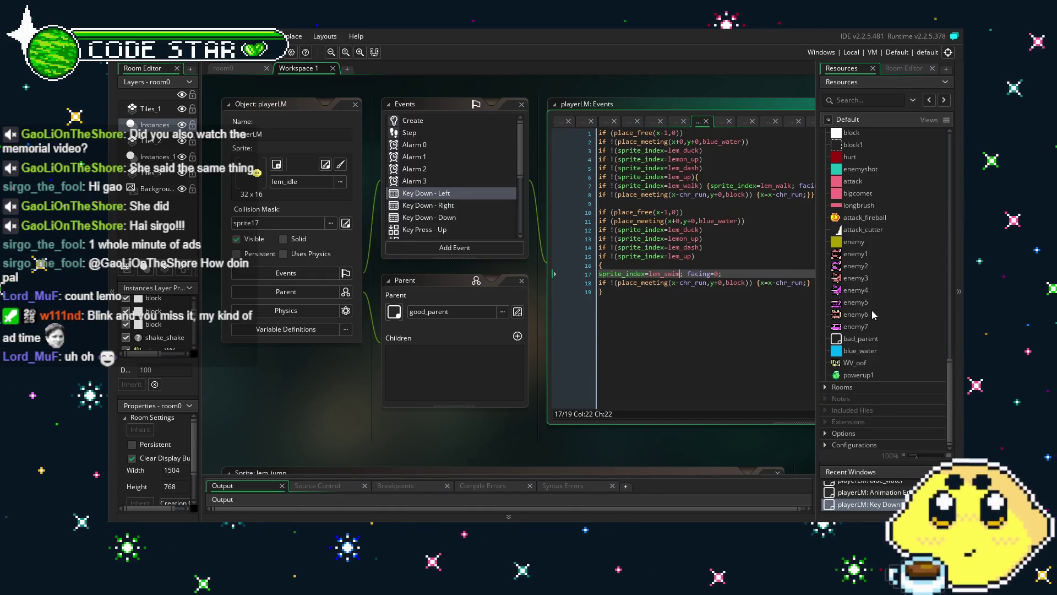
pyautogui.scroll(8, 871, 309)
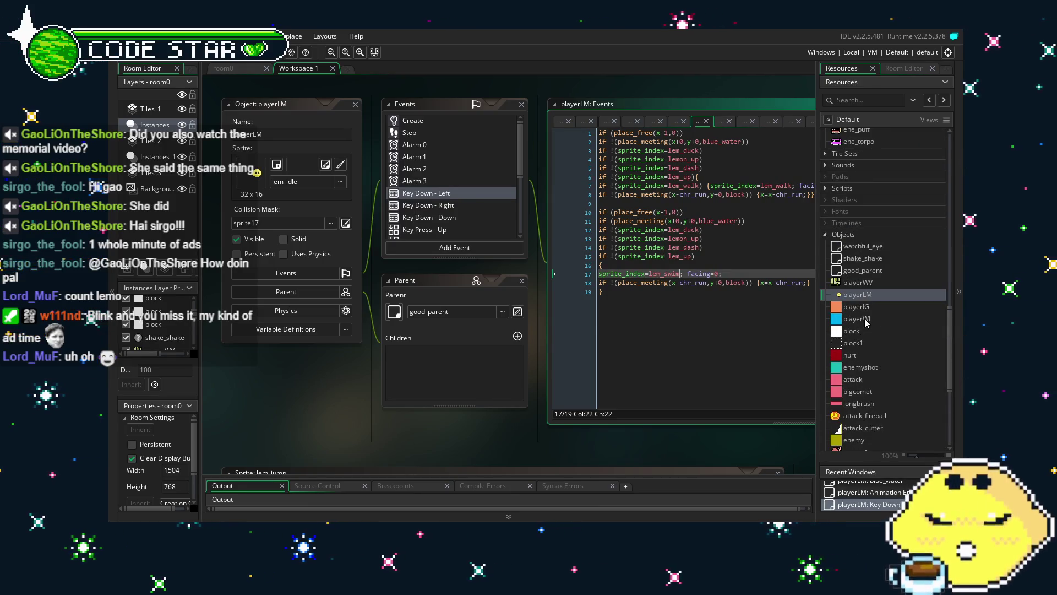
pyautogui.scroll(-5, 866, 323)
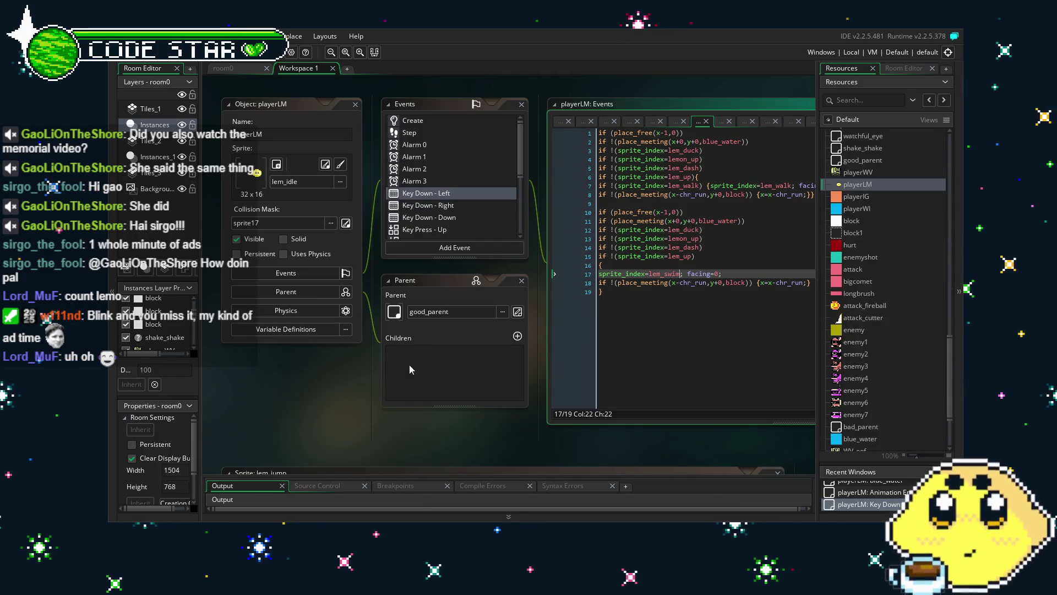
pyautogui.moveTo(339, 407); pyautogui.dragTo(358, 408)
pyautogui.scroll(-3, 449, 218)
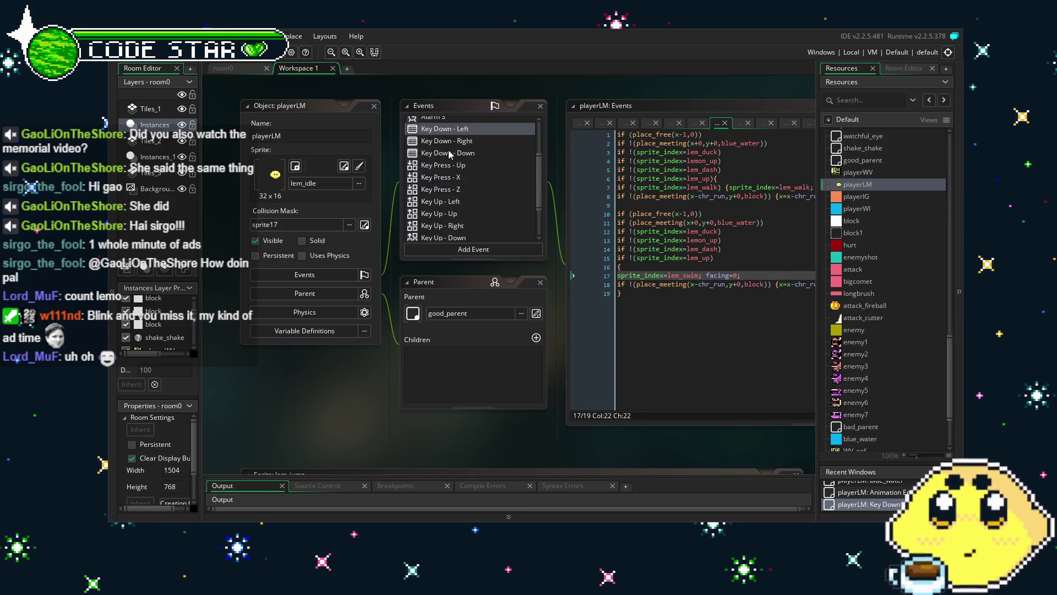
pyautogui.scroll(3, 453, 214)
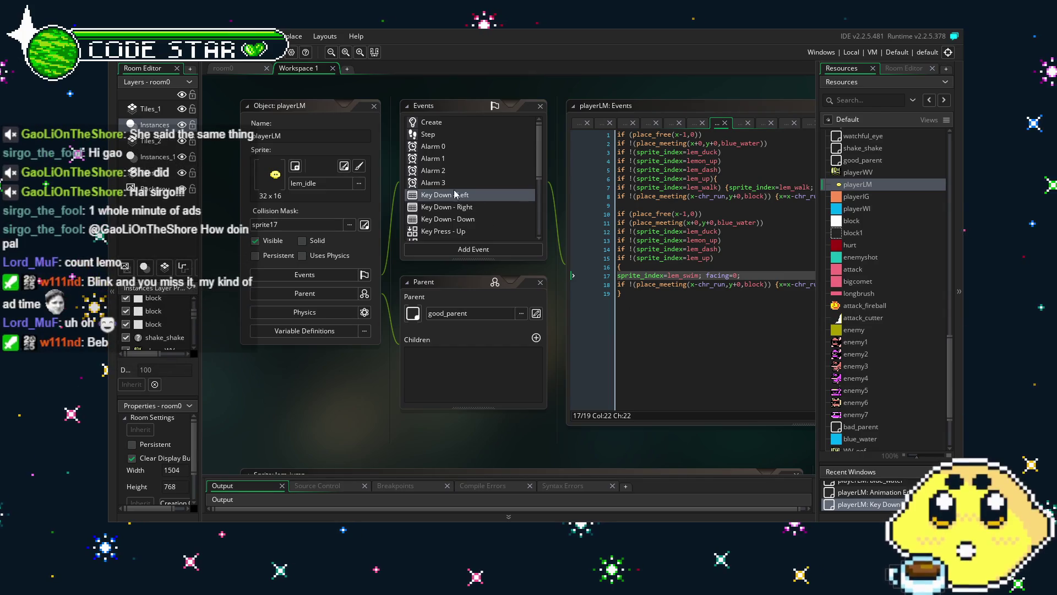
pyautogui.scroll(-5, 443, 190)
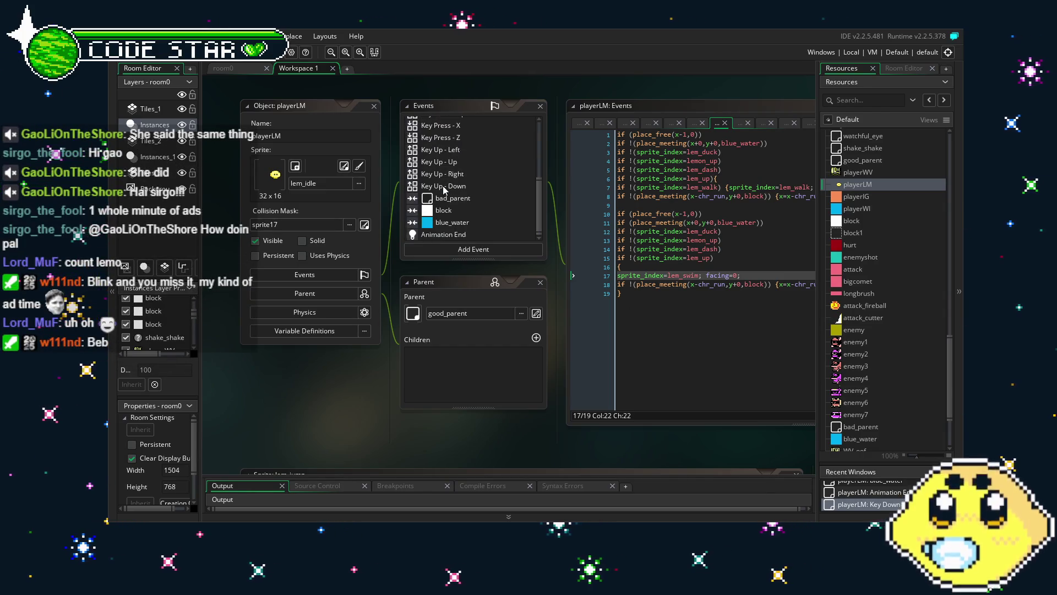
# - Review the bad_parent, block and blue_water collision codes and the Animation End code
pyautogui.click(470, 199)
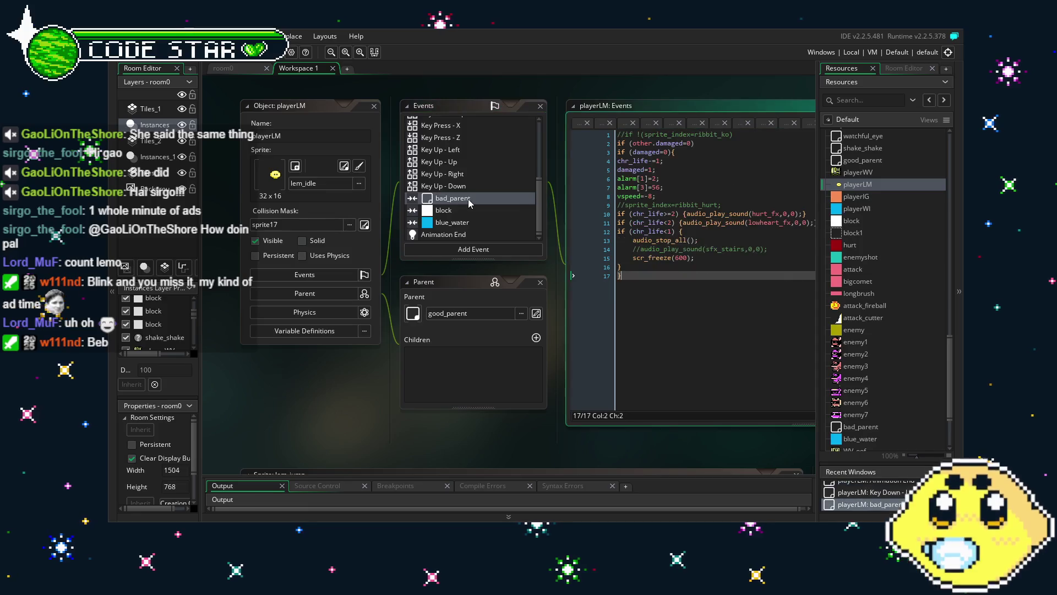
pyautogui.click(477, 213)
pyautogui.click(476, 233)
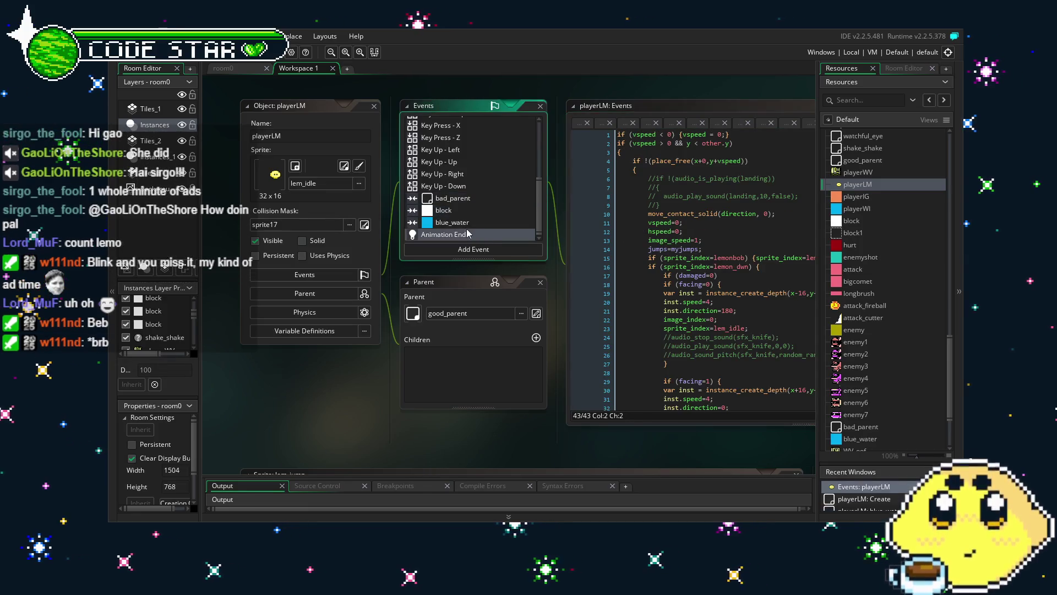
pyautogui.press('Up')
pyautogui.click(475, 234)
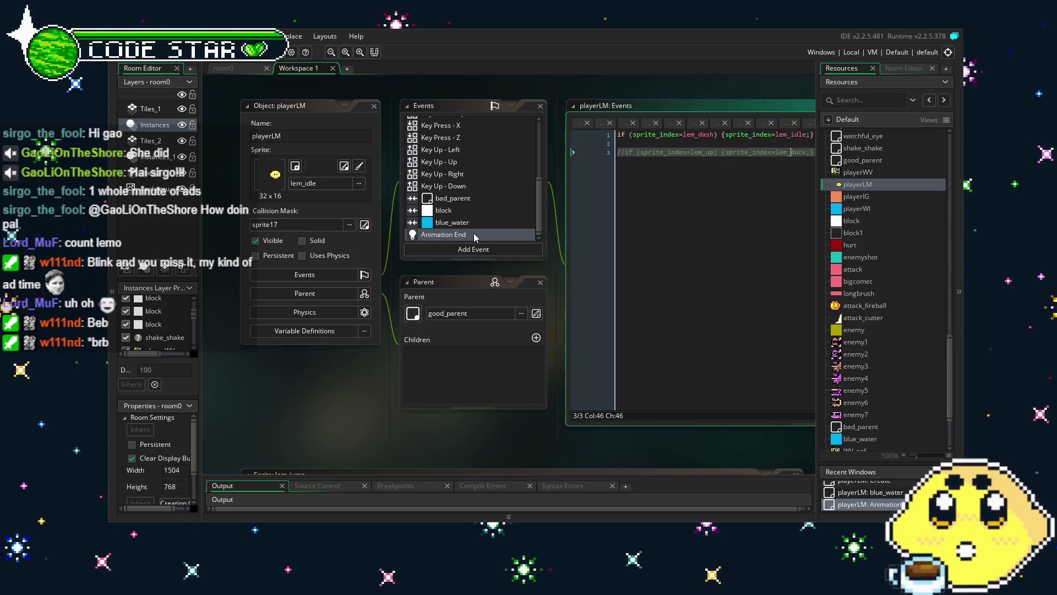
# - Bring up the Key Press - X code with the LEMO CUTTER section
pyautogui.scroll(5, 485, 199)
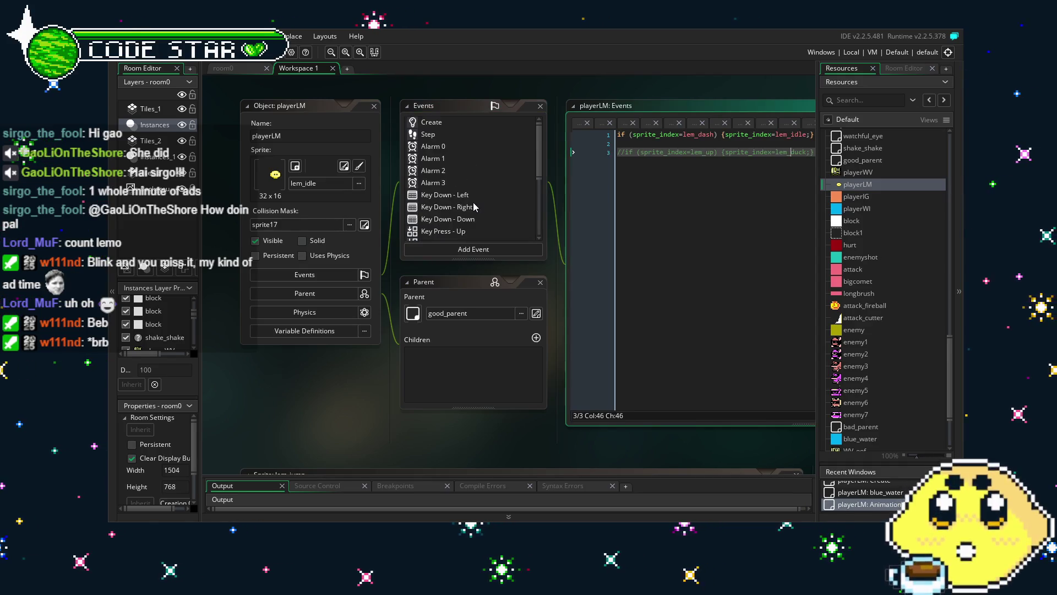
pyautogui.click(473, 200)
pyautogui.scroll(-2, 462, 202)
pyautogui.scroll(-2, 456, 202)
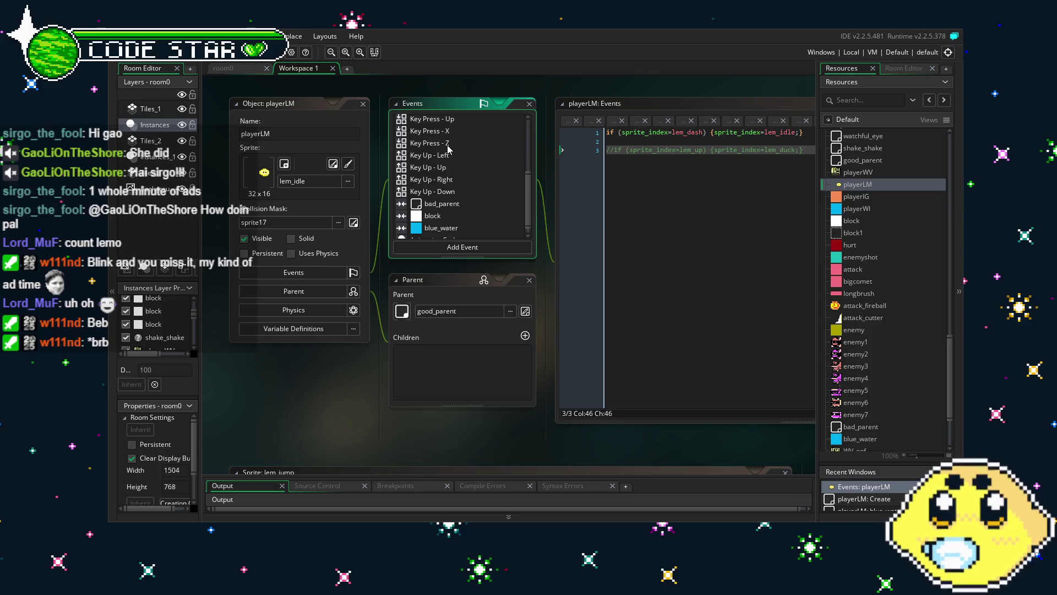
pyautogui.click(443, 133)
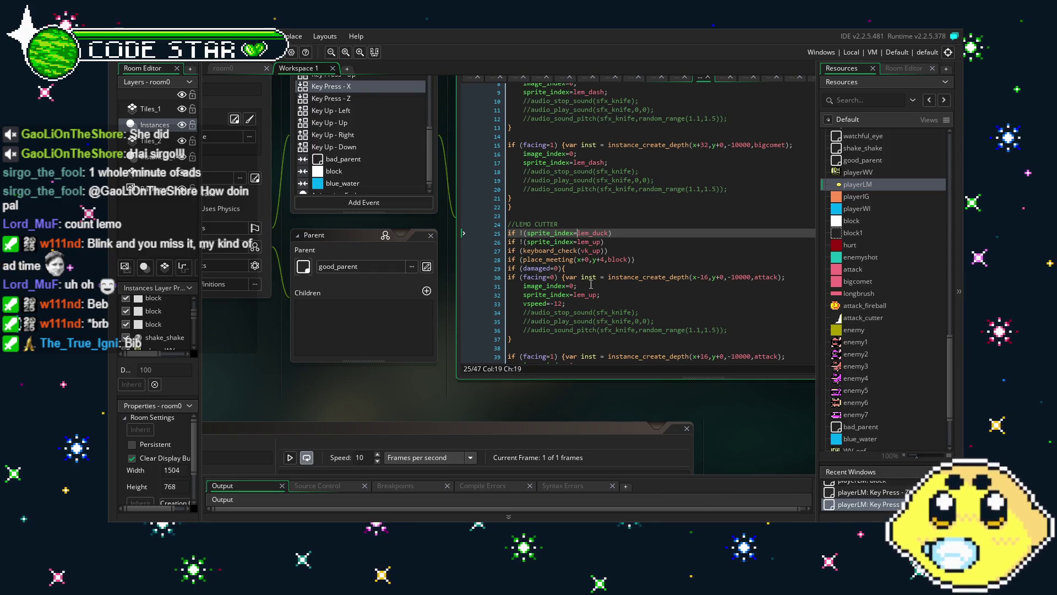
pyautogui.scroll(3, 302, 131)
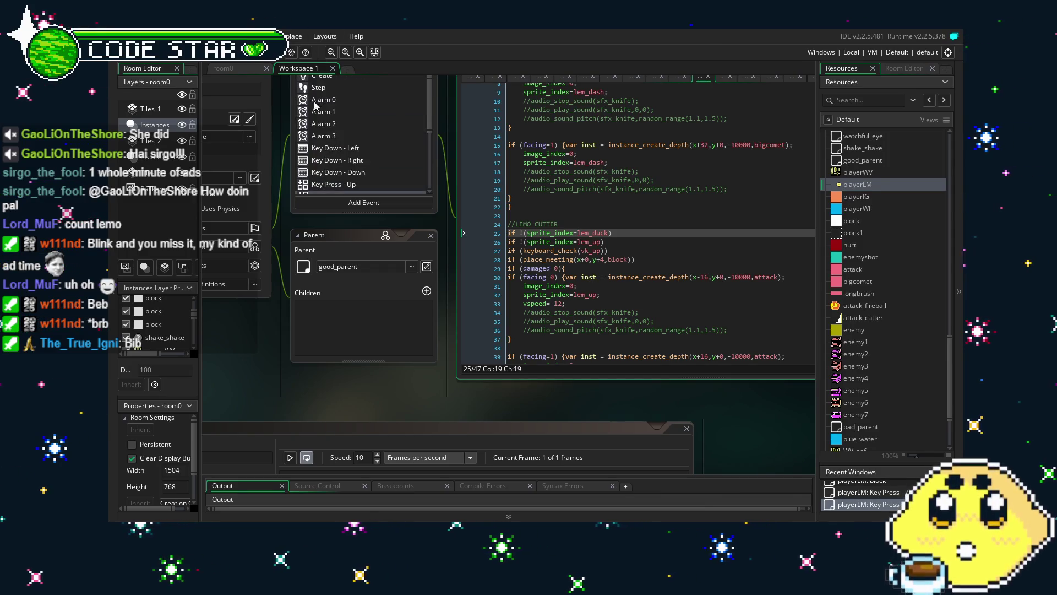
pyautogui.scroll(2, 328, 111)
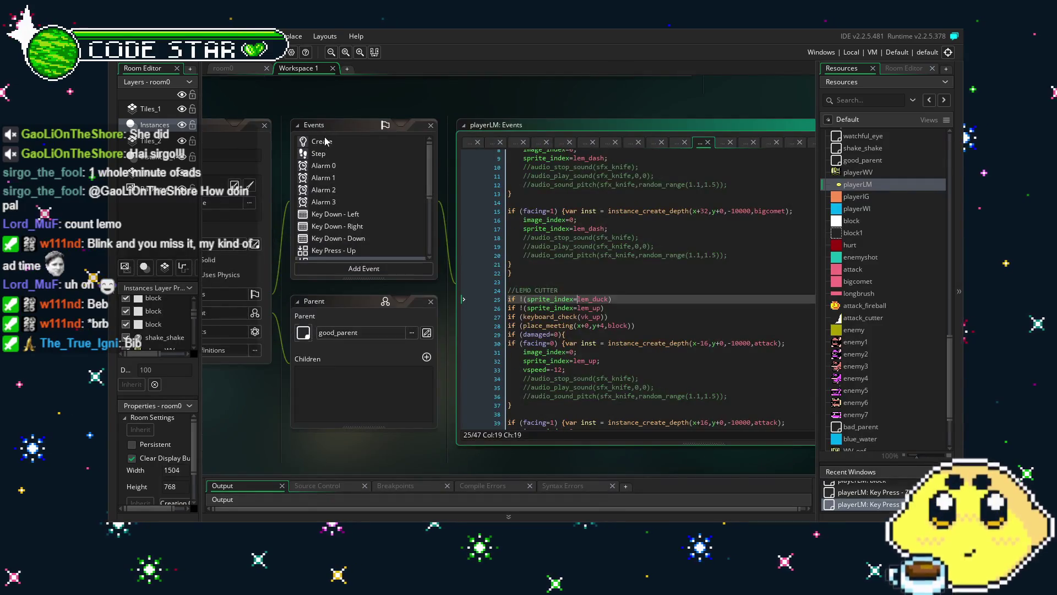
# - In the Step code, try uncommenting lines 24–25, then undo the change
pyautogui.click(329, 154)
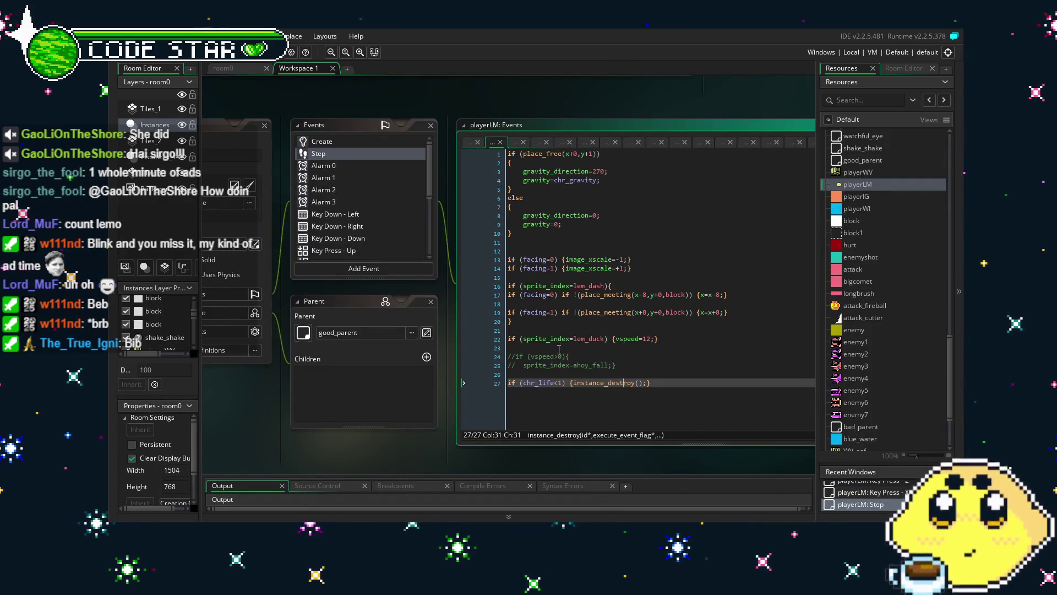
pyautogui.click(628, 358)
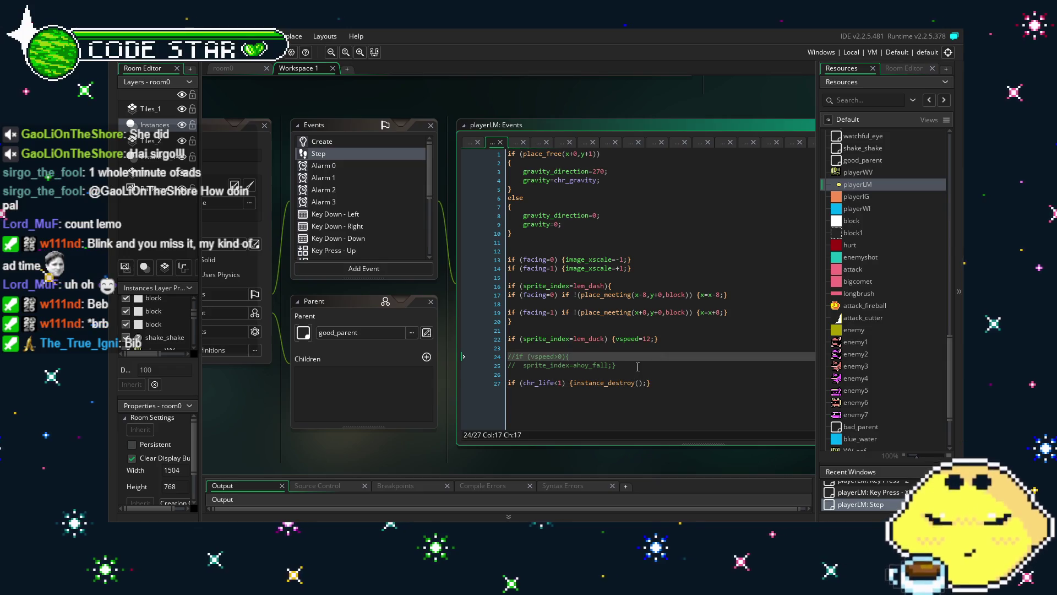
pyautogui.moveTo(637, 367)
pyautogui.mouseDown()
pyautogui.moveTo(489, 350)
pyautogui.moveTo(494, 361)
pyautogui.mouseUp()
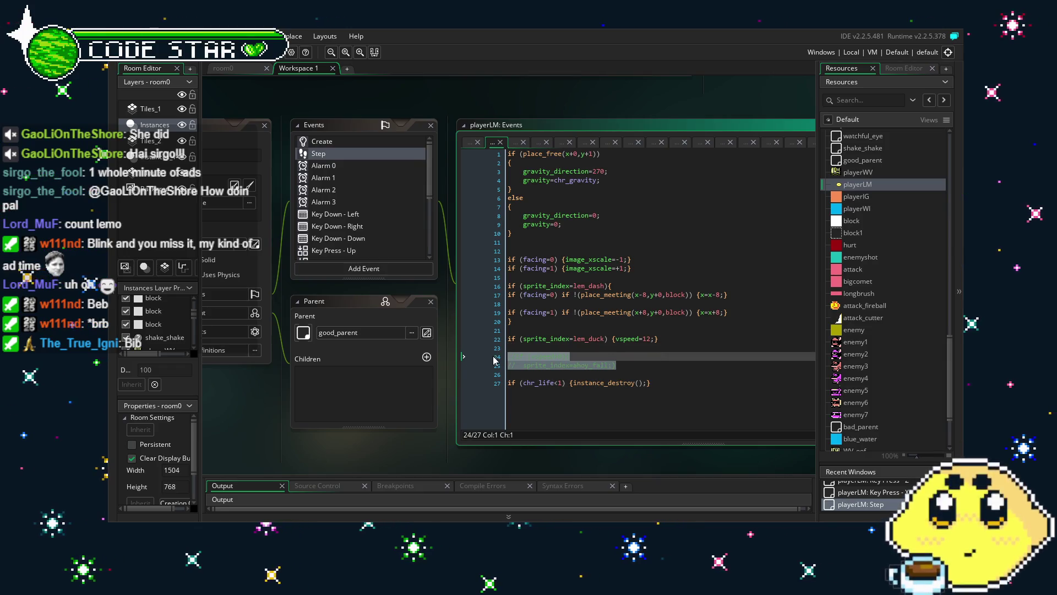
pyautogui.hotkey('ctrl', 'shift', 'k')
pyautogui.press('Left')
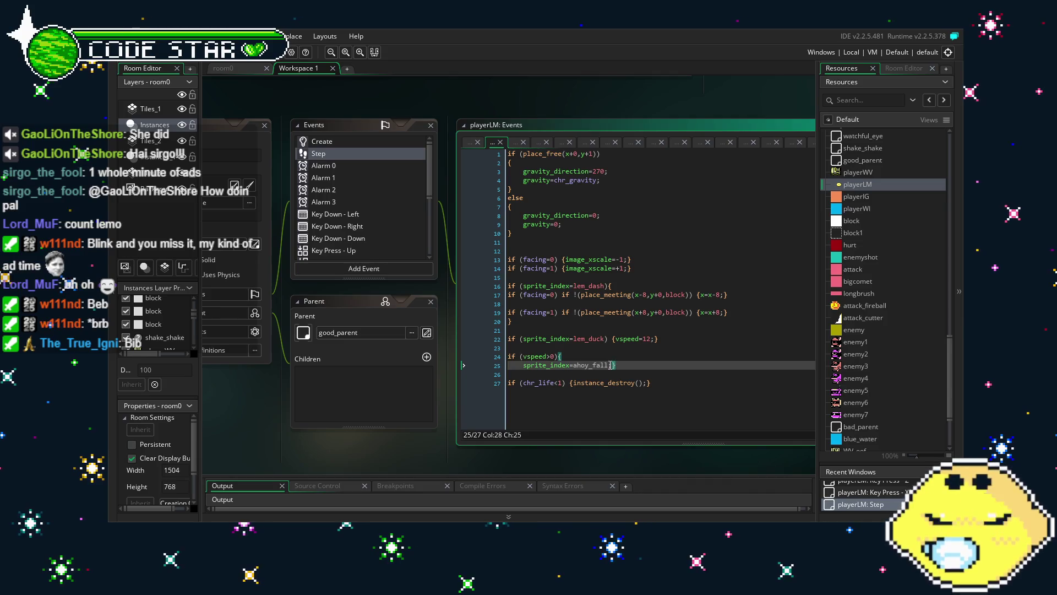
pyautogui.hotkey('ctrl', 'z')
pyautogui.press('Right')
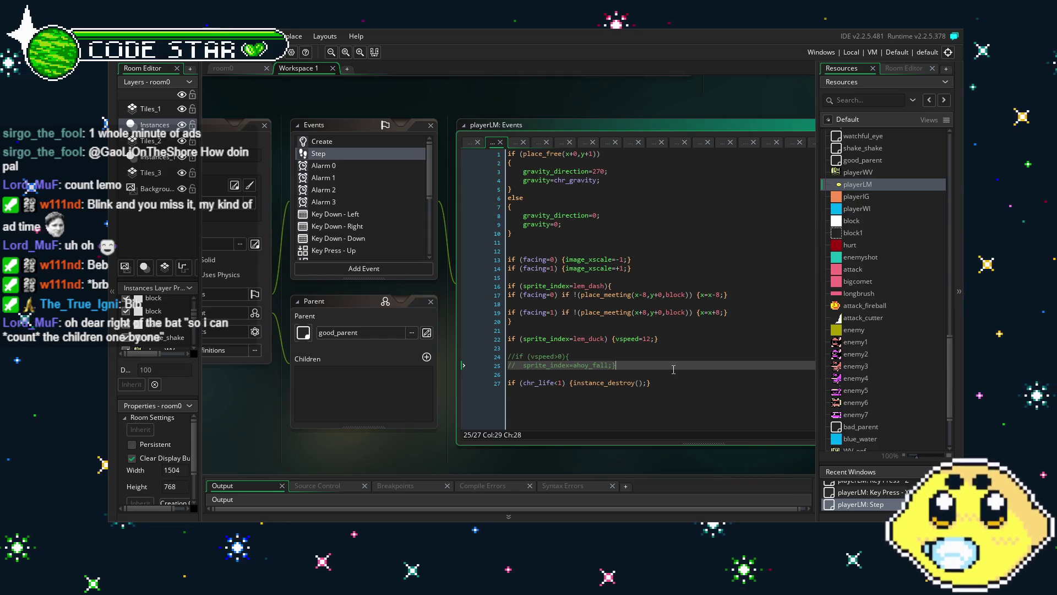
# - Comment out the if (vspeed>0) ahoy_fall lines 24–25 with Ctrl+K
pyautogui.moveTo(673, 368); pyautogui.dragTo(499, 355)
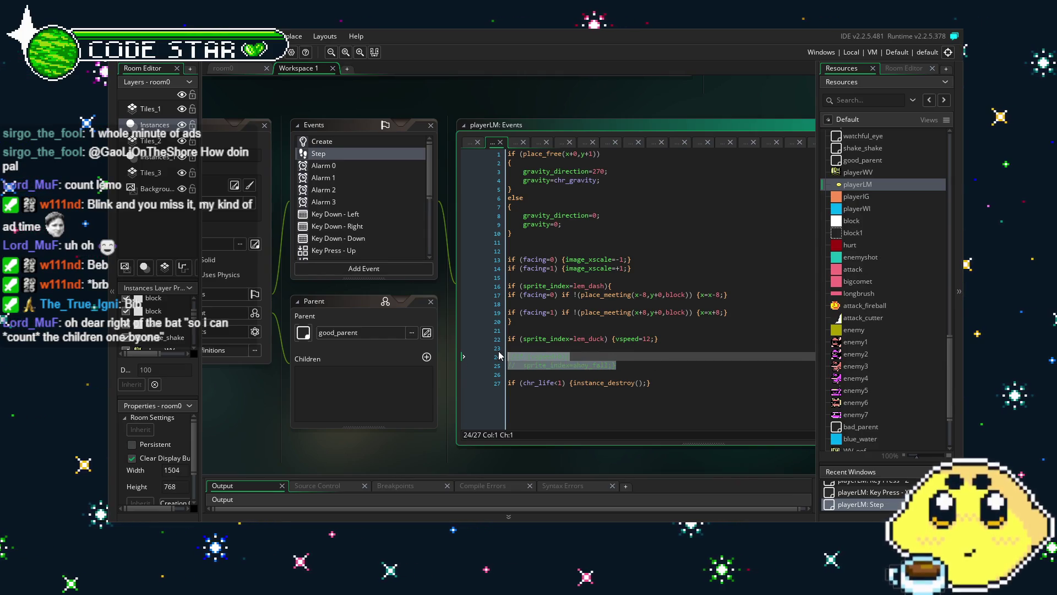
pyautogui.hotkey('ctrl', 'shift', 'k')
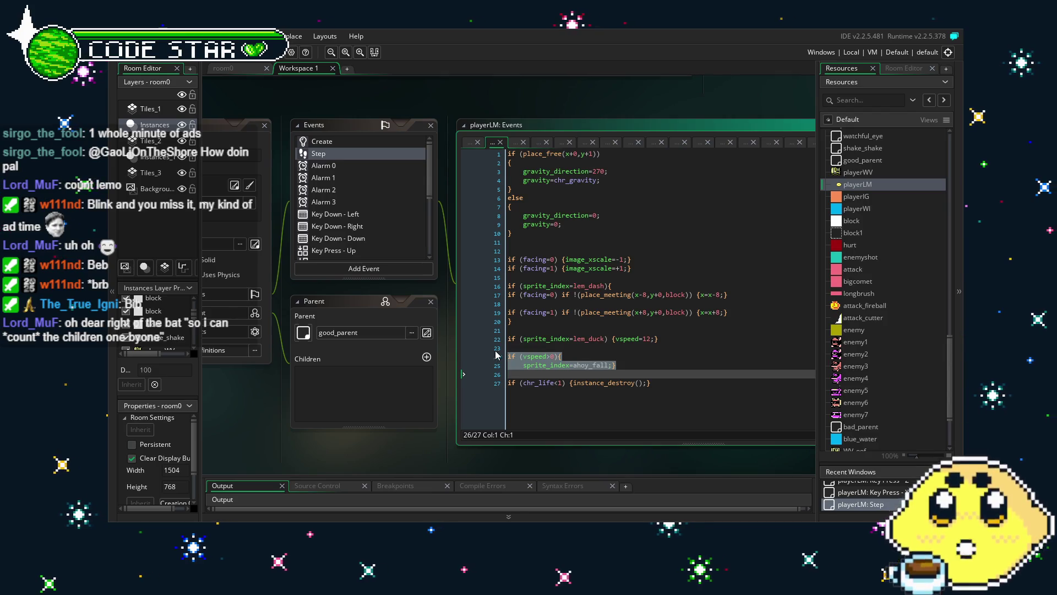
pyautogui.click(589, 365)
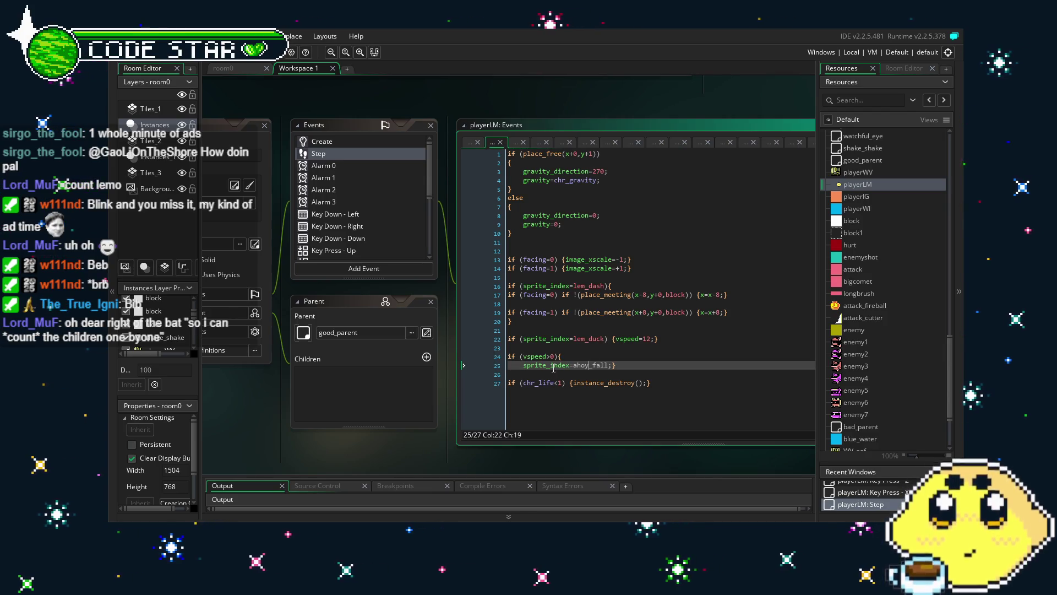
pyautogui.click(609, 365)
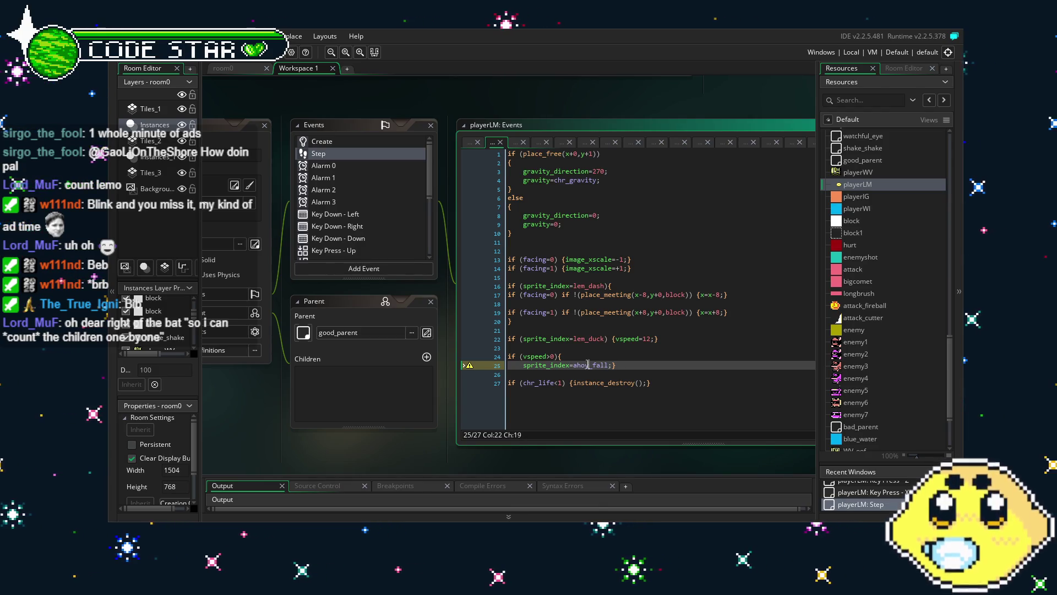
pyautogui.moveTo(653, 355); pyautogui.dragTo(617, 366)
pyautogui.hotkey('ctrl', 'k')
pyautogui.click(656, 381)
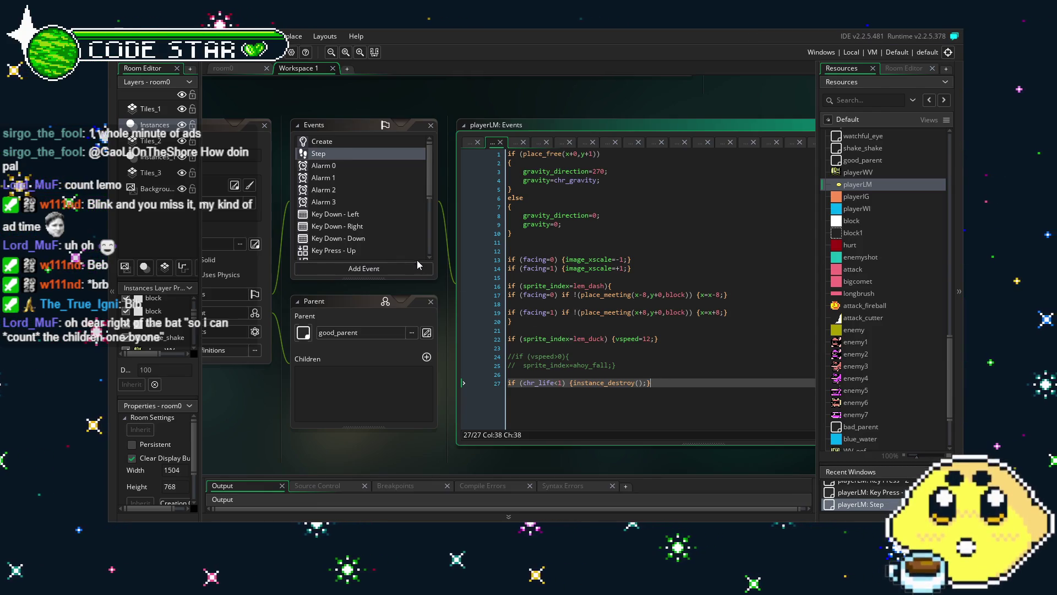
# - Change the LEMO CUTTER sprite in Key Press - X from lem_up to lem_jump
pyautogui.scroll(-2, 391, 215)
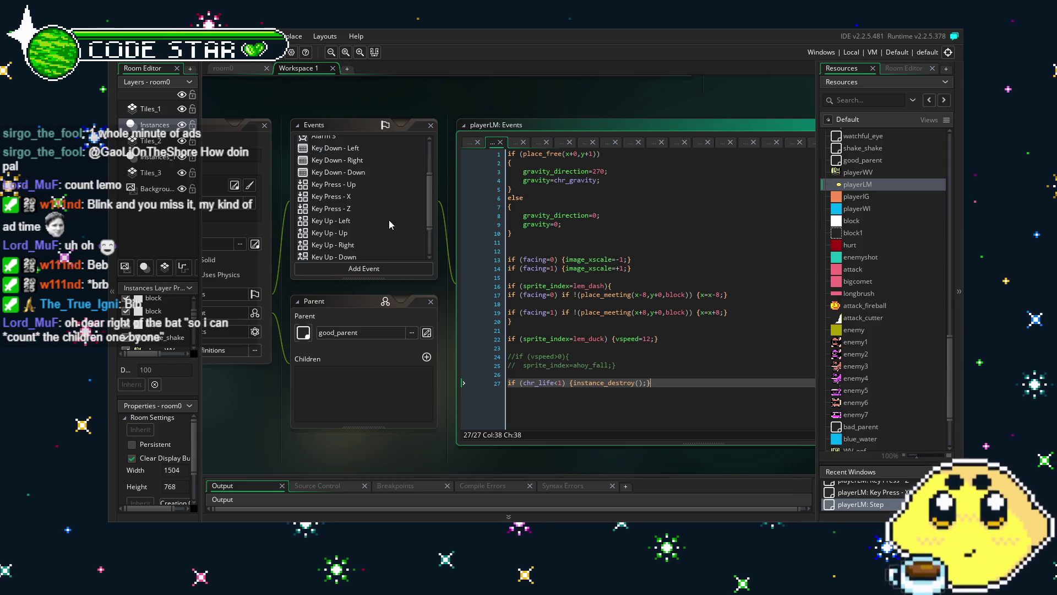
pyautogui.click(355, 209)
pyautogui.click(336, 197)
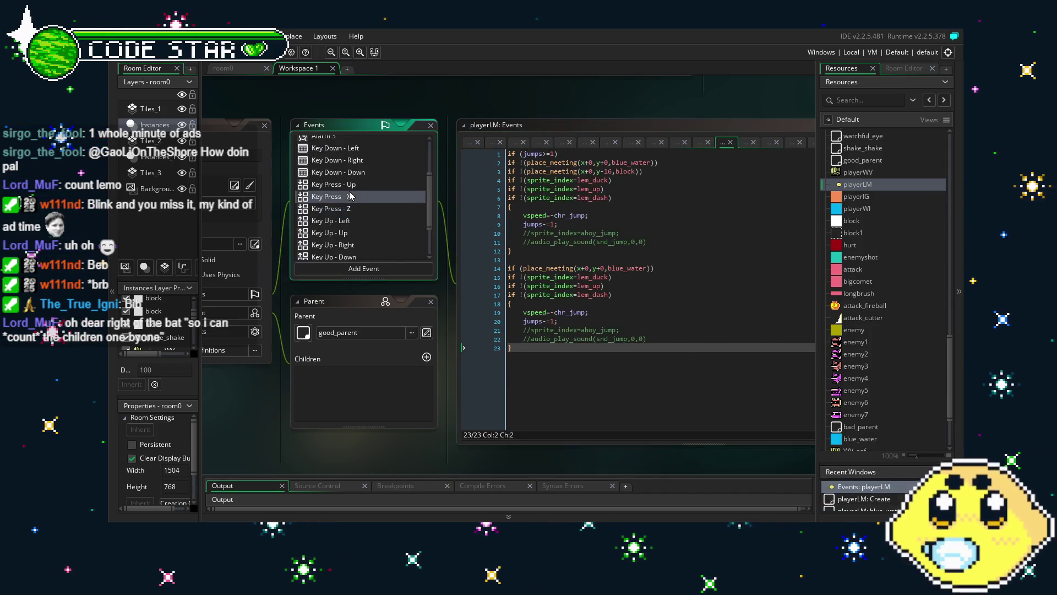
pyautogui.click(616, 362)
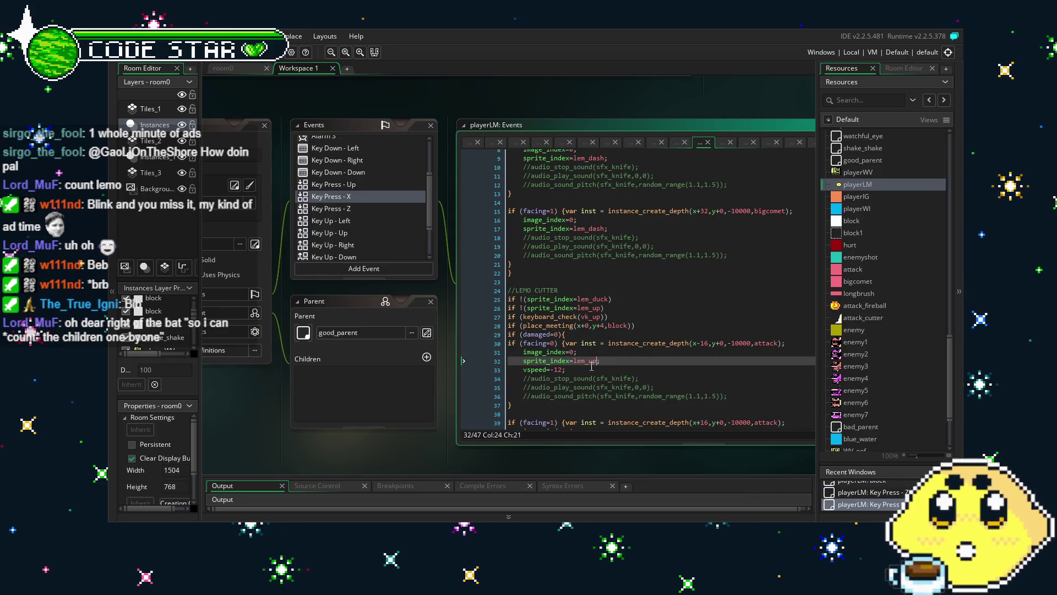
pyautogui.press('BackSpace')
pyautogui.press('BackSpace')
pyautogui.write('jump')
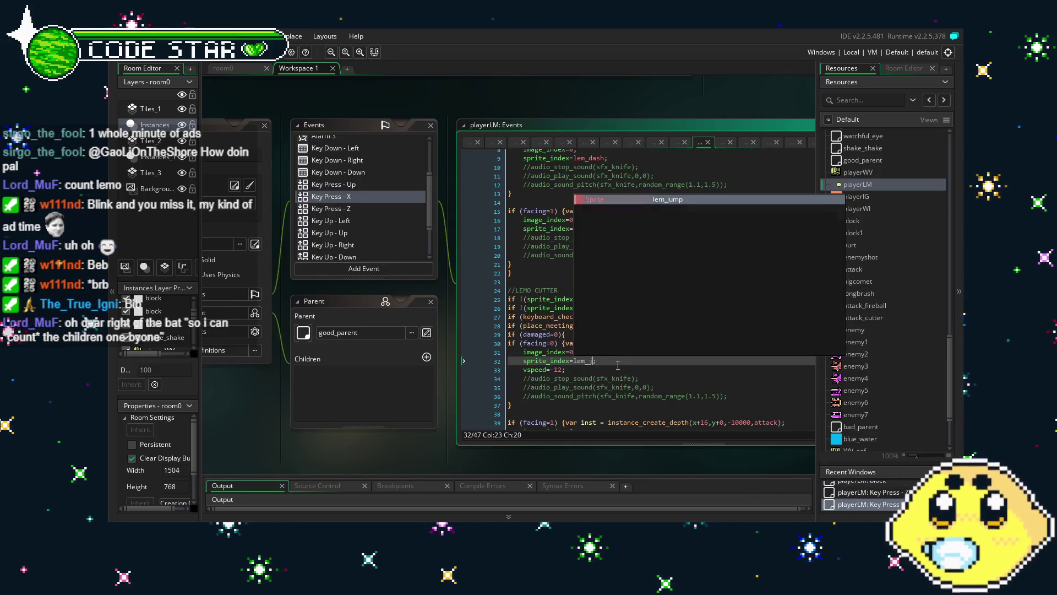
# - Switch to the Animation End event code
pyautogui.press('Down')
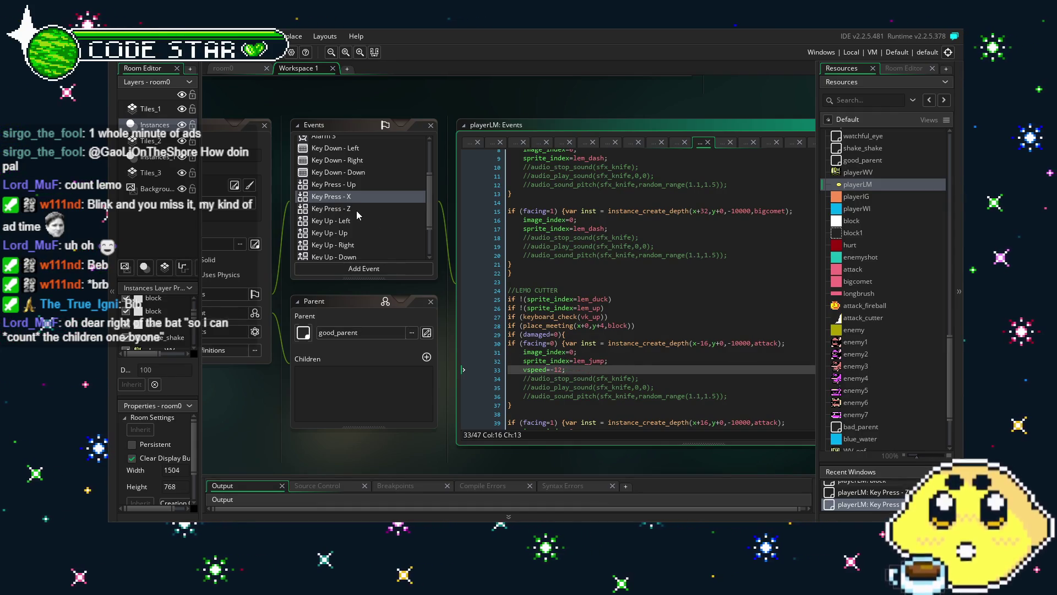
pyautogui.scroll(-2, 358, 216)
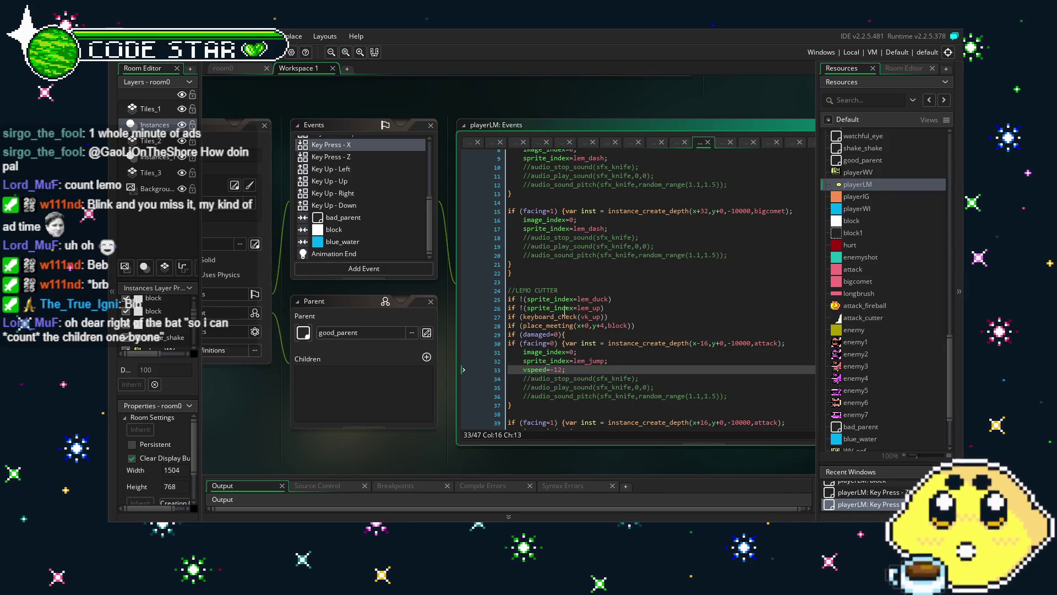
pyautogui.click(361, 255)
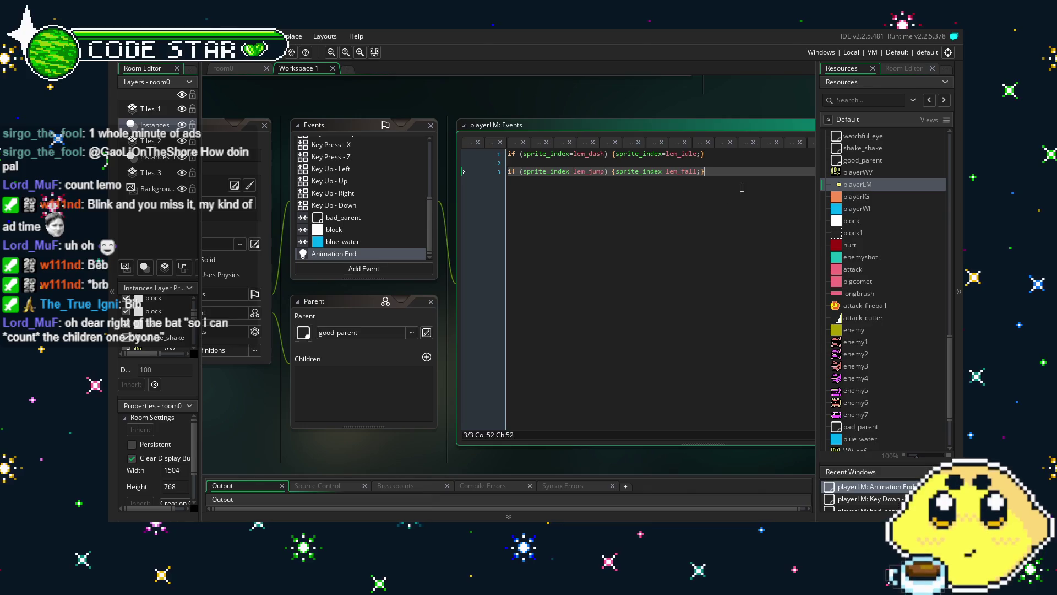
# - In playerLM's block collision code, rename lemonbob to lem_swim
pyautogui.click(350, 230)
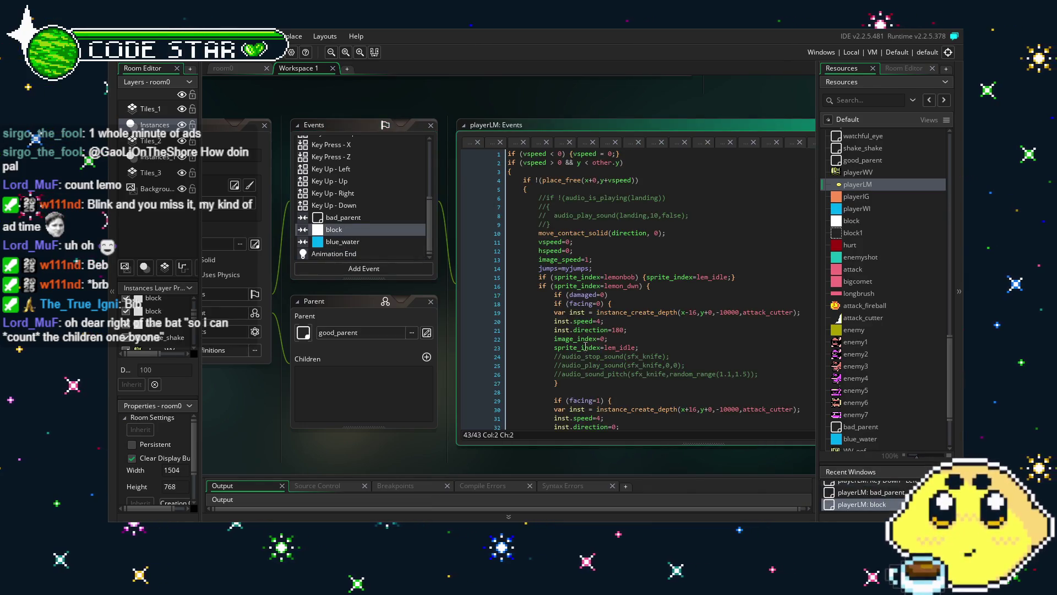
pyautogui.scroll(-5, 586, 348)
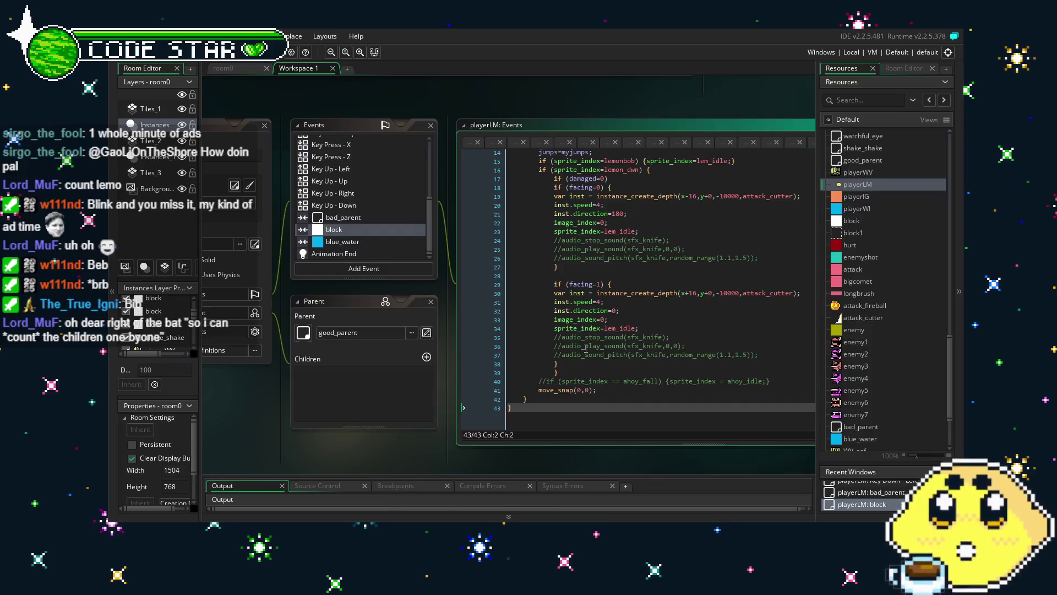
pyautogui.scroll(5, 586, 348)
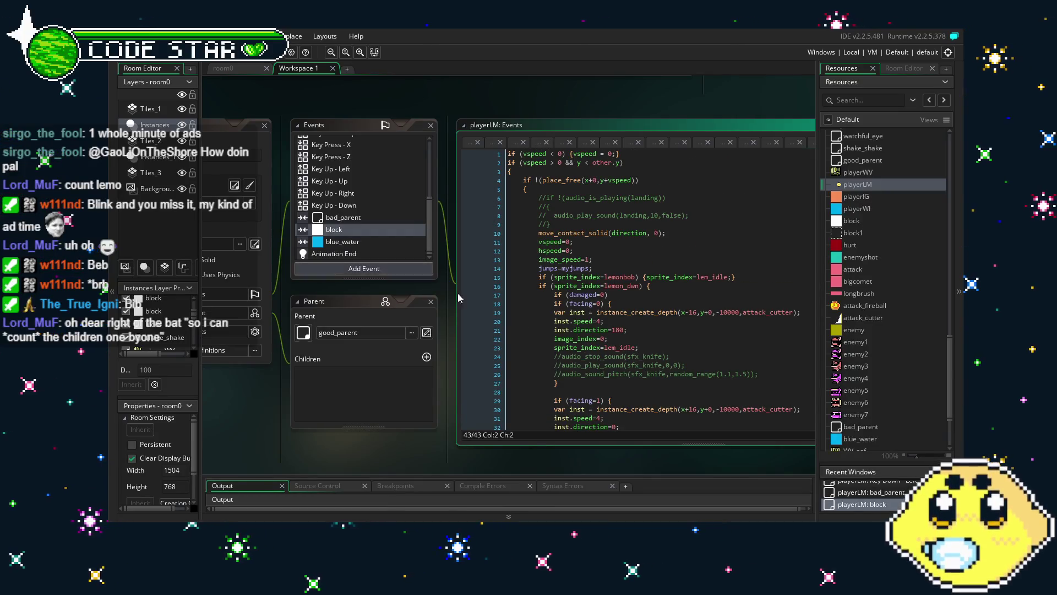
pyautogui.scroll(-3, 512, 323)
pyautogui.scroll(-2, 512, 324)
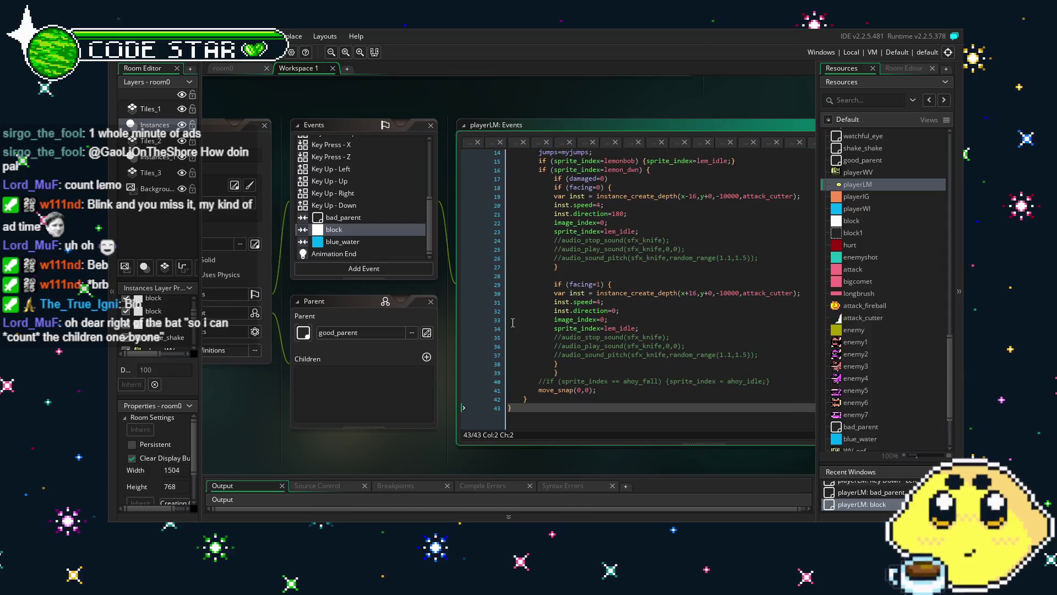
pyautogui.moveTo(453, 418); pyautogui.dragTo(334, 444)
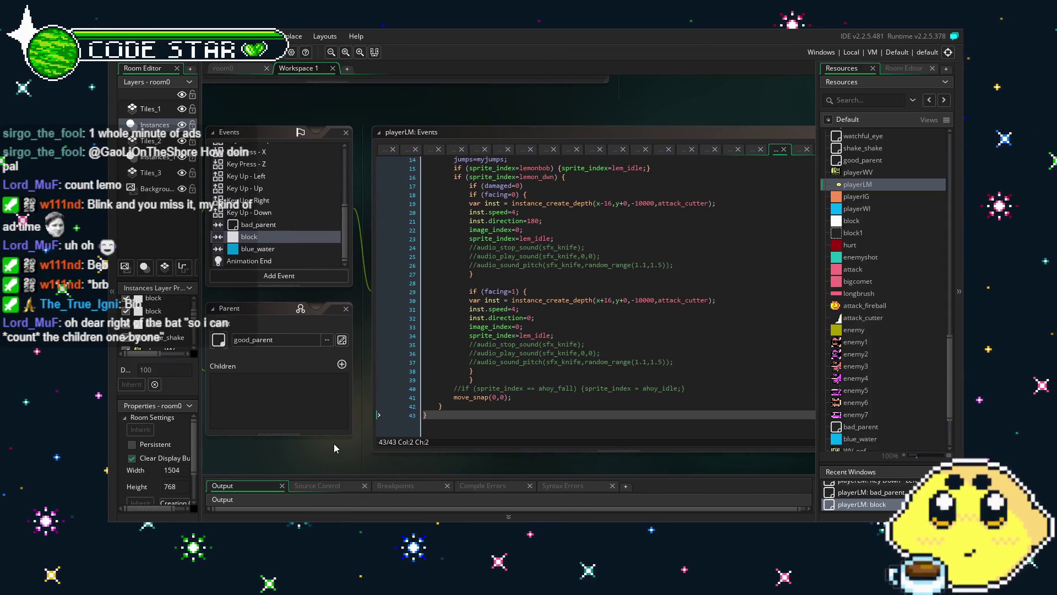
pyautogui.click(533, 298)
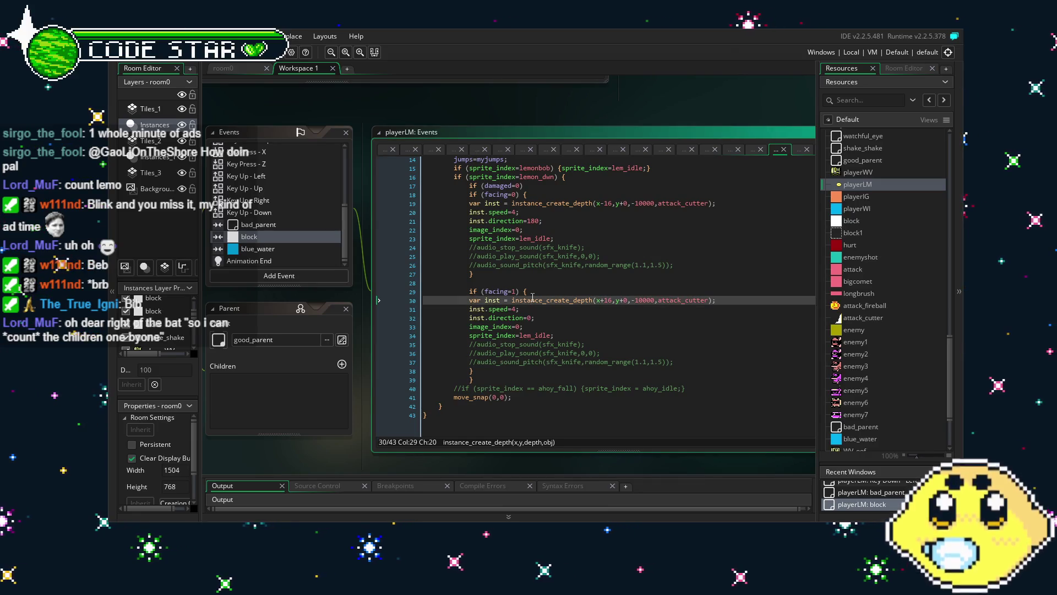
pyautogui.scroll(2, 529, 292)
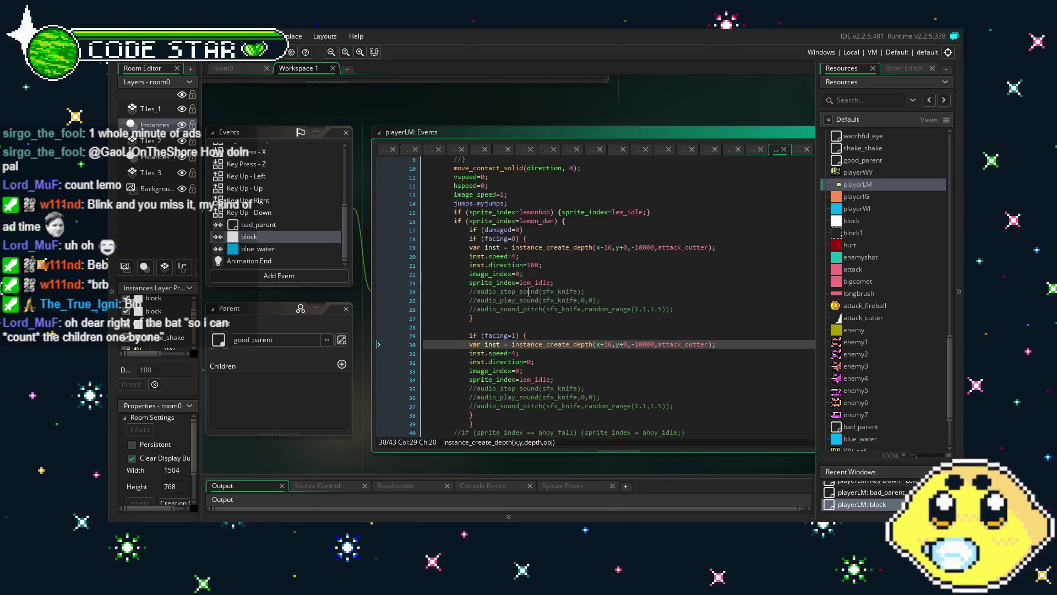
pyautogui.moveTo(551, 213); pyautogui.dragTo(536, 213)
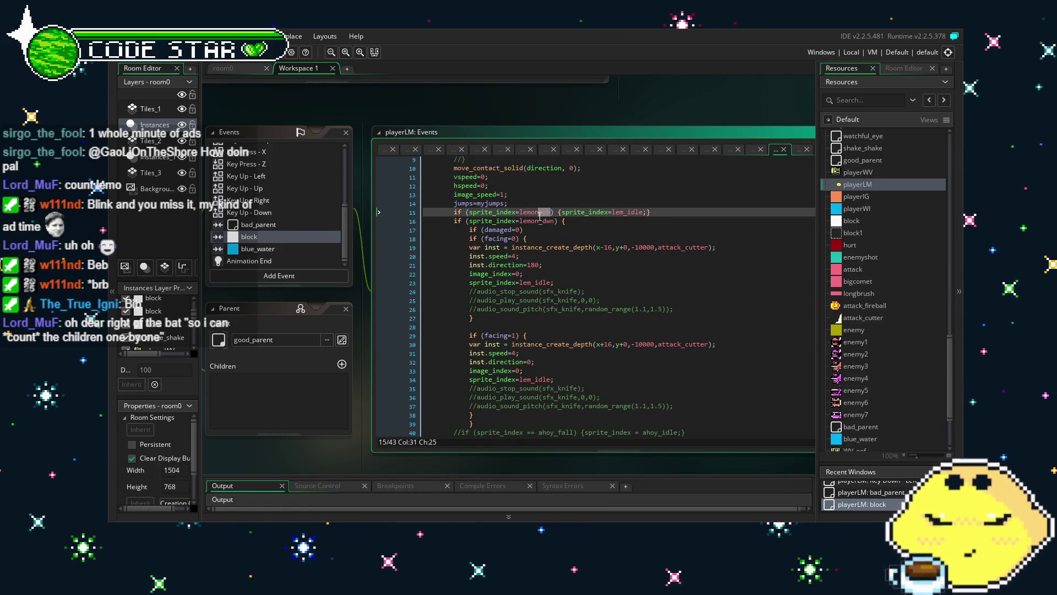
pyautogui.press('BackSpace')
pyautogui.press('BackSpace')
pyautogui.press('BackSpace')
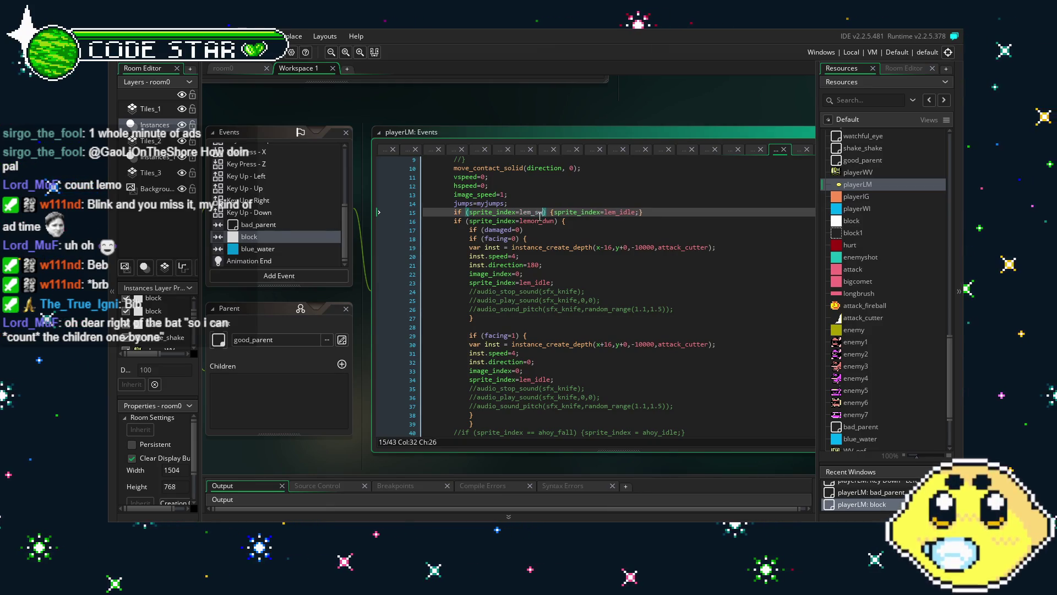
# - Change lemon_dwn to lem_fall in the collision check
pyautogui.click(560, 231)
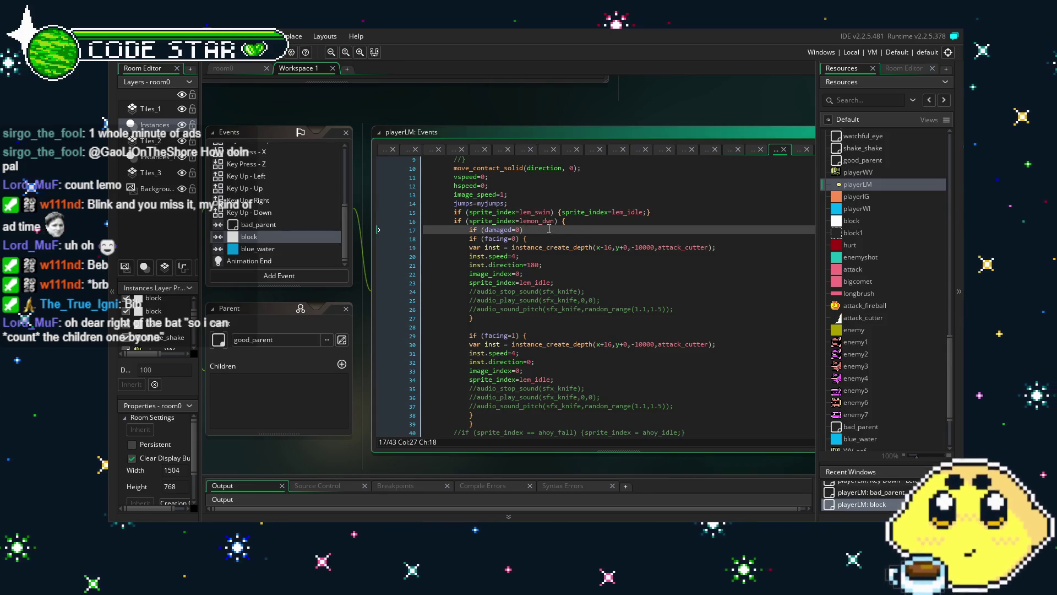
pyautogui.doubleClick(545, 221)
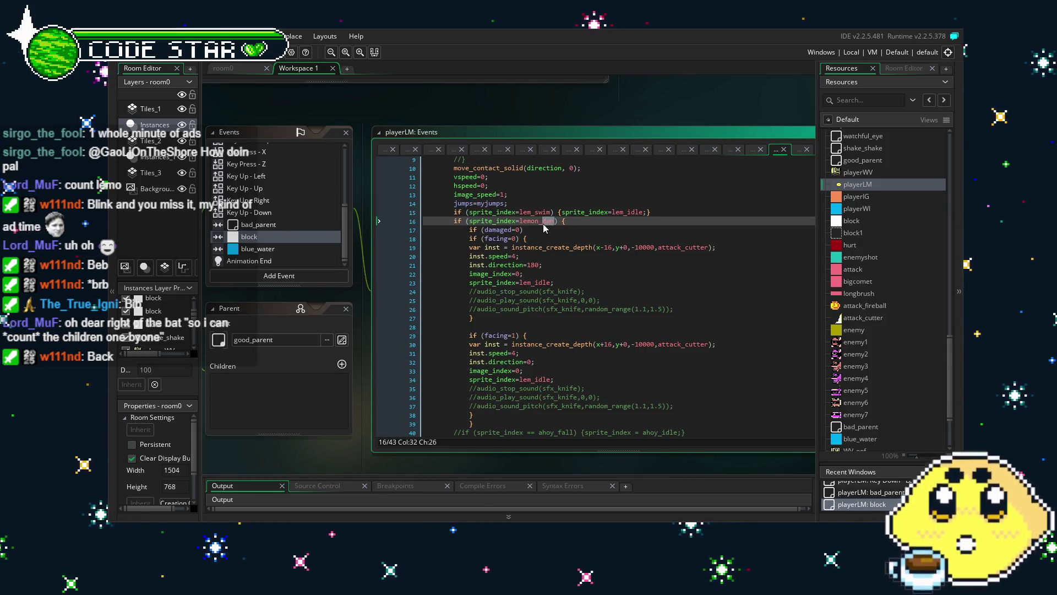
pyautogui.write('fall')
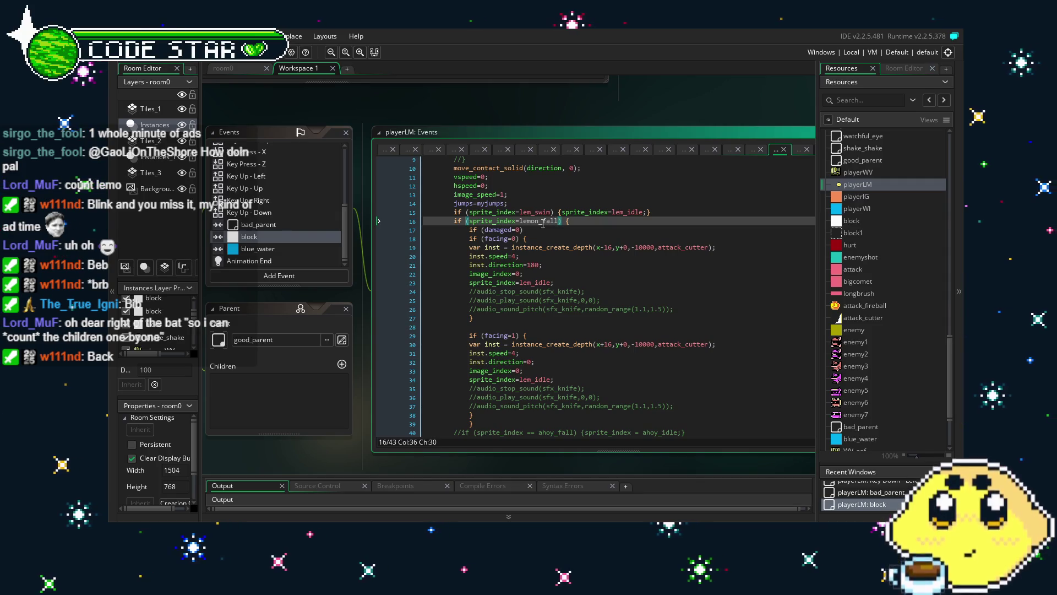
pyautogui.click(543, 222)
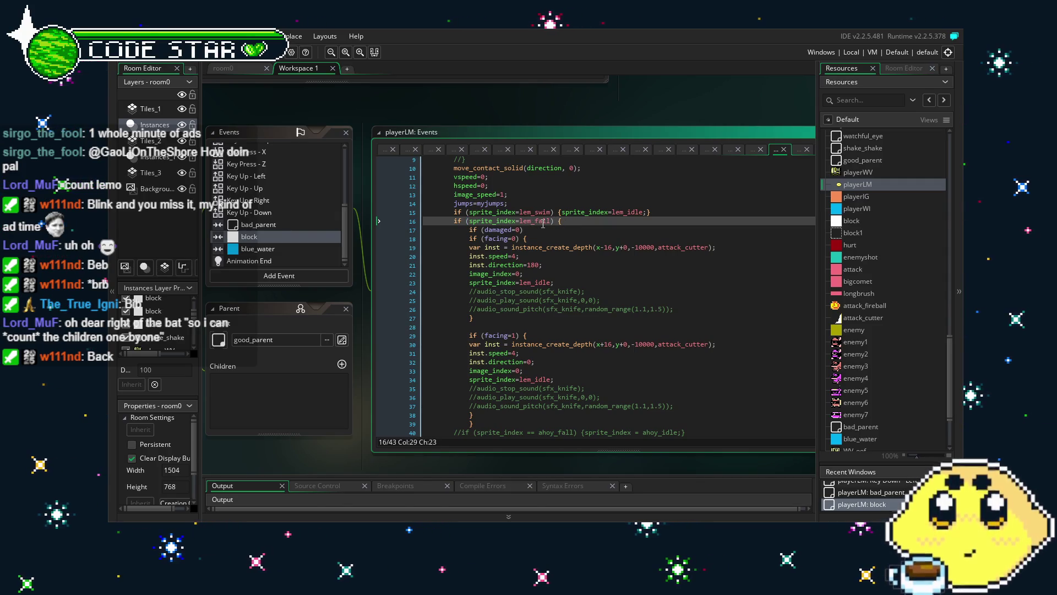
# - Replace lem_idle with lem_cutter in both the left and right cutter landing lines
pyautogui.click(585, 266)
pyautogui.scroll(-1, 562, 293)
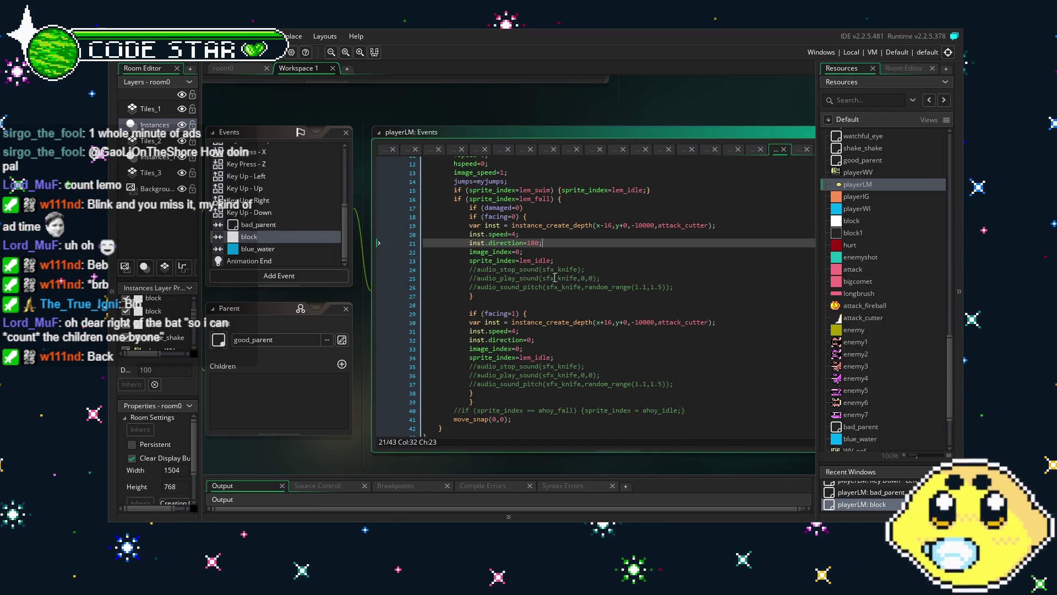
pyautogui.click(551, 260)
pyautogui.write('cutter')
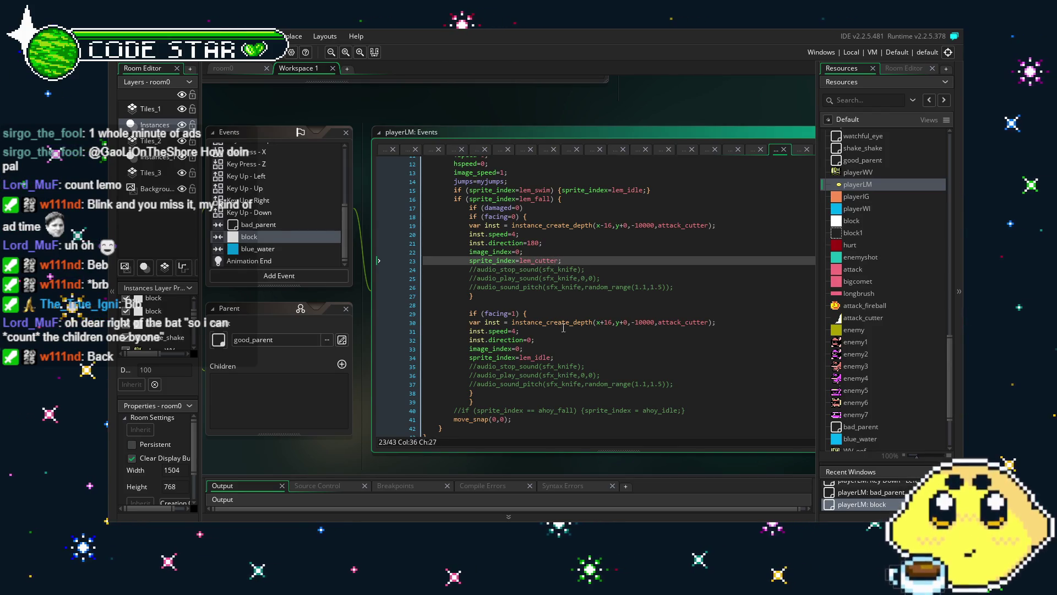
pyautogui.click(550, 357)
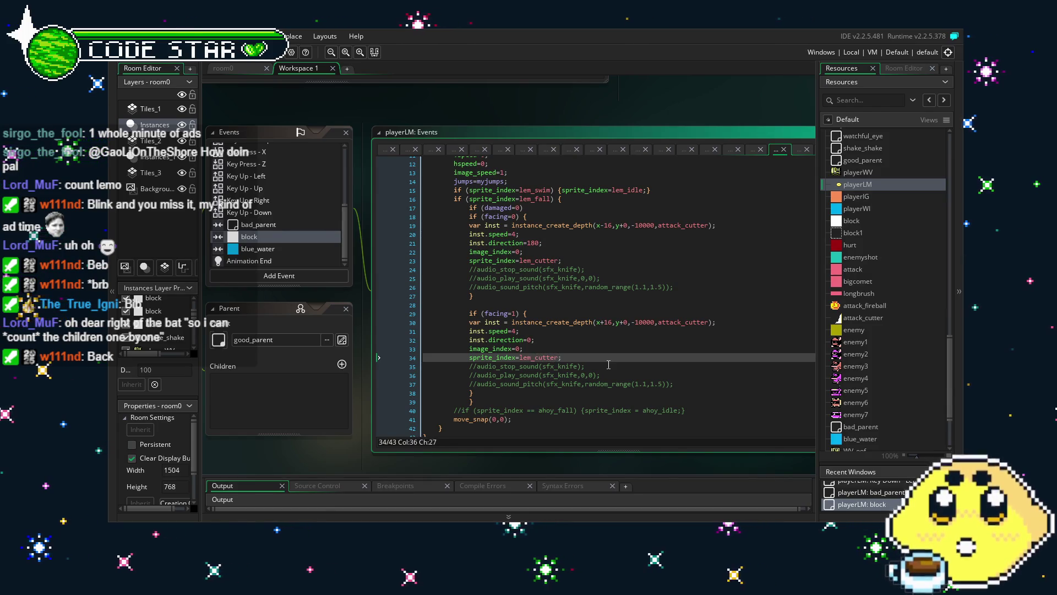
pyautogui.write('cutter')
pyautogui.click(609, 364)
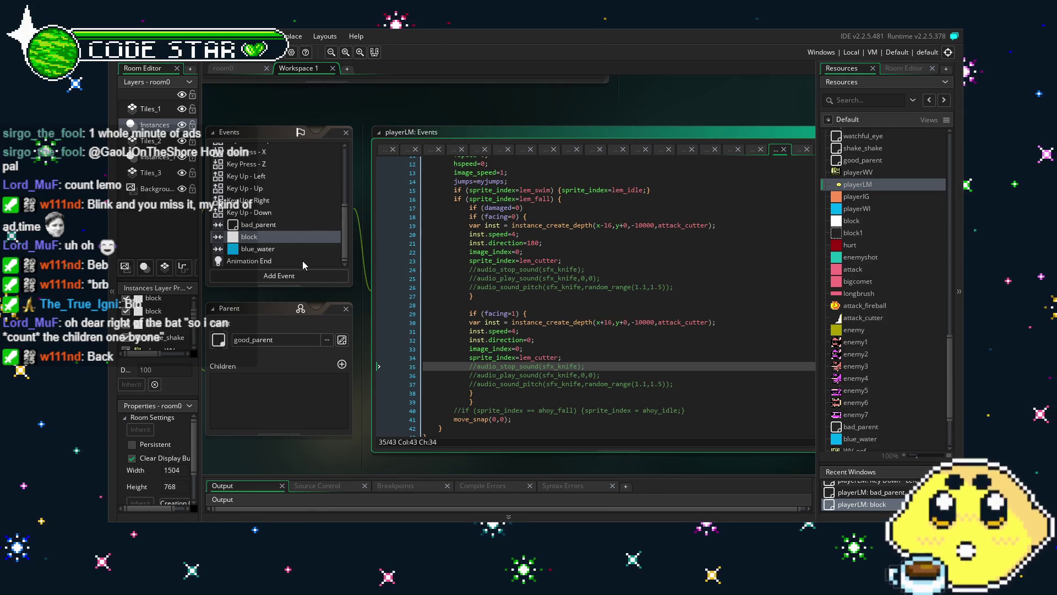
pyautogui.click(303, 260)
# - Add an Animation End line: if sprite_index=lem_cutter, set sprite_index to lem_idle
pyautogui.moveTo(621, 179); pyautogui.dragTo(388, 187)
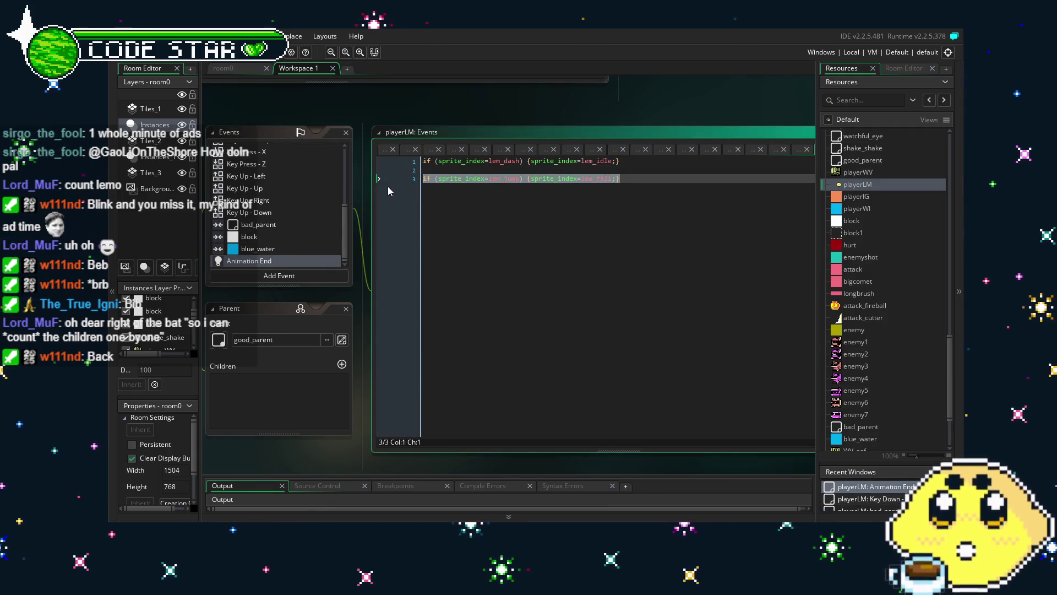
pyautogui.hotkey('ctrl', 'c')
pyautogui.click(668, 205)
pyautogui.press('Return')
pyautogui.press('Return')
pyautogui.hotkey('ctrl', 'v')
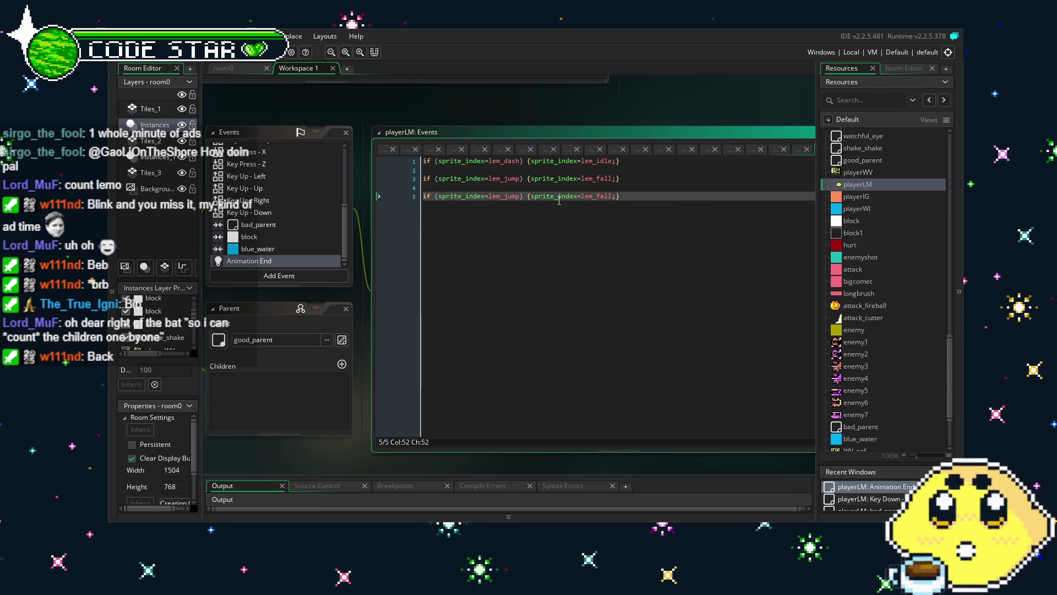
pyautogui.doubleClick(511, 197)
pyautogui.write('cit')
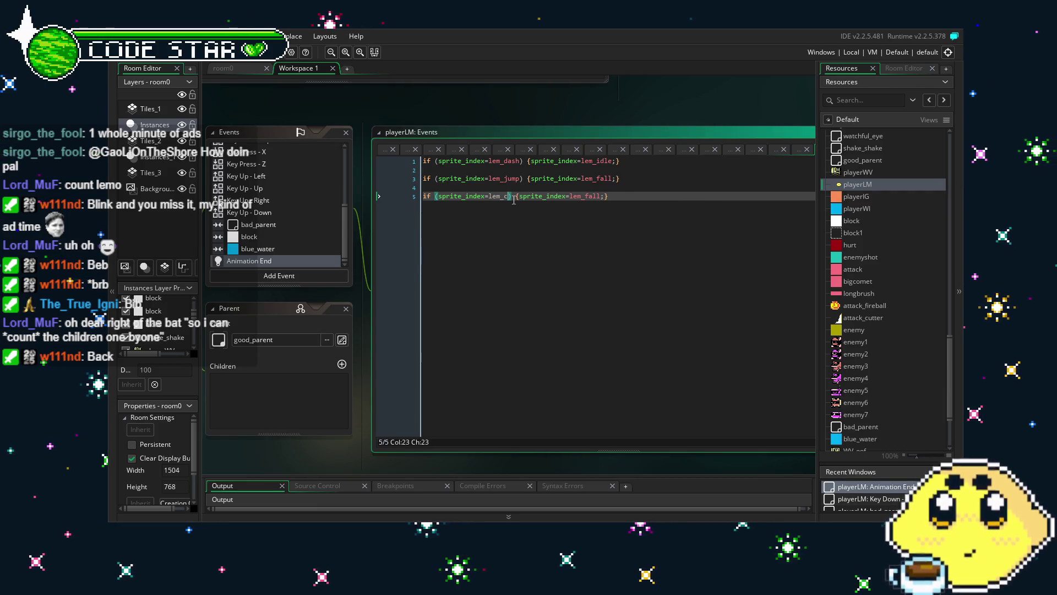
pyautogui.press('BackSpace')
pyautogui.press('BackSpace')
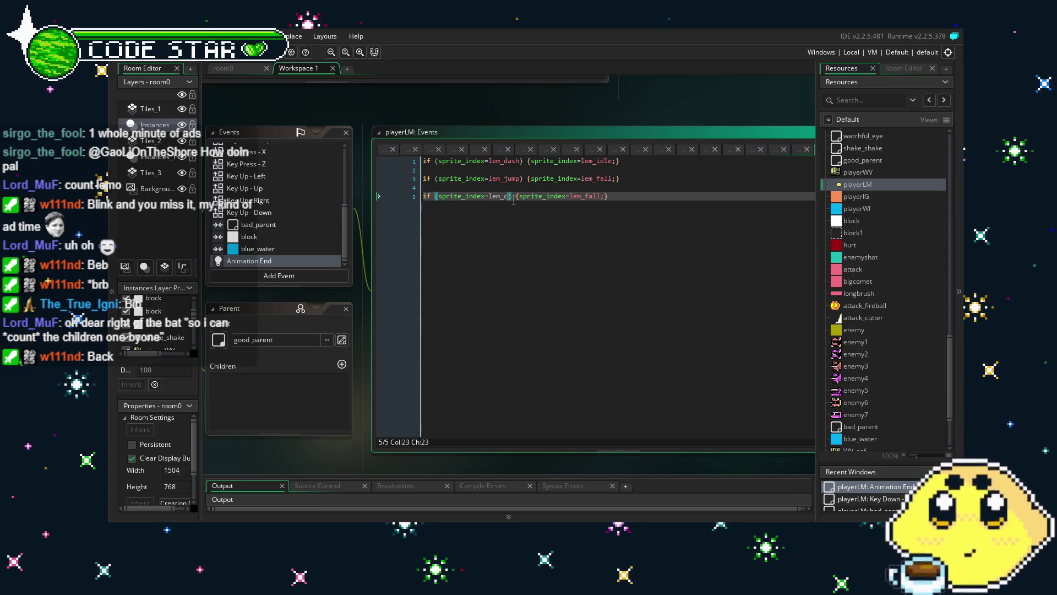
pyautogui.write('utter')
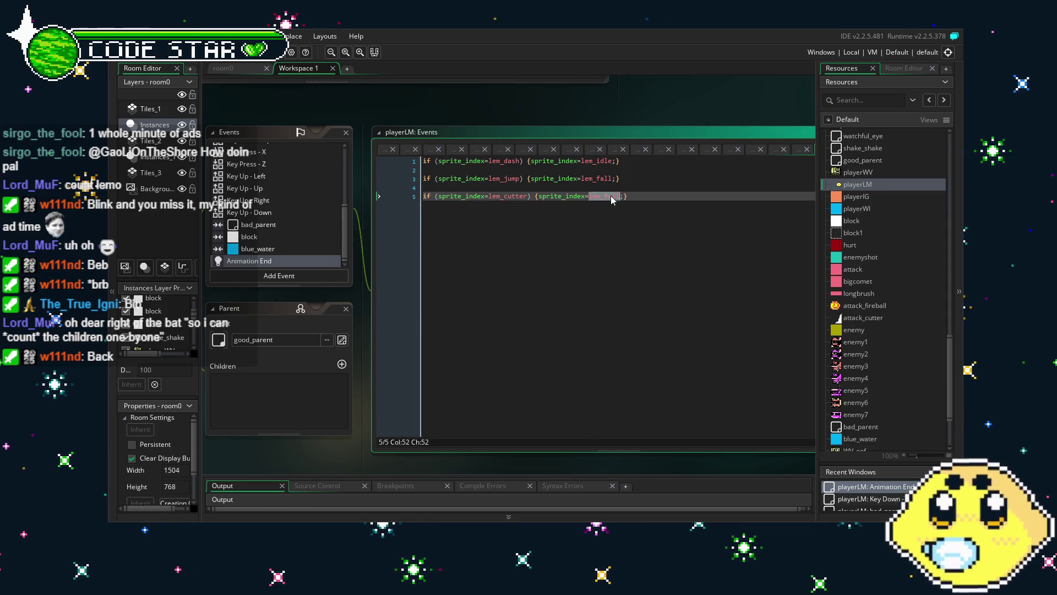
pyautogui.click(620, 196)
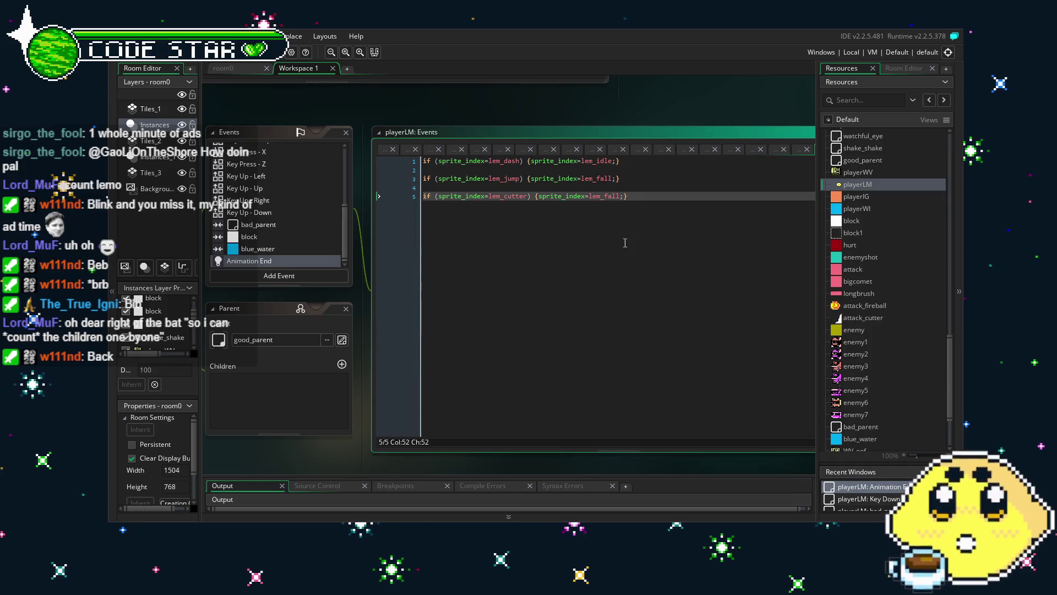
pyautogui.write('idle')
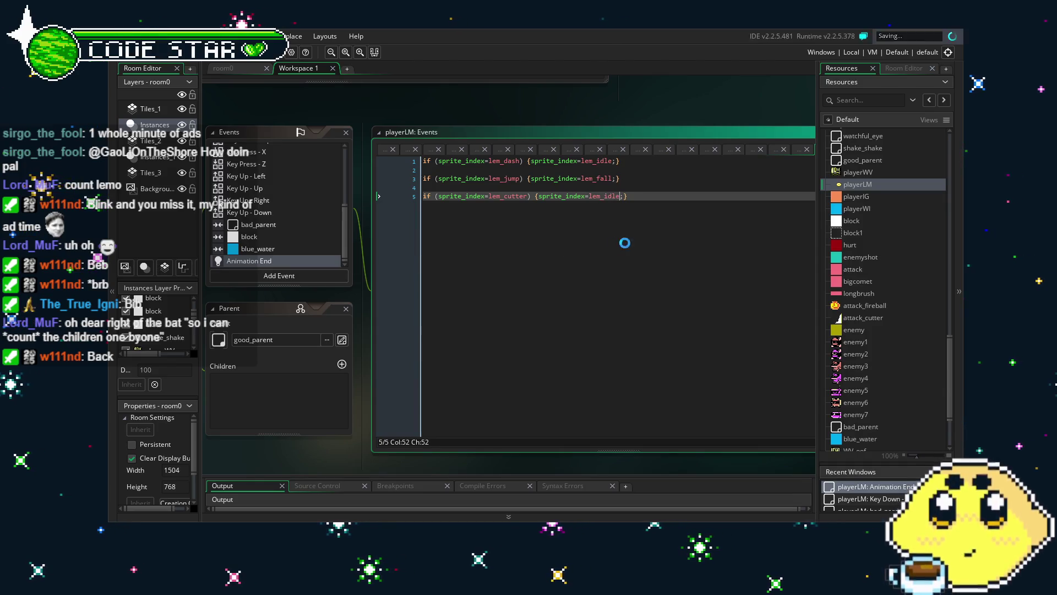
# - Go back to playerLM's block collision code to review it
pyautogui.click(251, 237)
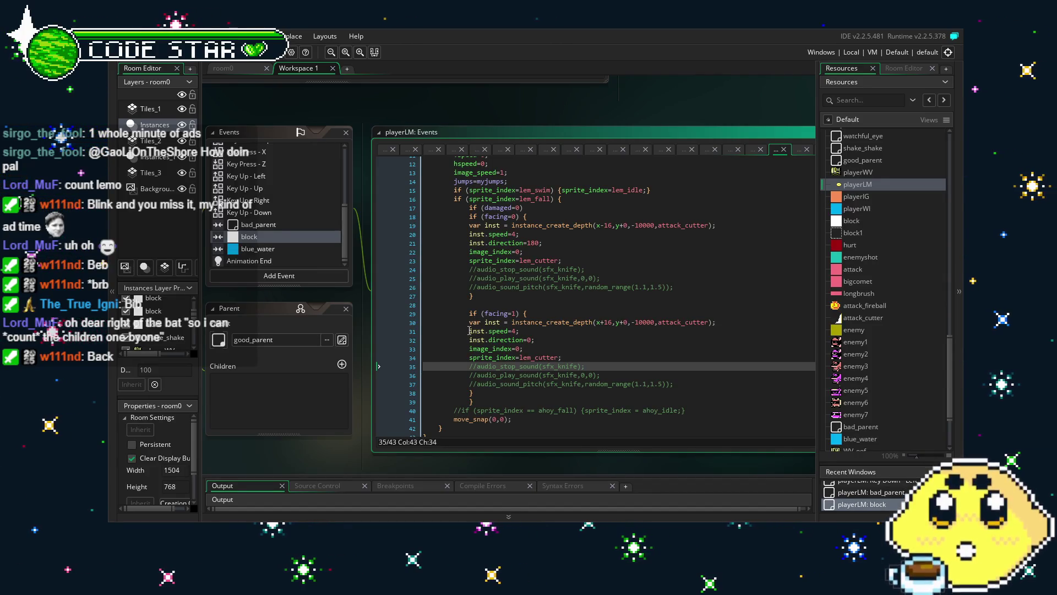
pyautogui.scroll(-2, 891, 356)
pyautogui.scroll(2, 890, 350)
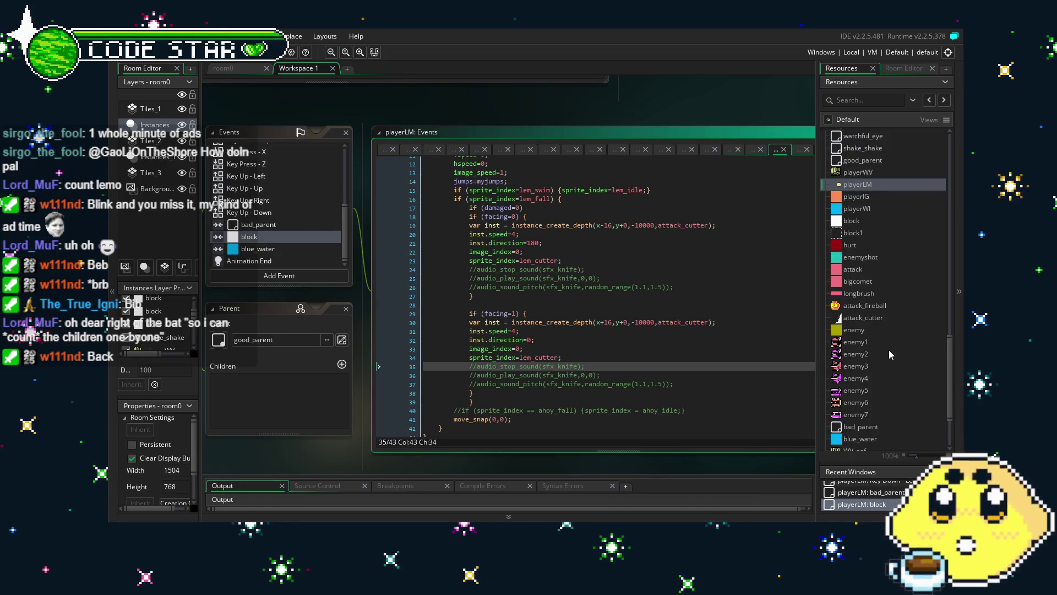
# - Open attack_cutter's Animation End code, then build and run the game with F5
pyautogui.doubleClick(883, 316)
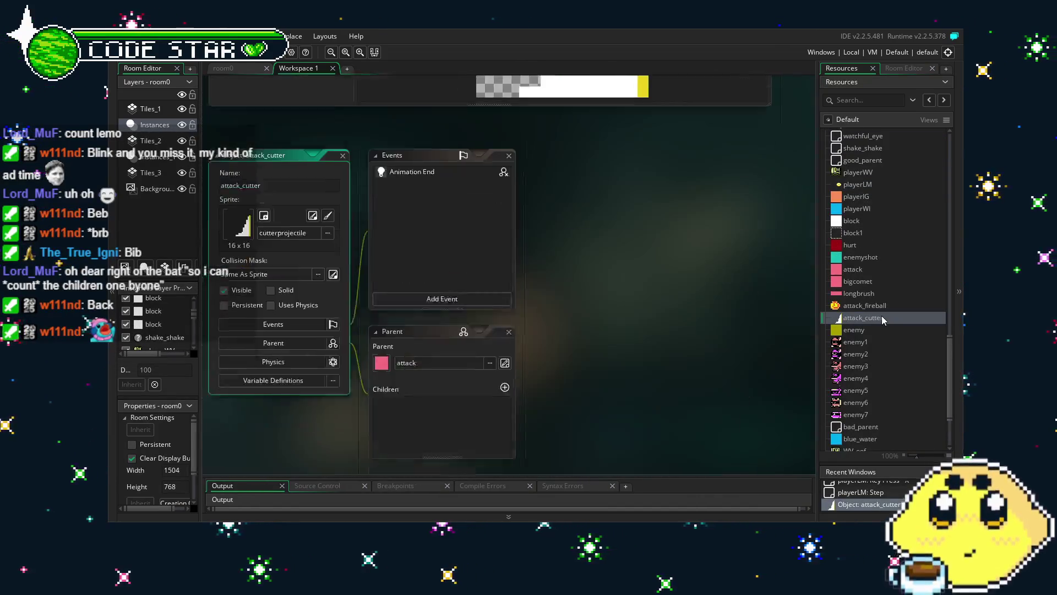
pyautogui.doubleClick(411, 134)
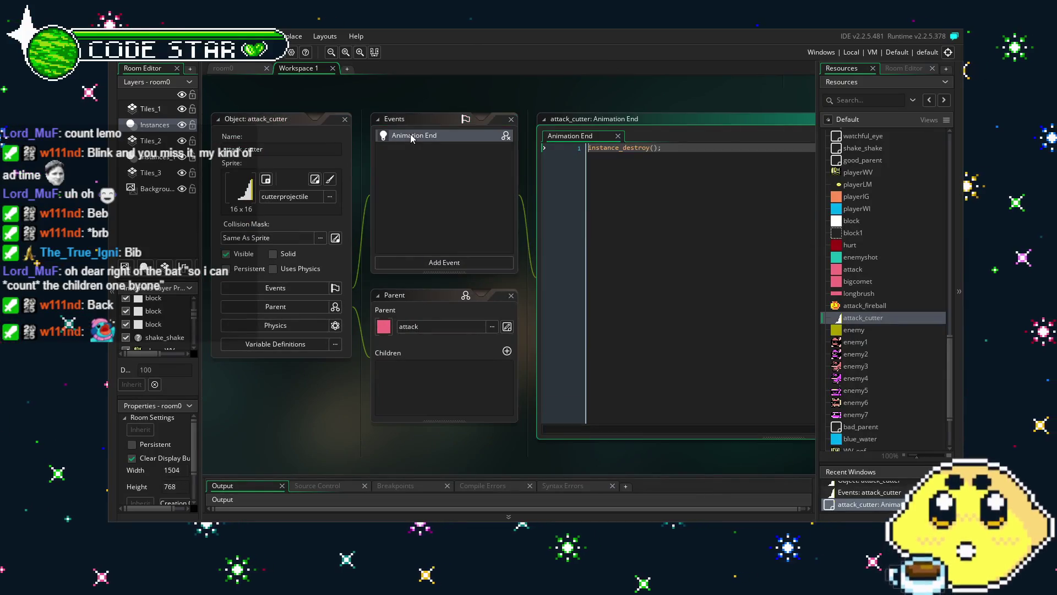
pyautogui.press('F5')
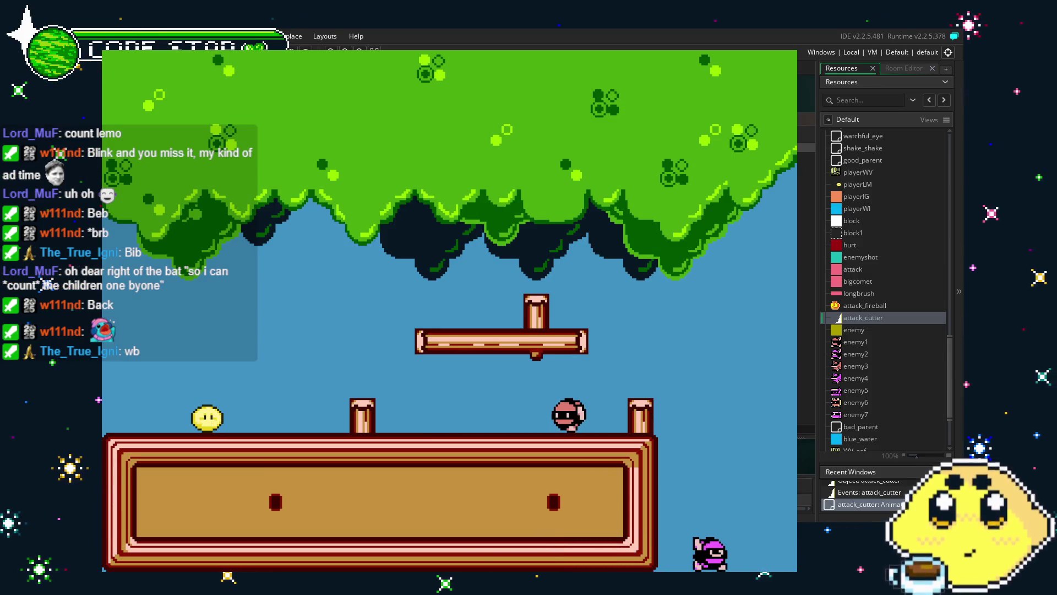
# - Run and jump the lemon left and right across the forest platforms
pyautogui.press('Left')
pyautogui.press('Right')
pyautogui.press('Right')
pyautogui.press('Up')
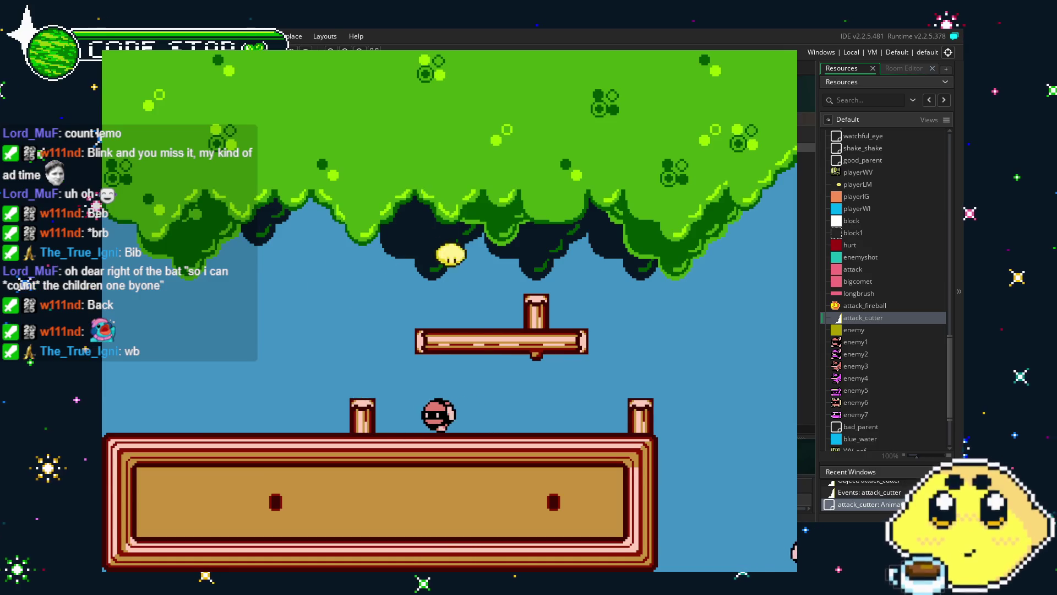
pyautogui.press('Left')
pyautogui.press('Up')
pyautogui.press('Right')
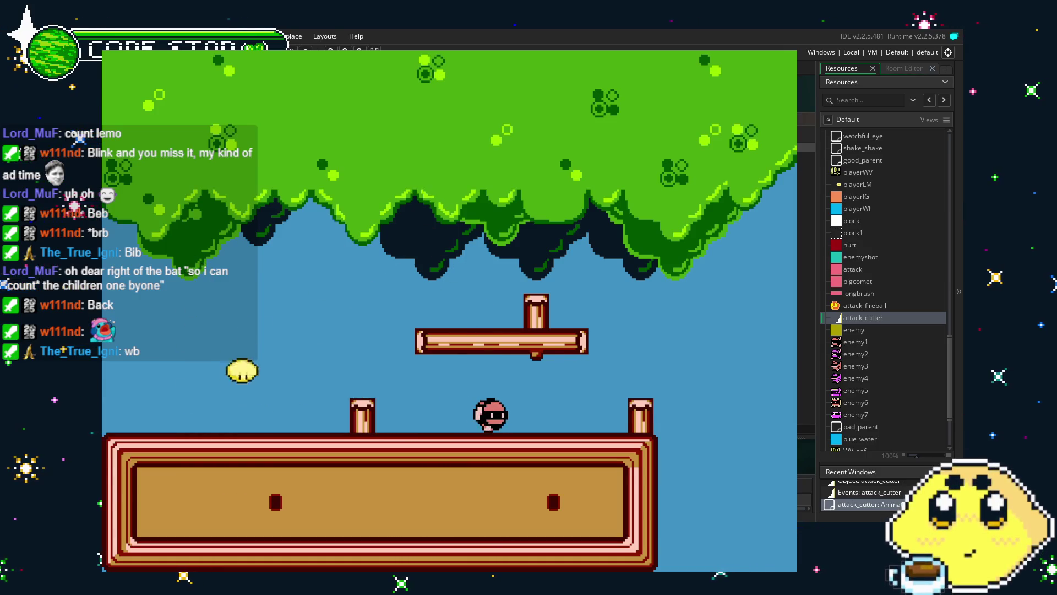
pyautogui.press('Up')
pyautogui.press('Right')
pyautogui.press('Left')
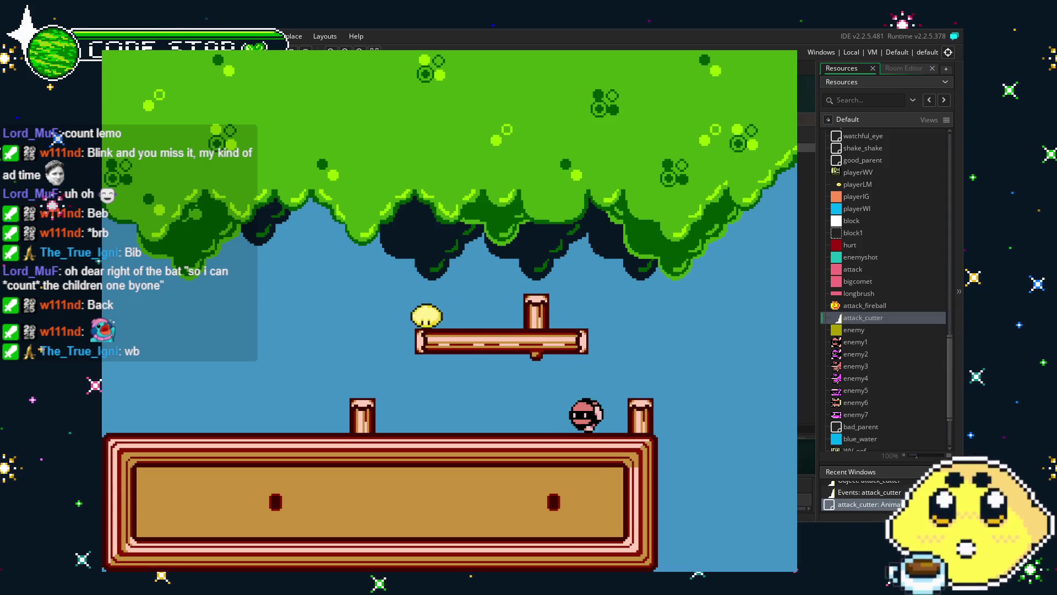
pyautogui.press('Up')
pyautogui.press('Up')
pyautogui.press('Right')
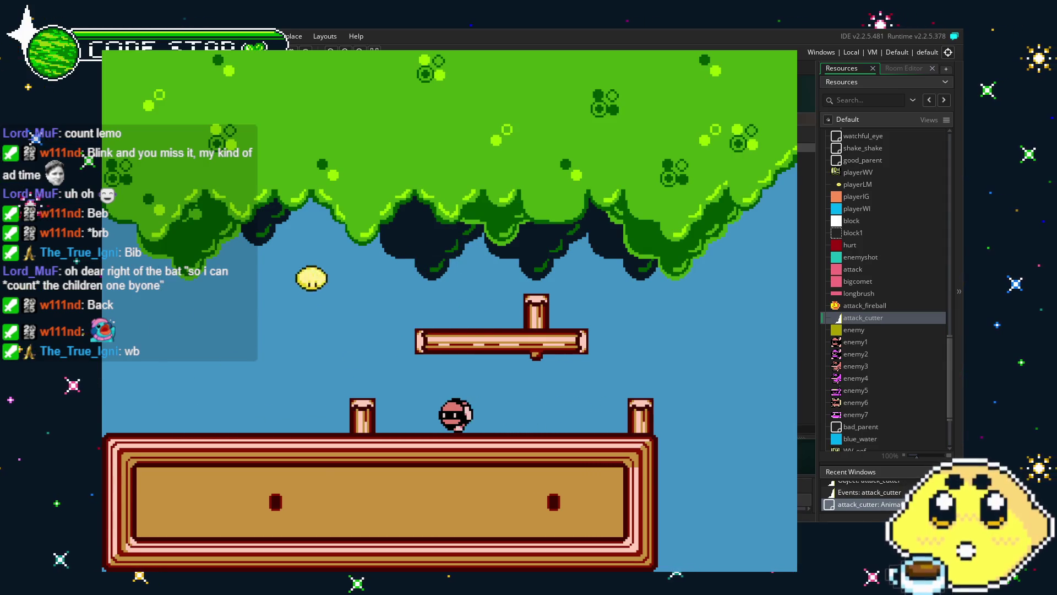
pyautogui.press('Left')
pyautogui.press('Right')
pyautogui.press('Left')
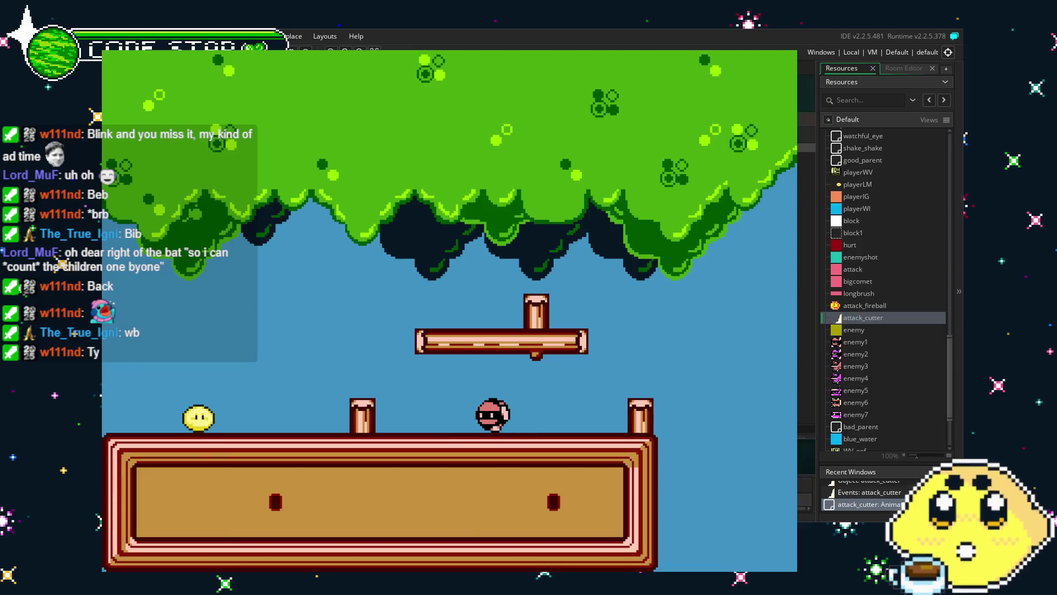
pyautogui.press('Up')
pyautogui.press('Right')
pyautogui.press('Left')
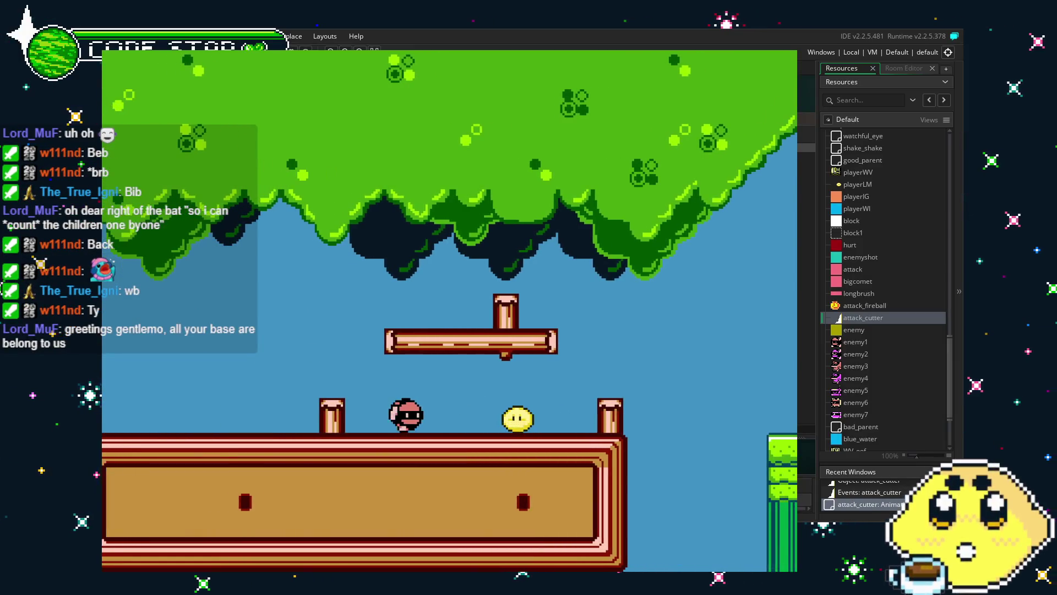
# - Fire the cutter attack with z, including after a jump, then close the game
pyautogui.press('z')
pyautogui.press('Right')
pyautogui.press('Left')
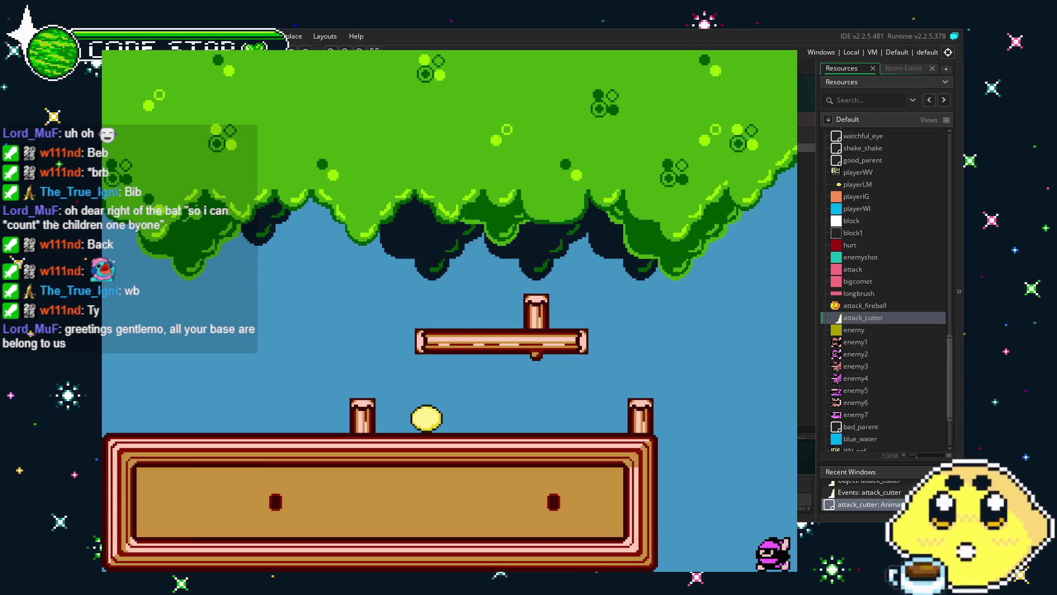
pyautogui.press('Up')
pyautogui.press('z')
pyautogui.press('Right')
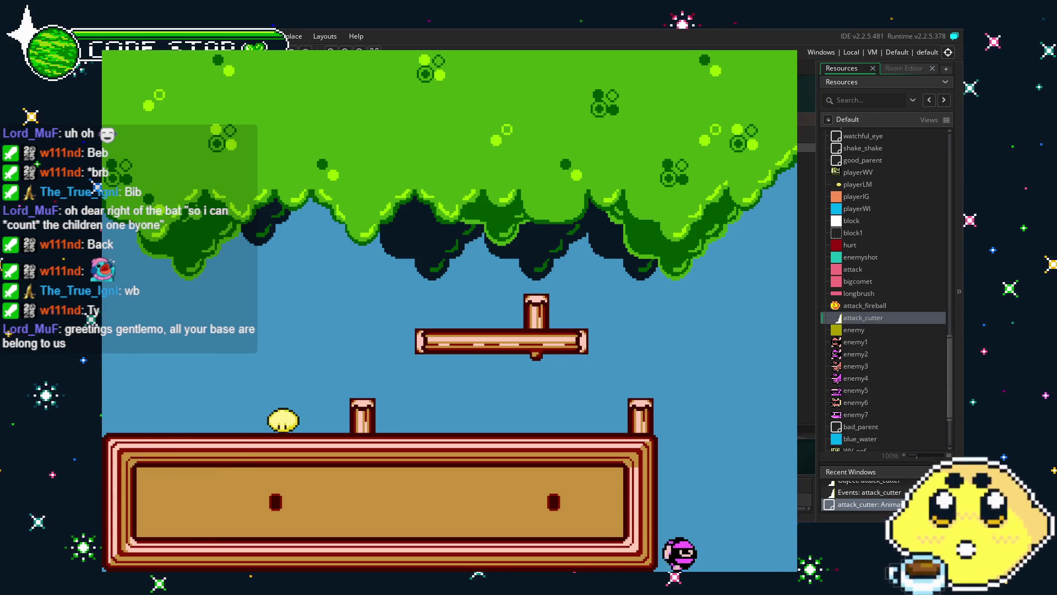
pyautogui.press('Left')
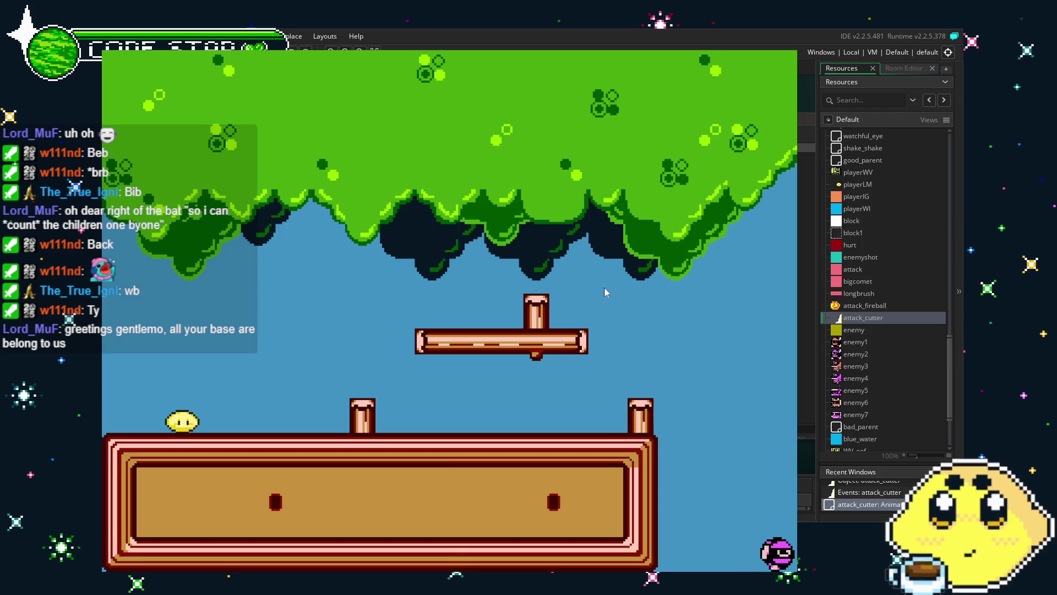
pyautogui.press('Escape')
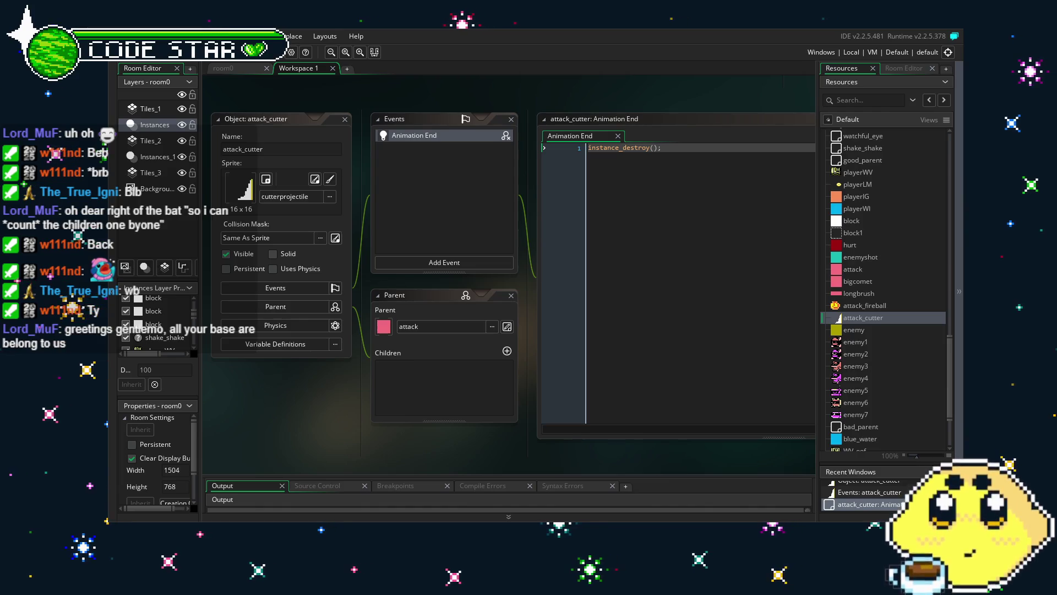
pyautogui.press('Right')
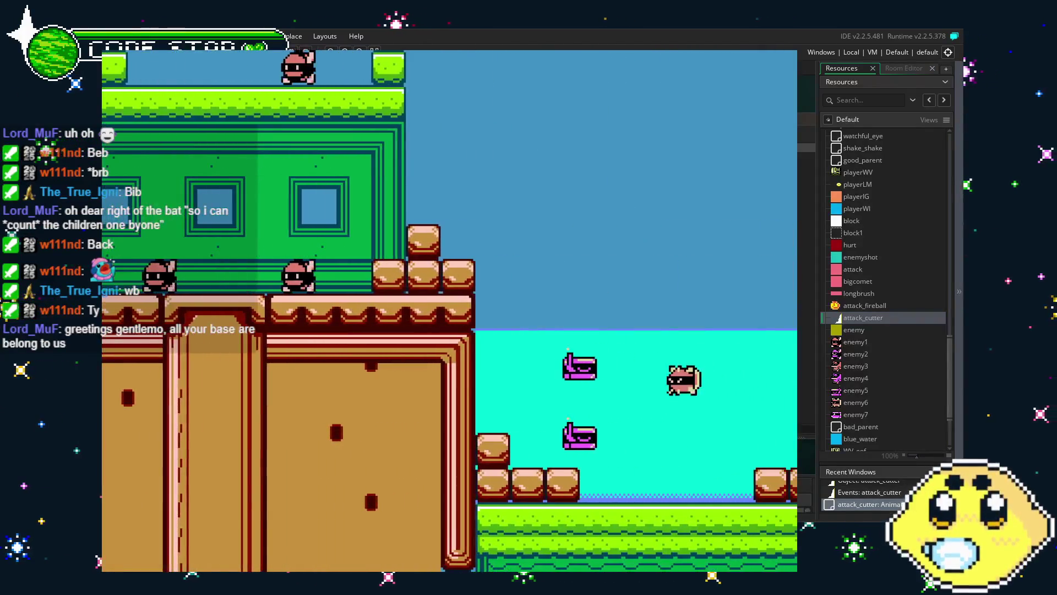
pyautogui.press('Right')
pyautogui.press('Right')
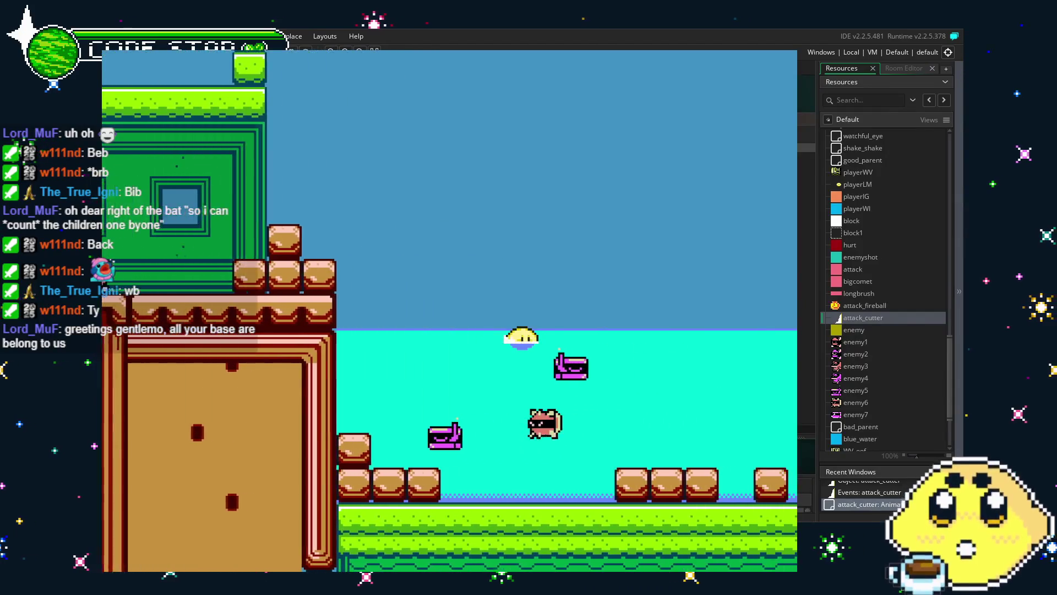
pyautogui.press('Left')
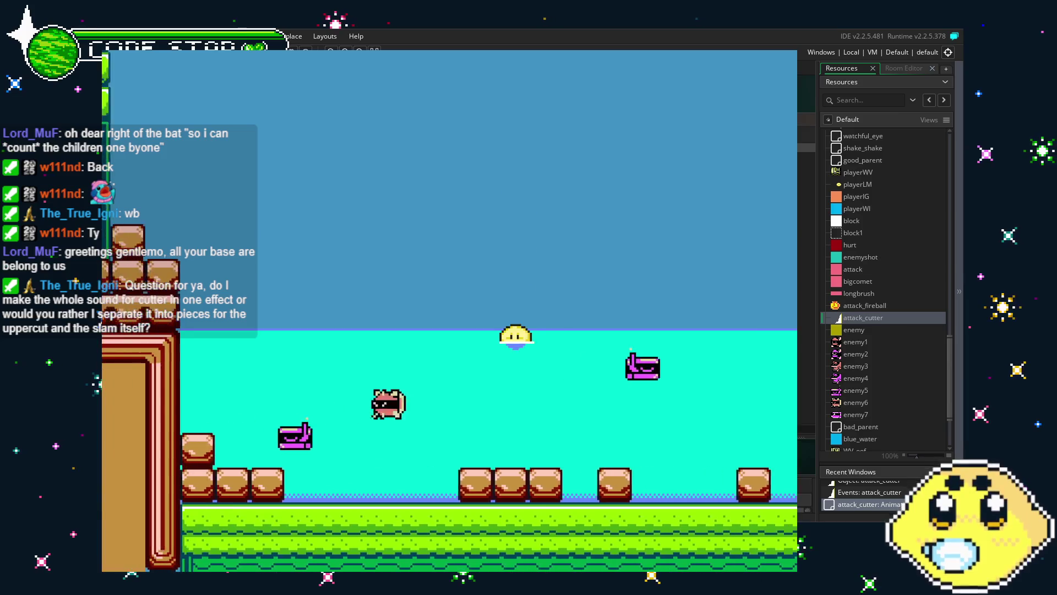
pyautogui.press('Left')
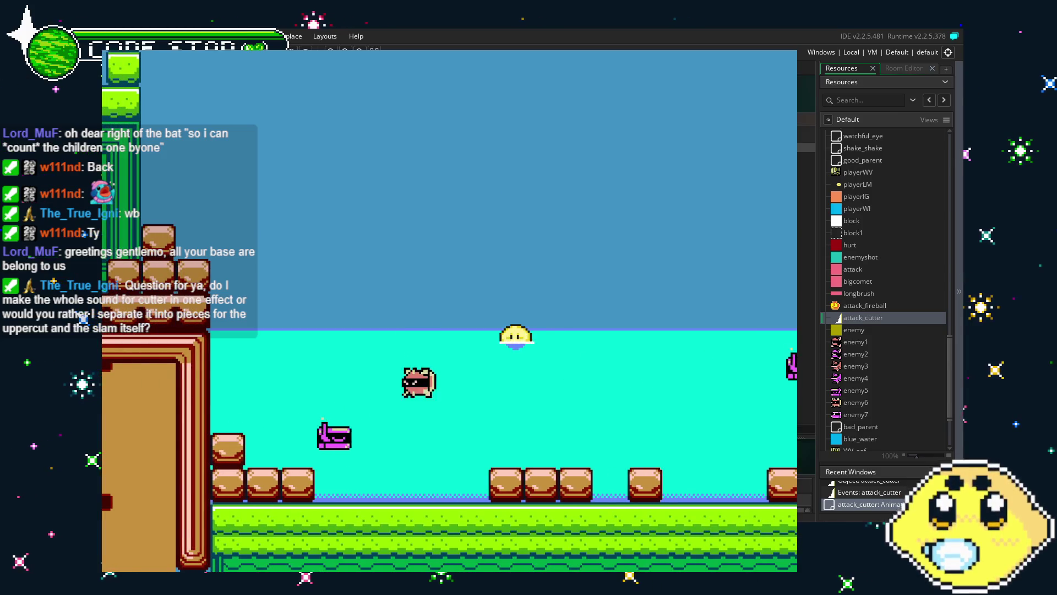
pyautogui.press('Right')
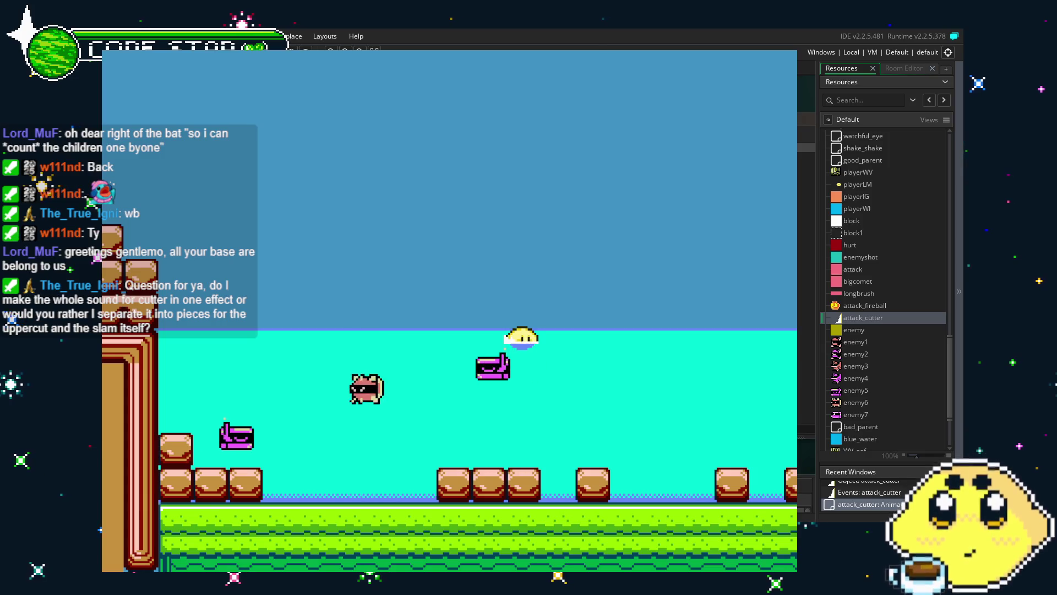
pyautogui.press('Escape')
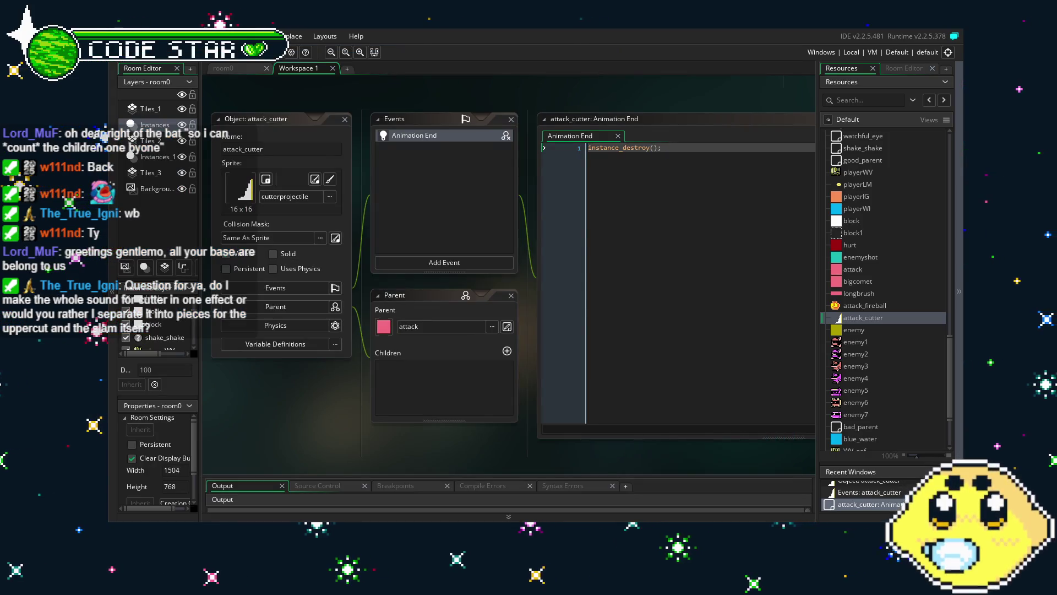
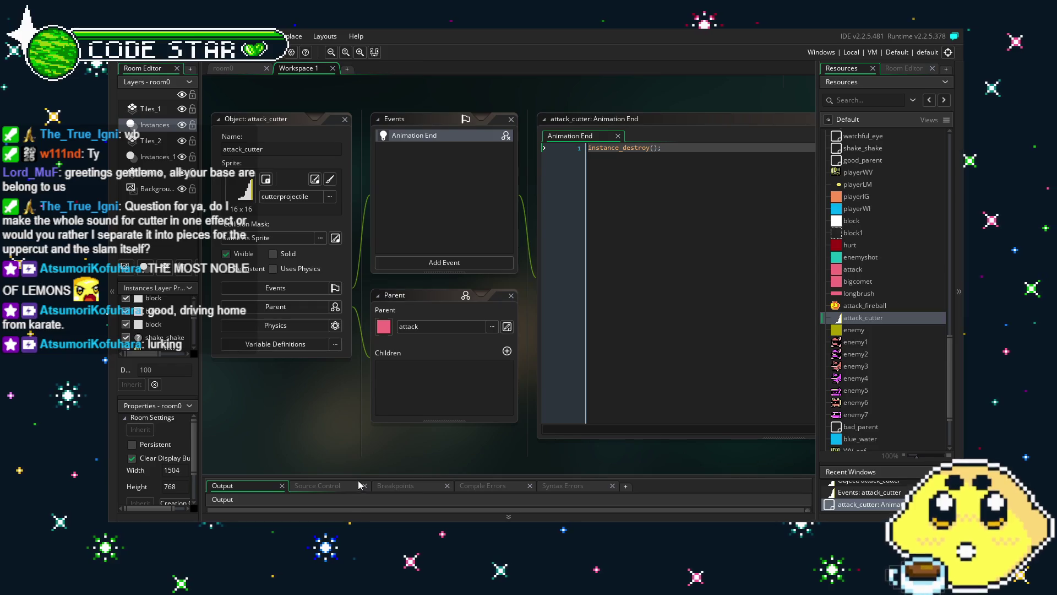
# - Open the playerLM object from the Resources Objects list to show its events and code
pyautogui.moveTo(273, 439)
pyautogui.mouseDown()
pyautogui.moveTo(325, 428)
pyautogui.moveTo(276, 434)
pyautogui.moveTo(315, 416)
pyautogui.mouseUp()
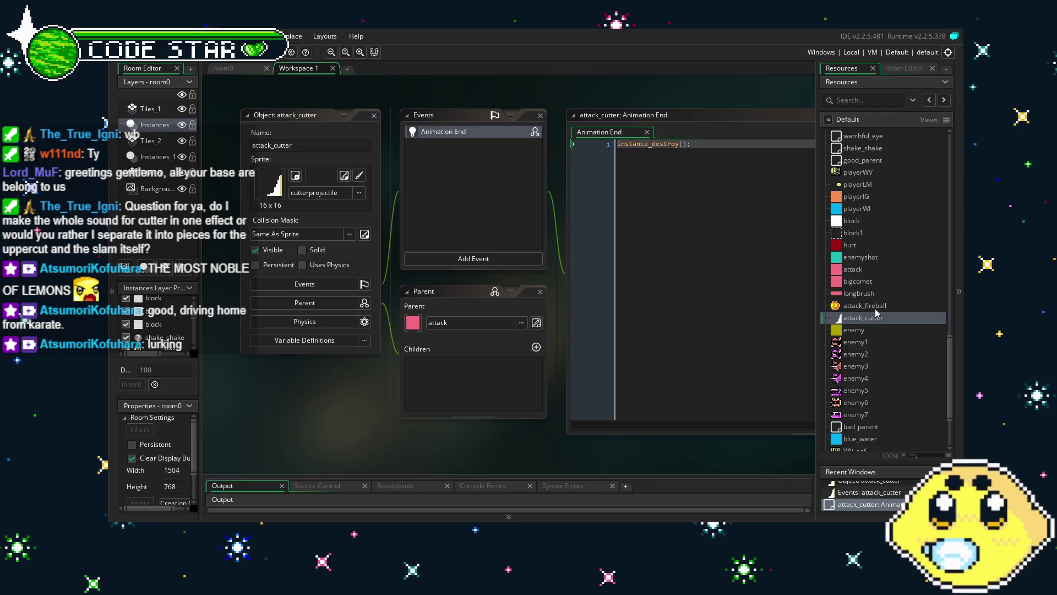
pyautogui.scroll(3, 870, 314)
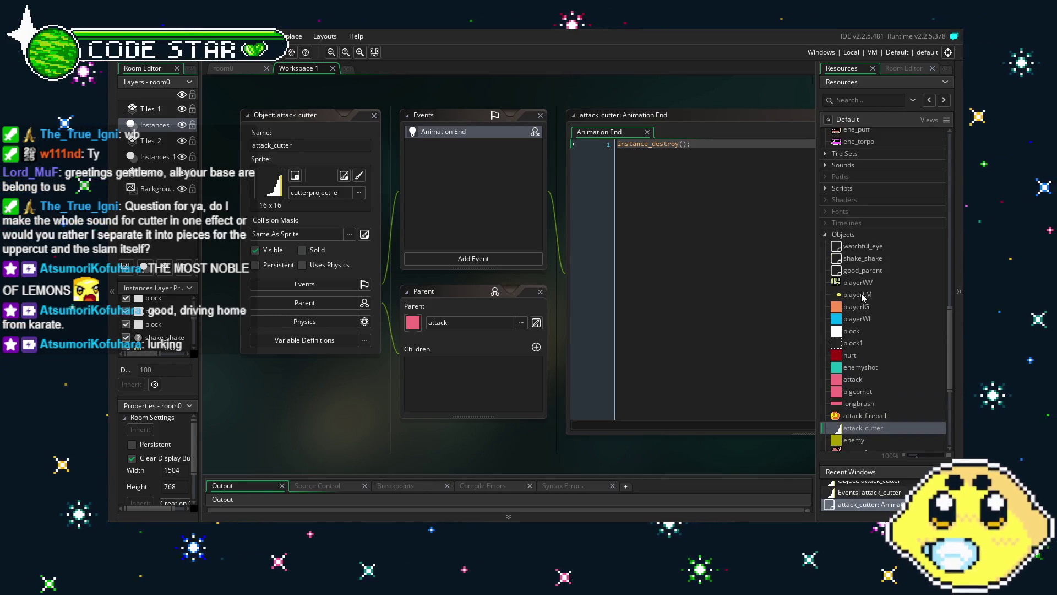
pyautogui.doubleClick(862, 295)
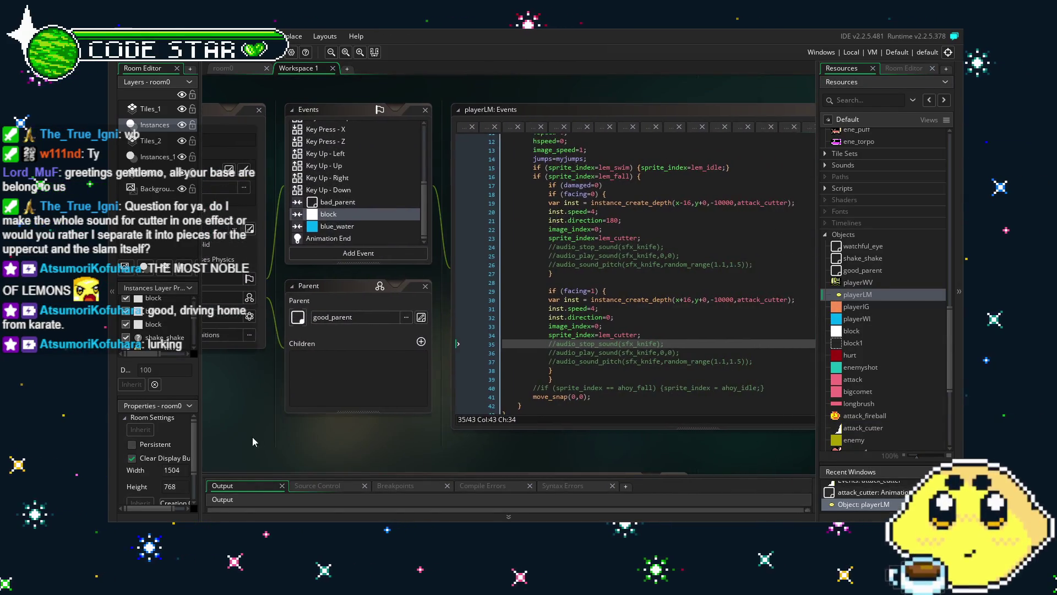
pyautogui.scroll(4, 629, 361)
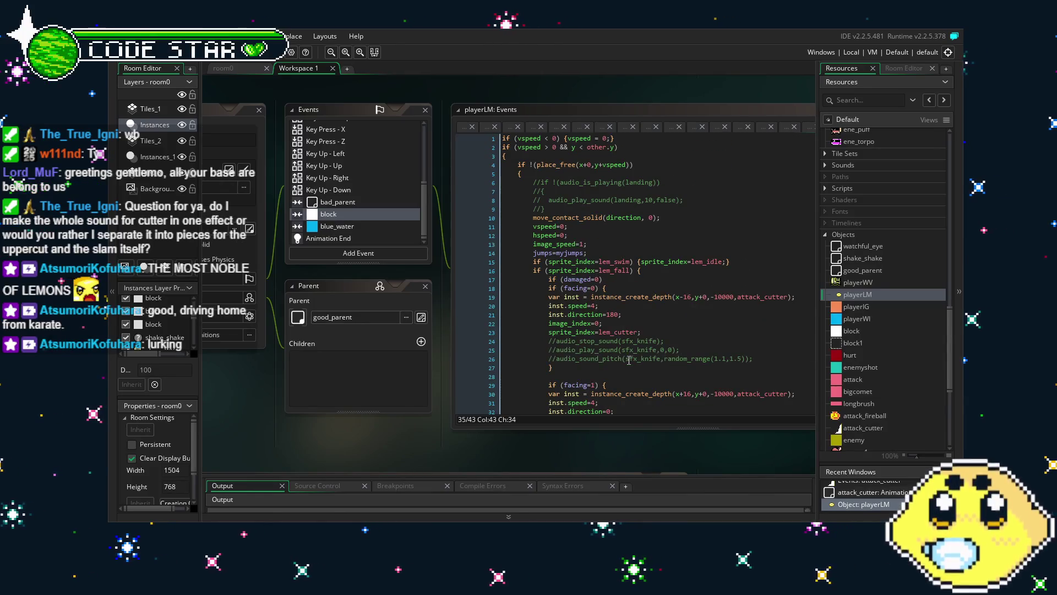
pyautogui.scroll(-4, 628, 361)
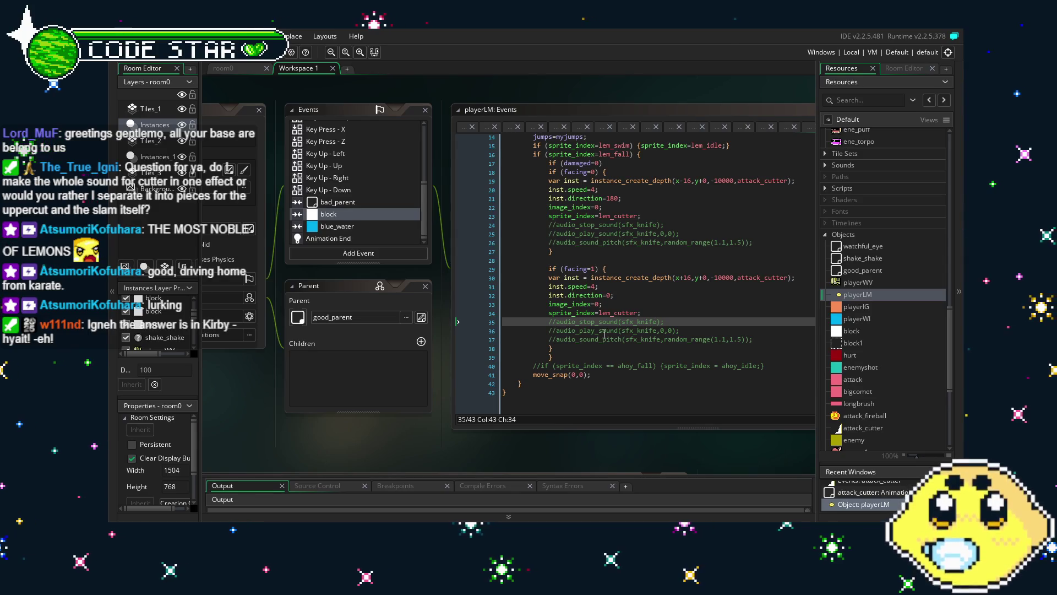
pyautogui.scroll(5, 605, 334)
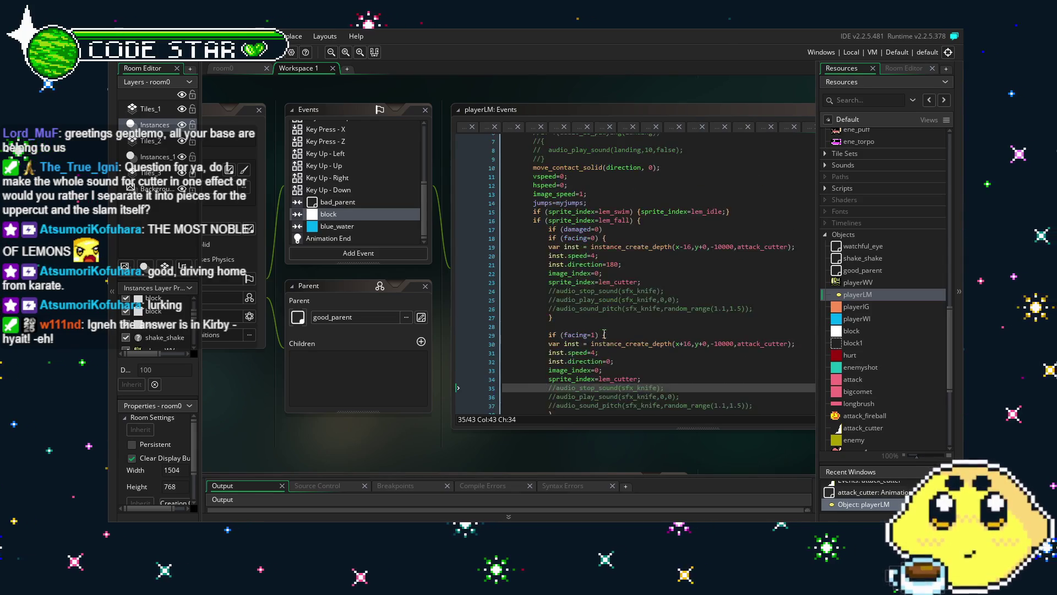
# - Read through playerLM's Animation End event code
pyautogui.click(361, 235)
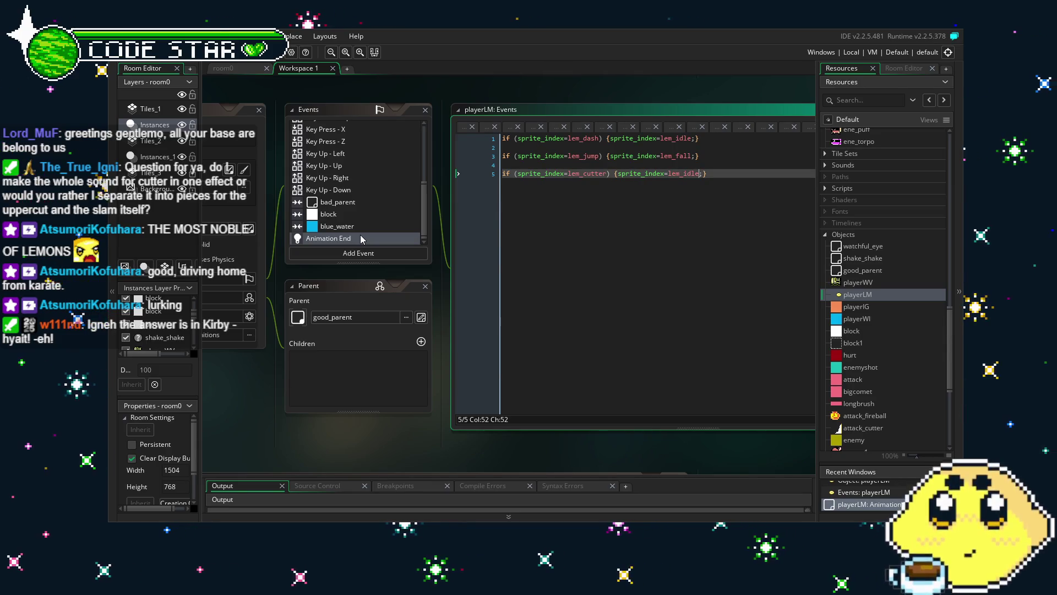
pyautogui.scroll(4, 360, 235)
pyautogui.scroll(-4, 360, 235)
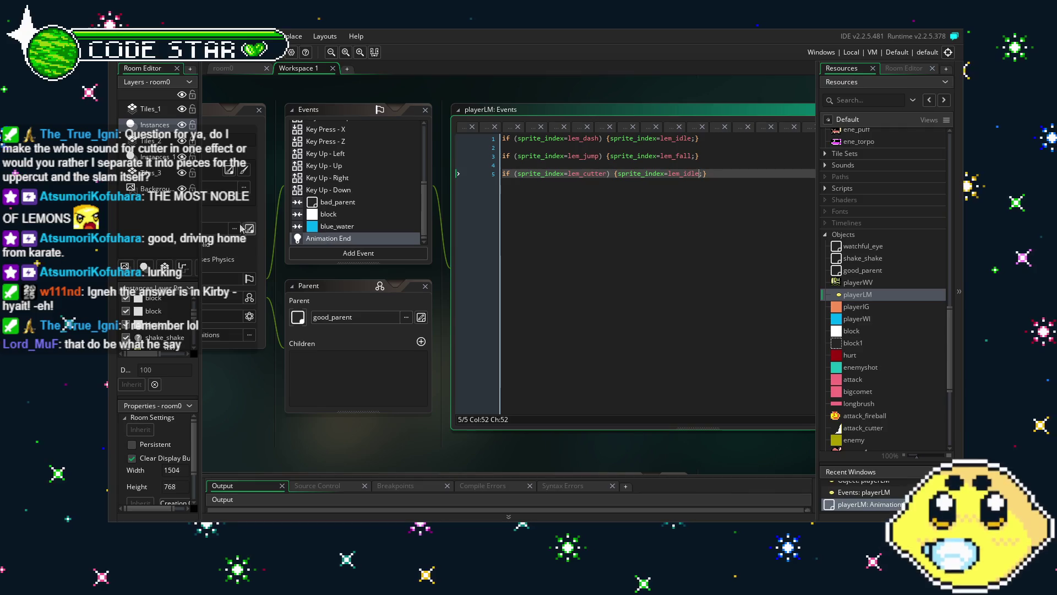
pyautogui.scroll(5, 320, 220)
pyautogui.scroll(-5, 319, 223)
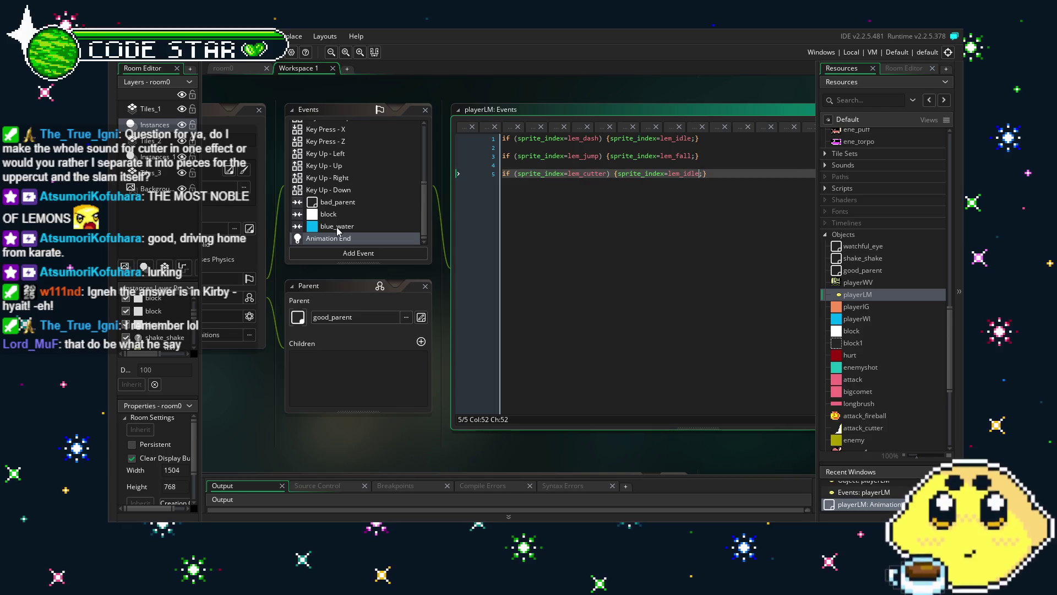
# - Check the block and bad_parent collision code, ending on the Key Press - X cutter code
pyautogui.click(336, 225)
pyautogui.click(329, 215)
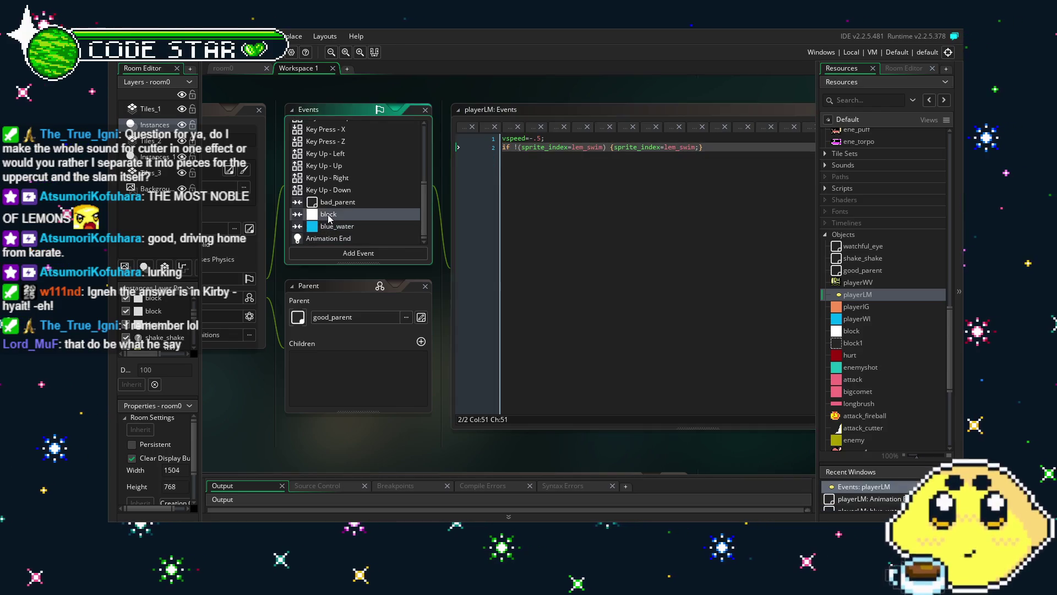
pyautogui.click(340, 202)
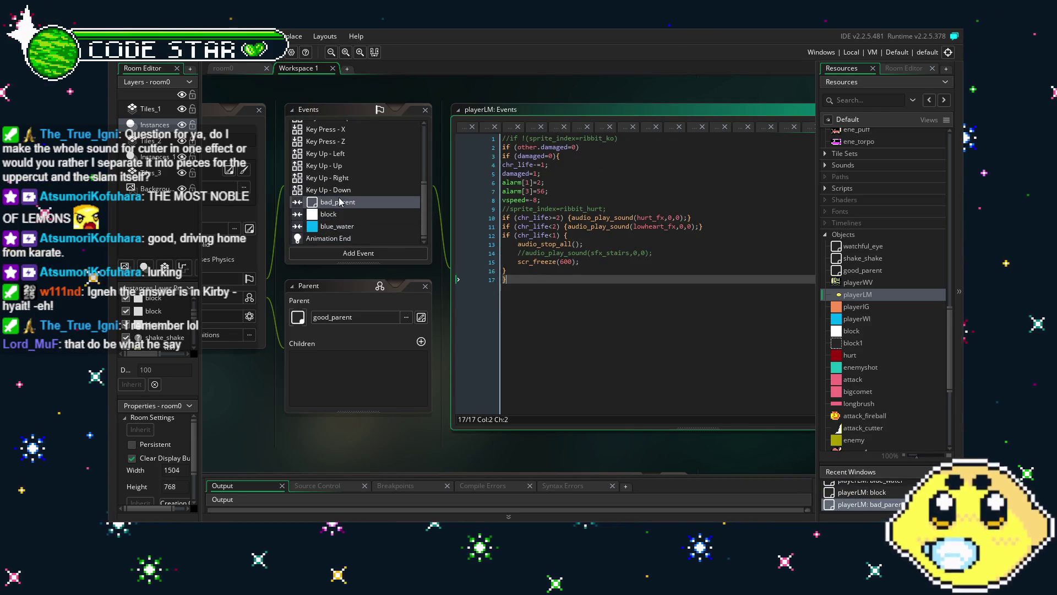
pyautogui.scroll(2, 340, 202)
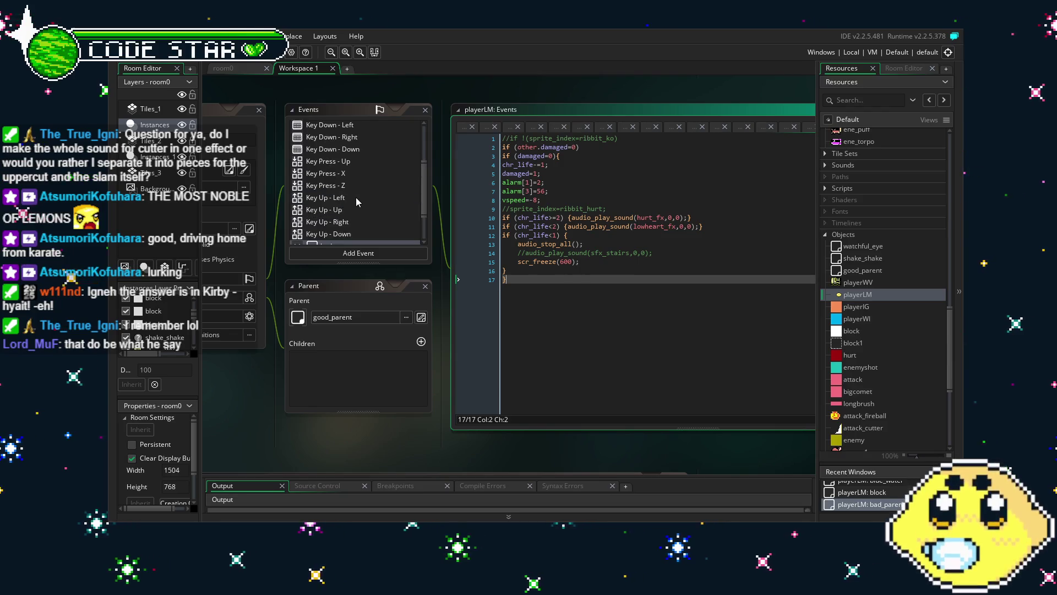
pyautogui.click(339, 177)
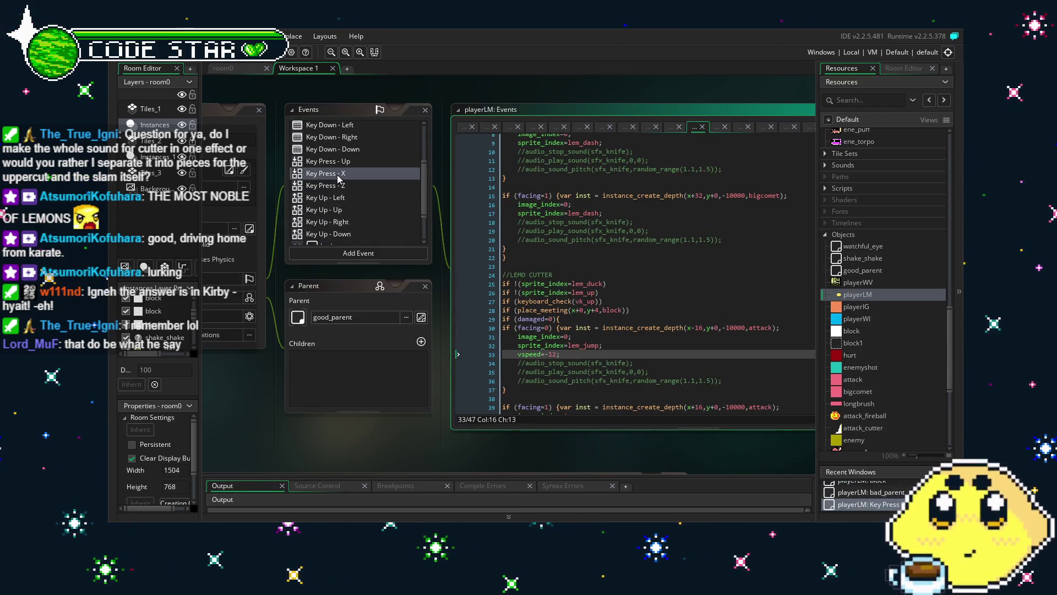
pyautogui.scroll(-3, 534, 305)
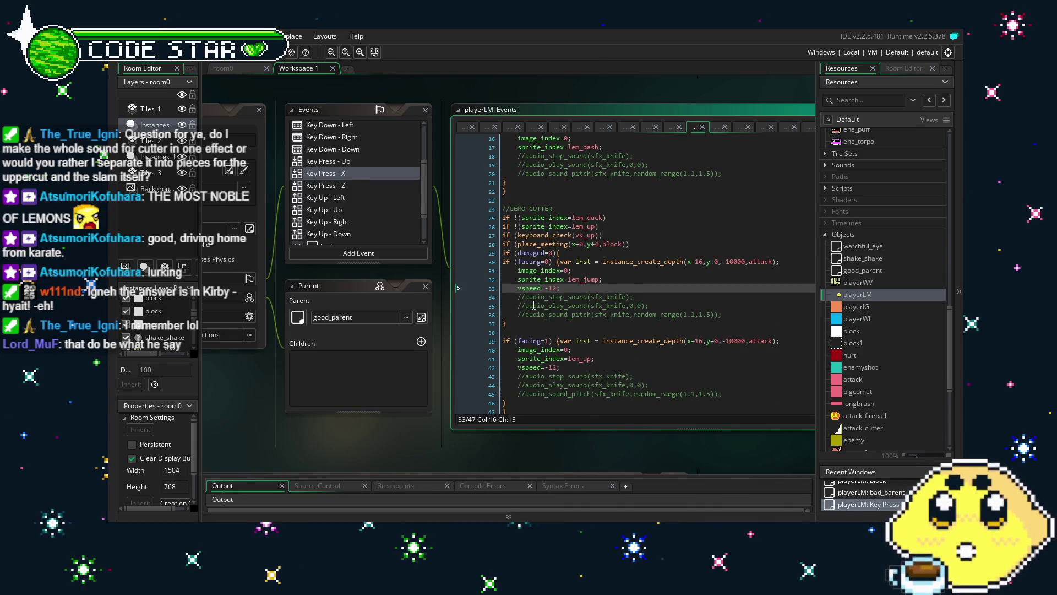
pyautogui.scroll(-1, 534, 305)
pyautogui.scroll(8, 849, 296)
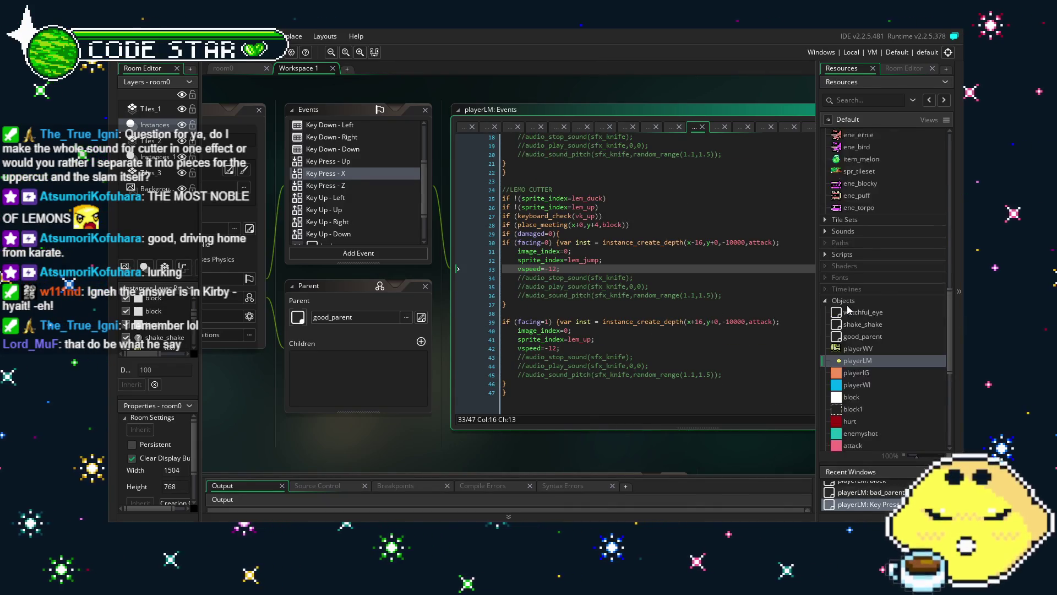
# - Drag lem_swim's origin down to y 6, then reopen playerLM's Key Press - X code
pyautogui.doubleClick(862, 284)
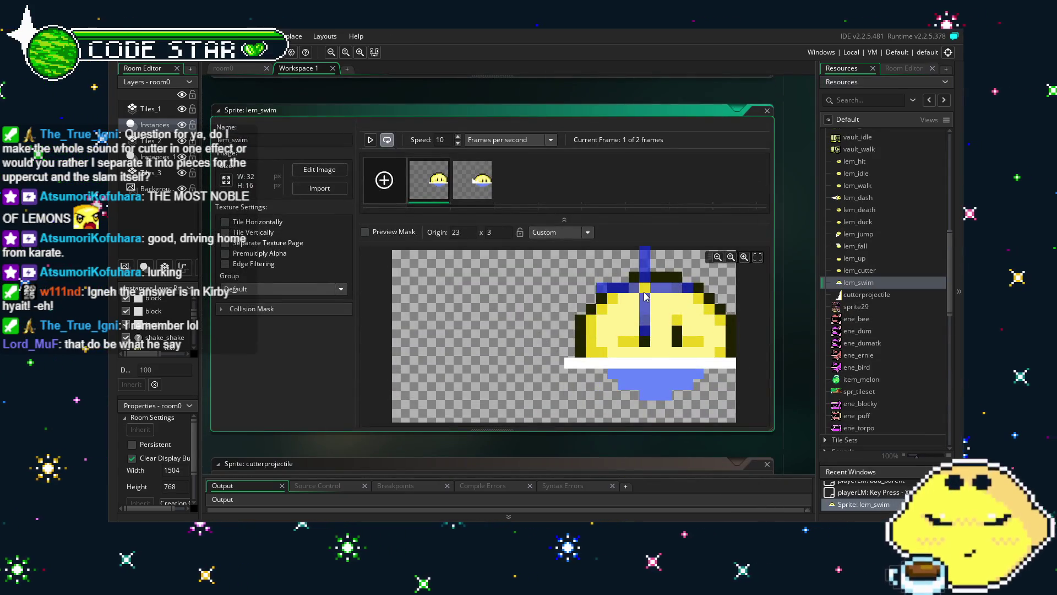
pyautogui.moveTo(645, 297)
pyautogui.mouseDown()
pyautogui.moveTo(648, 347)
pyautogui.moveTo(647, 294)
pyautogui.moveTo(649, 321)
pyautogui.mouseUp()
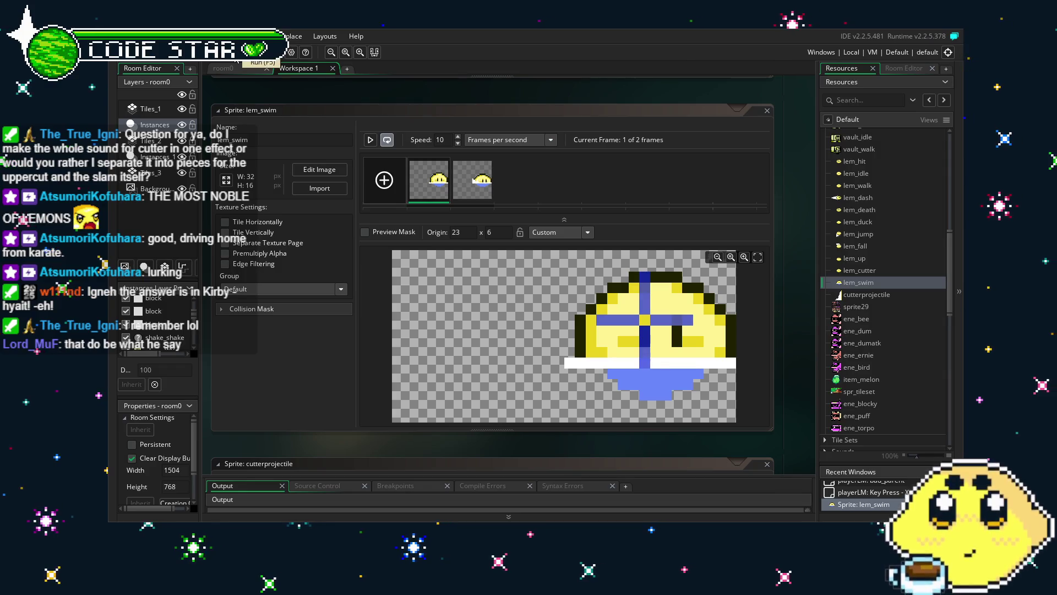
pyautogui.scroll(-10, 860, 410)
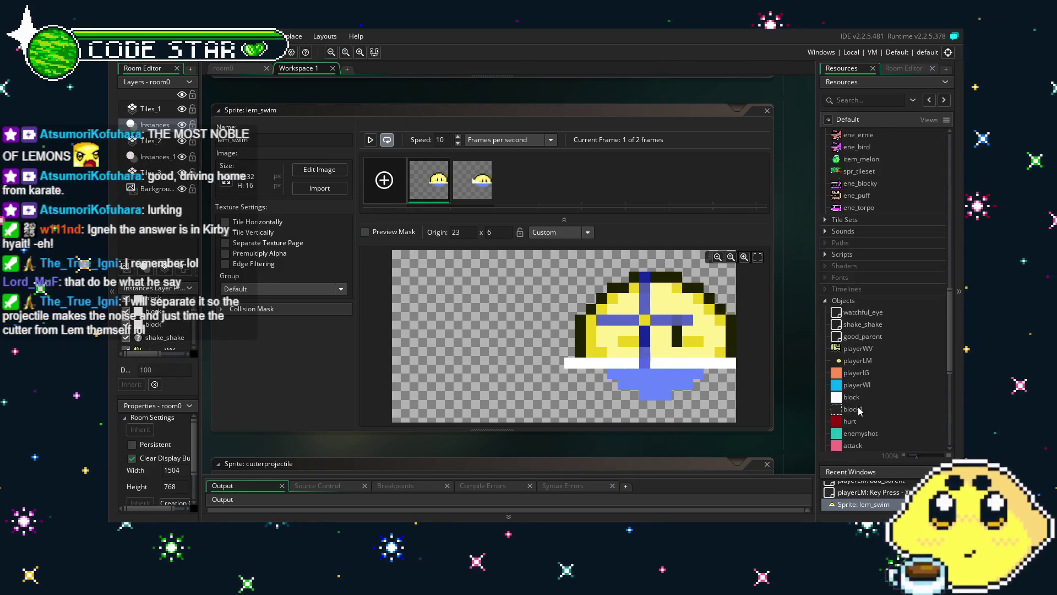
pyautogui.scroll(-2, 854, 341)
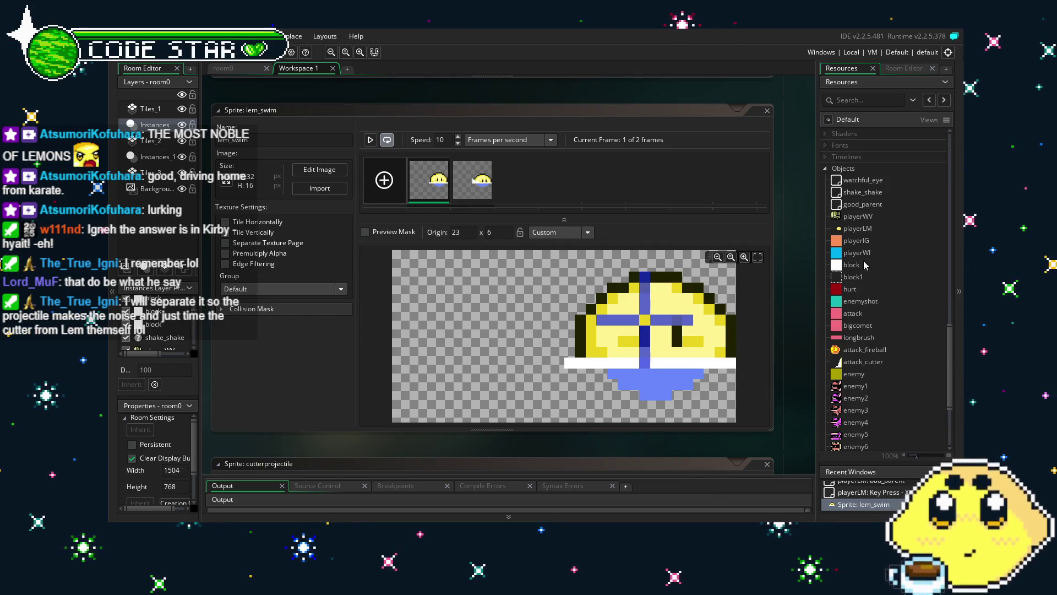
pyautogui.doubleClick(874, 230)
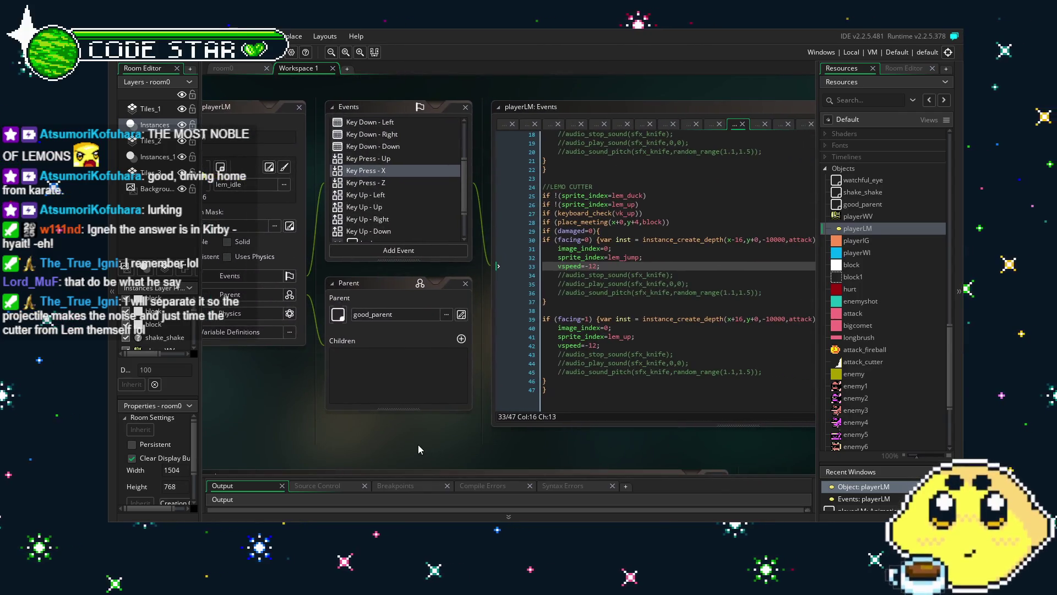
# - Edit the sprite name on line 41 to use 'jump'
pyautogui.moveTo(418, 444); pyautogui.dragTo(345, 443)
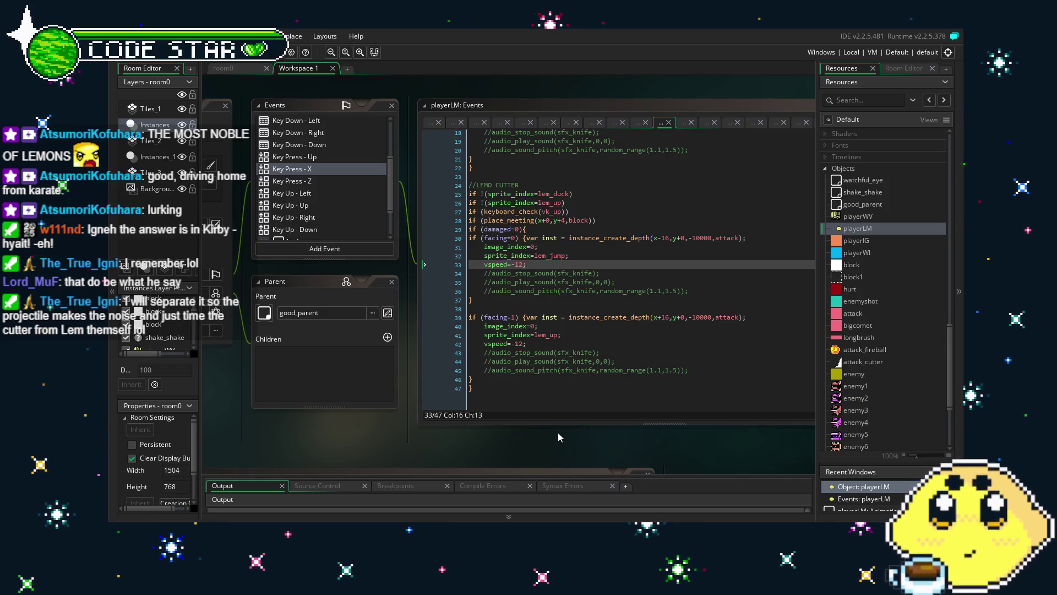
pyautogui.click(558, 335)
pyautogui.write('jum')
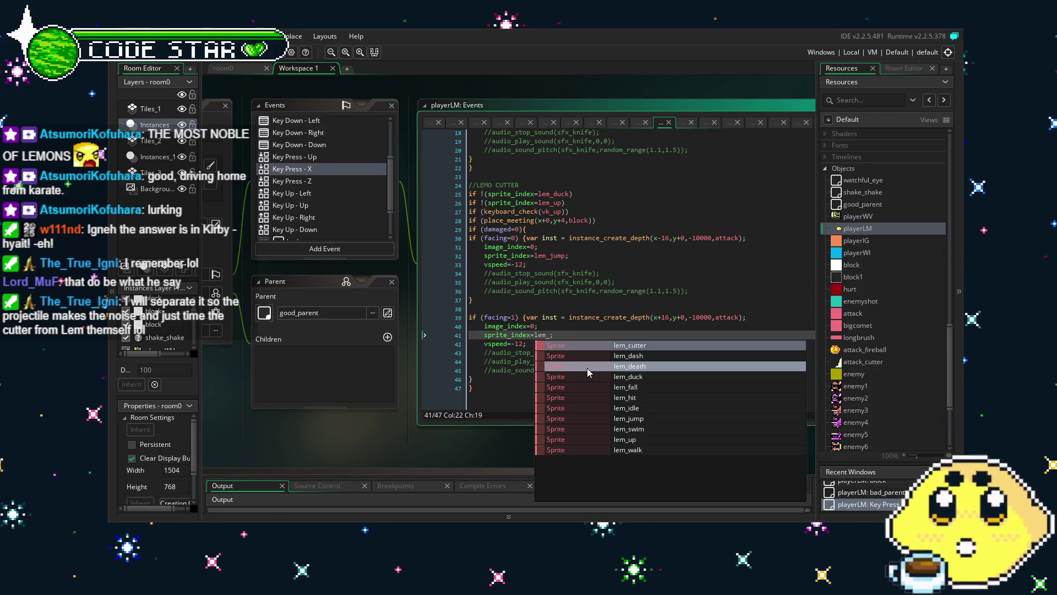
pyautogui.write('p')
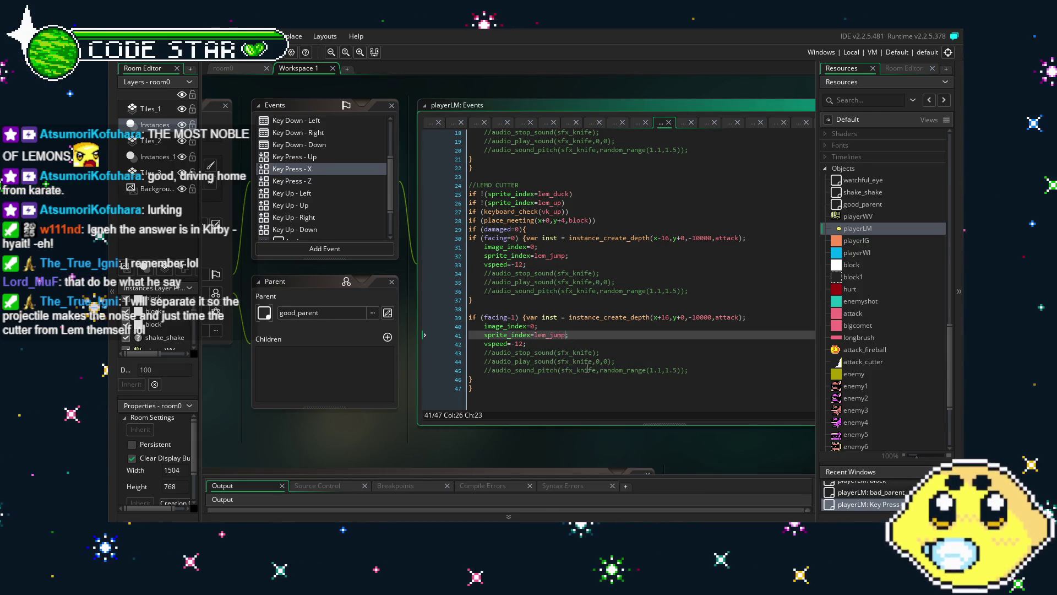
pyautogui.click(603, 345)
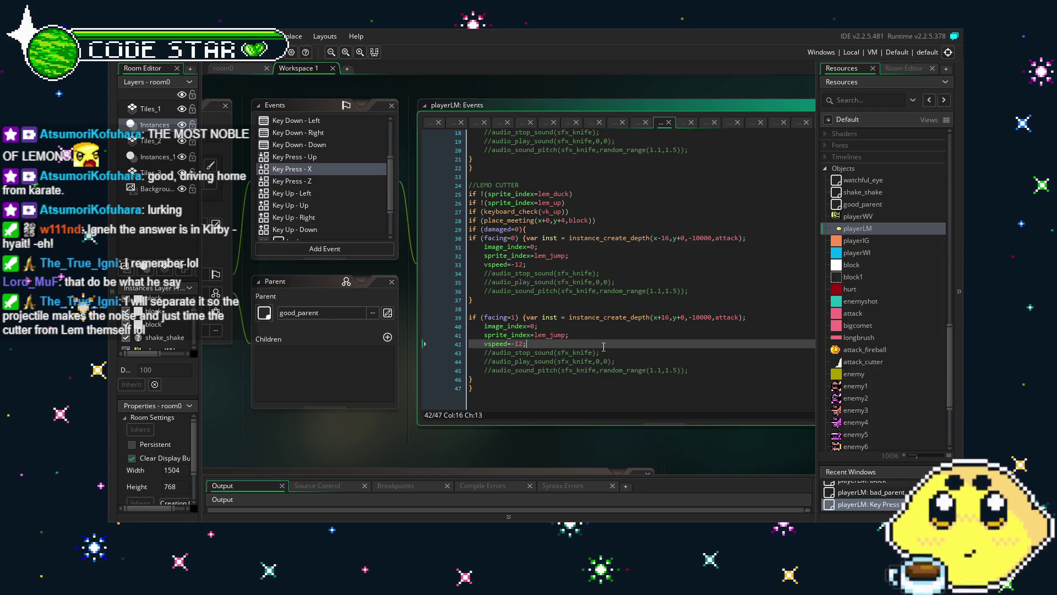
# - Remove the '!' before (sprite_index=lem_up) on line 26 so the cutter checks for lem_up
pyautogui.click(484, 203)
pyautogui.press('BackSpace')
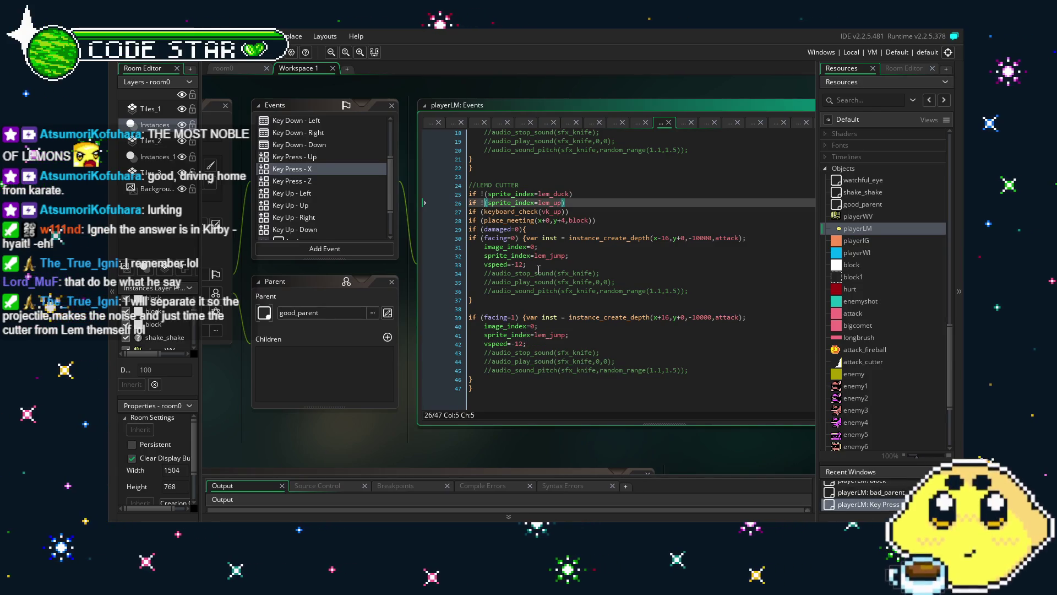
pyautogui.click(584, 274)
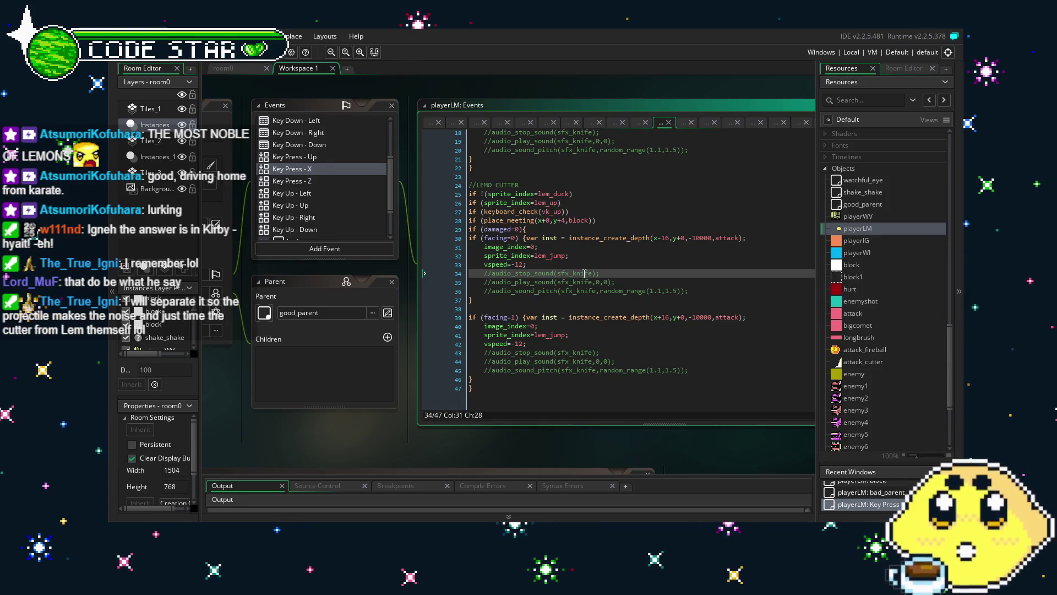
pyautogui.scroll(2, 534, 343)
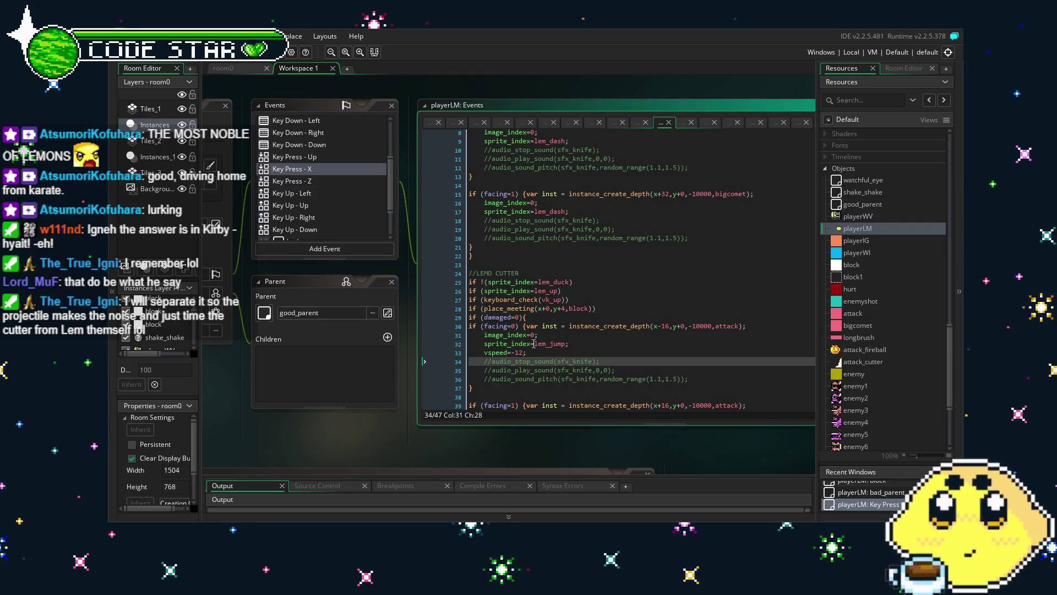
pyautogui.scroll(-2, 533, 344)
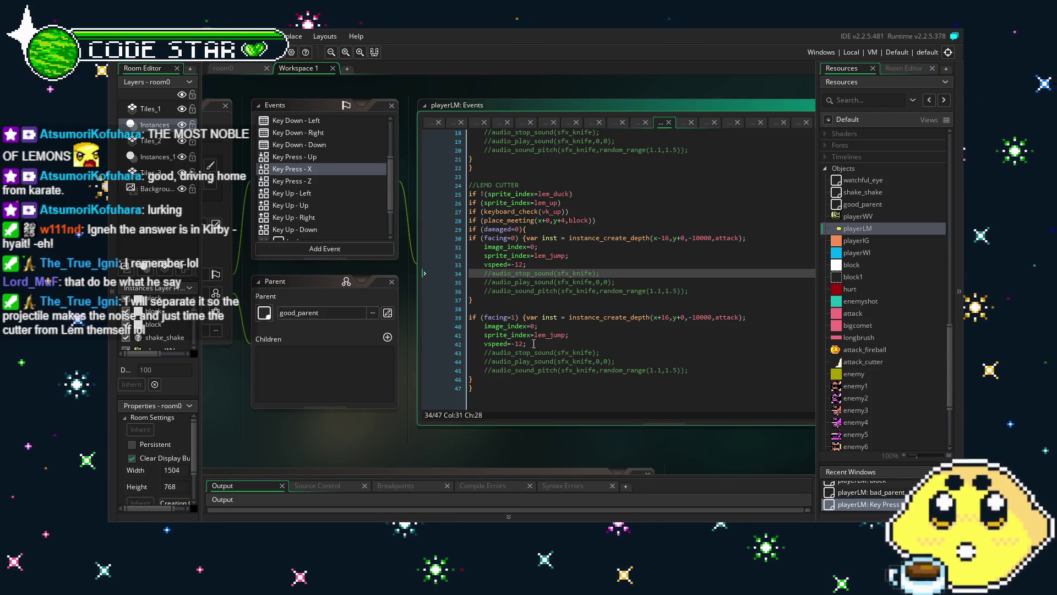
pyautogui.press('Up')
pyautogui.press('Up')
pyautogui.press('Up')
pyautogui.press('Home')
pyautogui.press('Right')
pyautogui.press('Right')
pyautogui.press('Right')
pyautogui.write('!')
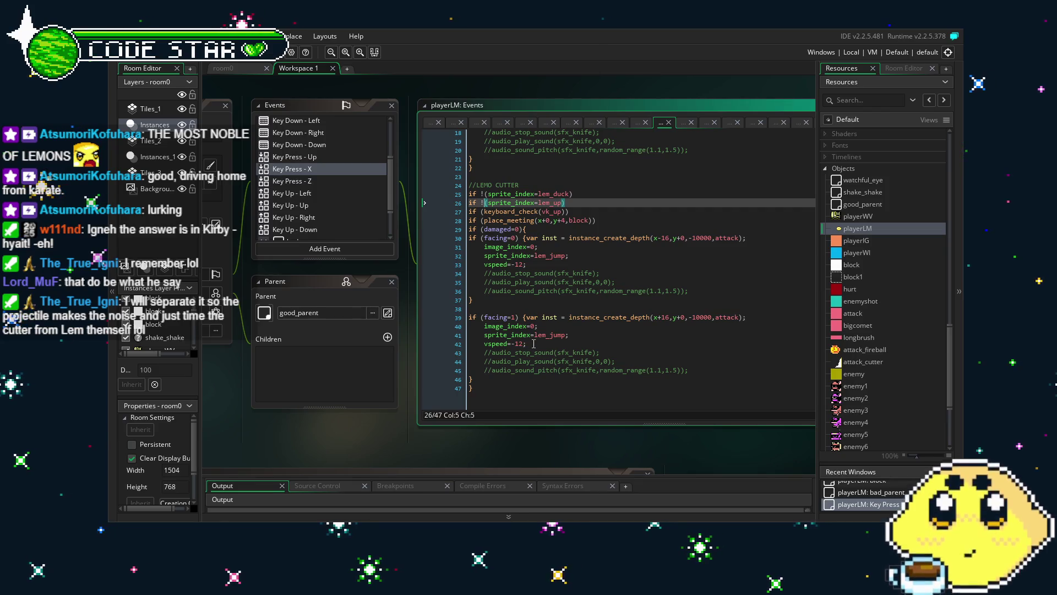
pyautogui.hotkey('ctrl', 'z')
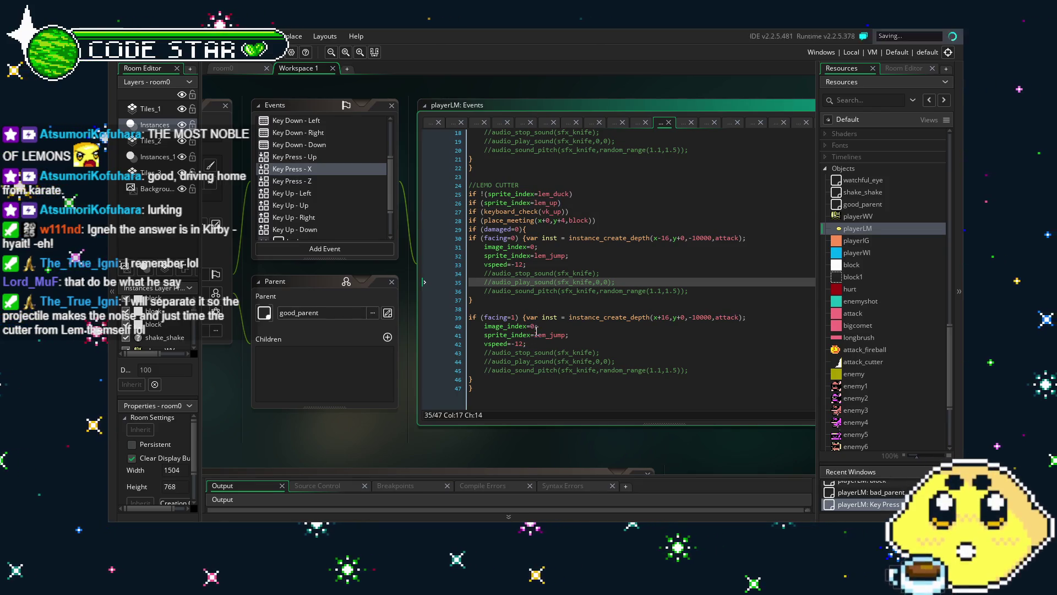
pyautogui.hscroll(-2, 349, 435)
pyautogui.scroll(5, 511, 332)
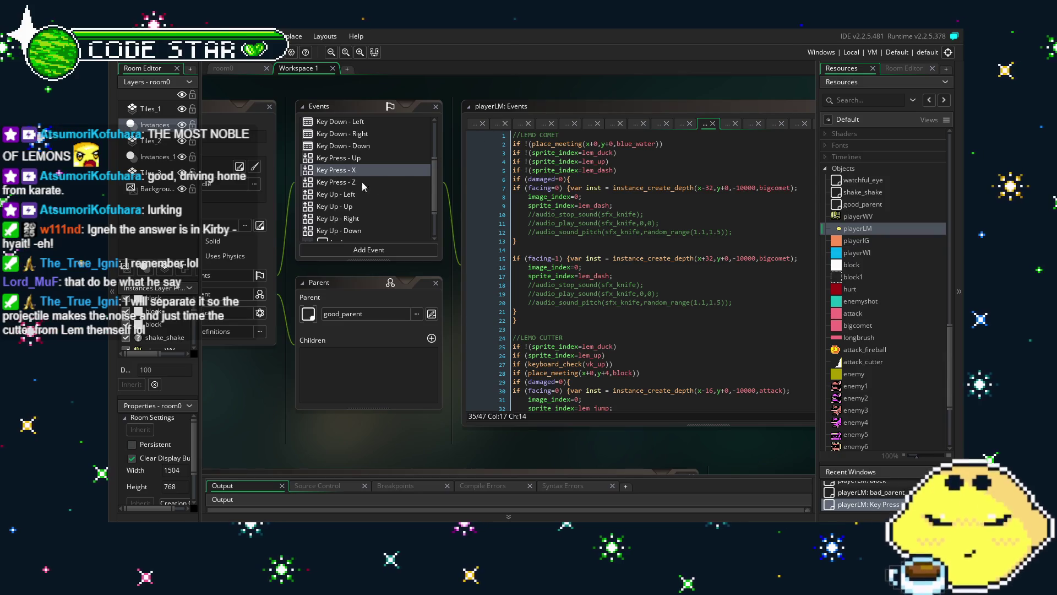
# - Run the game and test Lemon firing cutters while standing, ducking and jumping
pyautogui.press('F5')
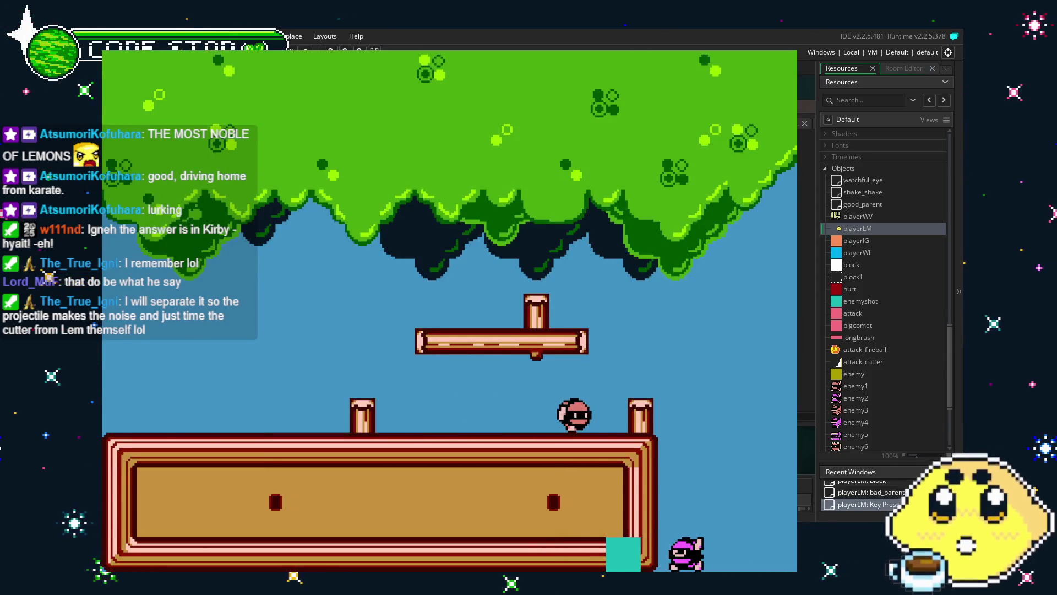
pyautogui.press('z')
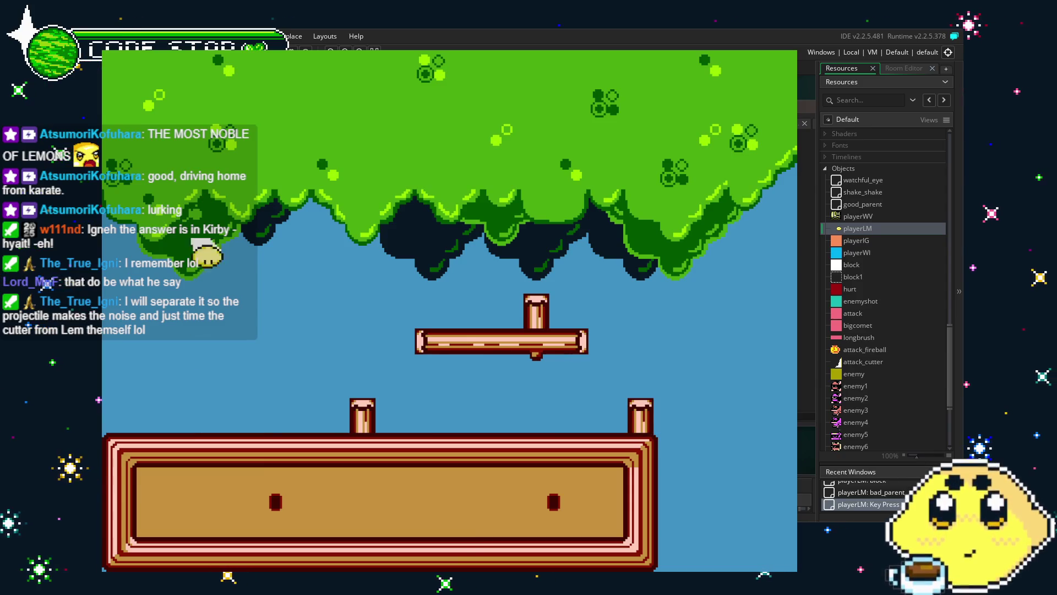
pyautogui.press('z')
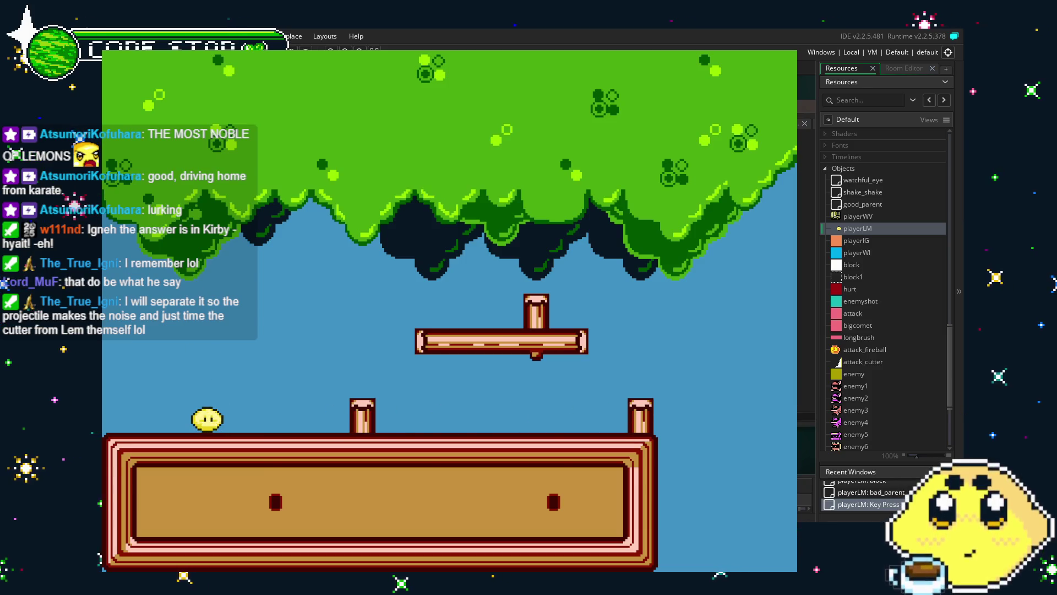
pyautogui.press('x')
pyautogui.press('z')
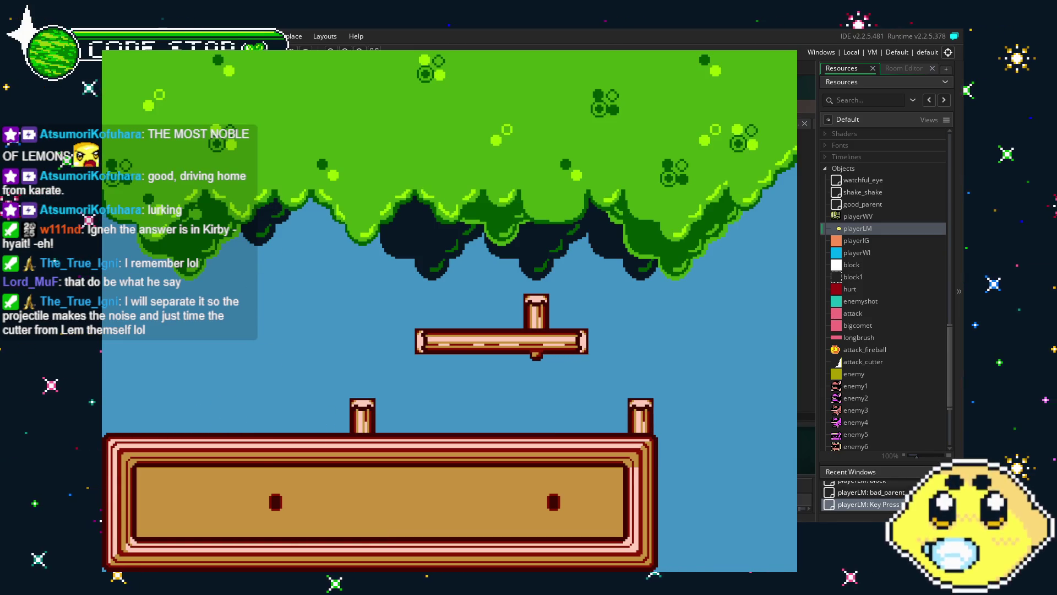
pyautogui.press('z')
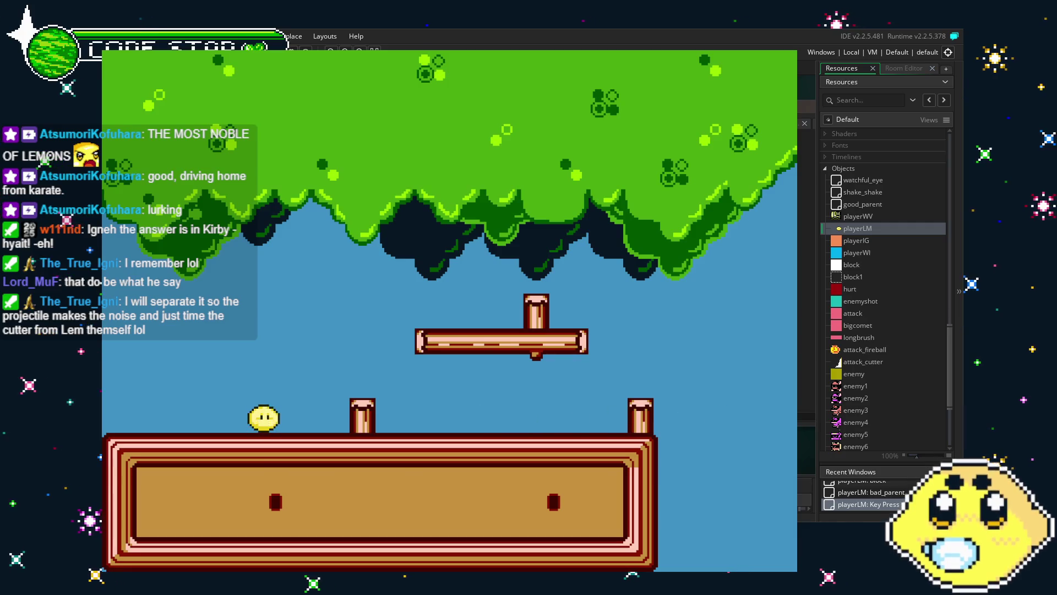
pyautogui.press('x')
pyautogui.press('x')
pyautogui.press('z')
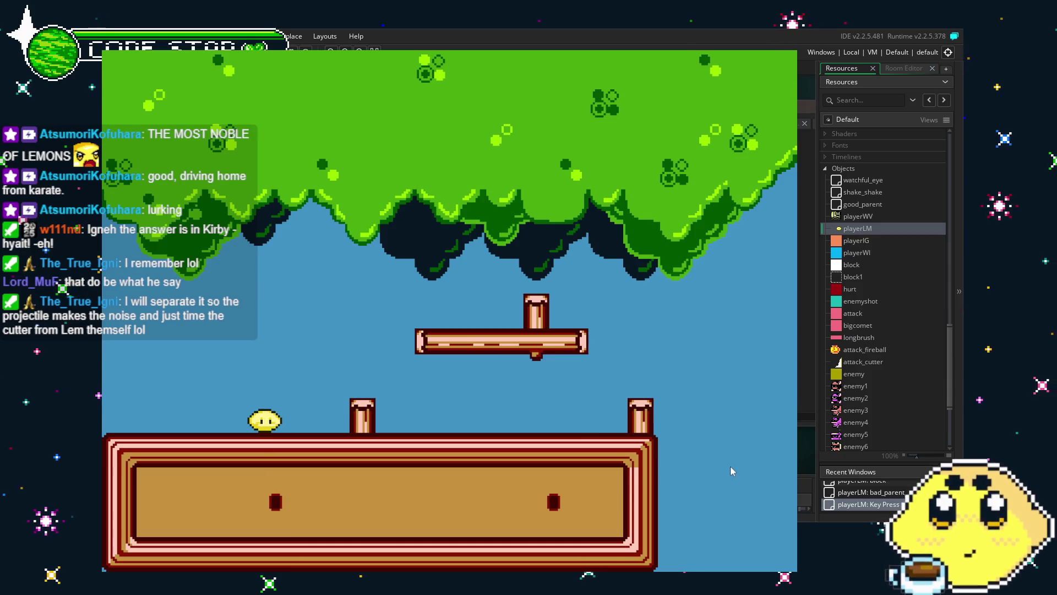
pyautogui.press('x')
pyautogui.press('z')
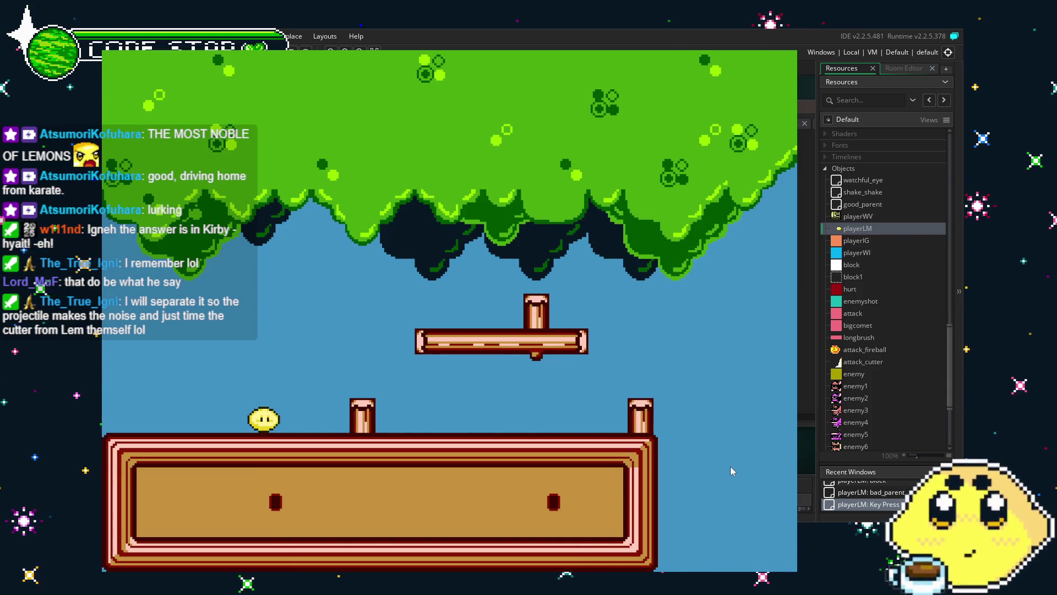
pyautogui.press('x')
pyautogui.press('z')
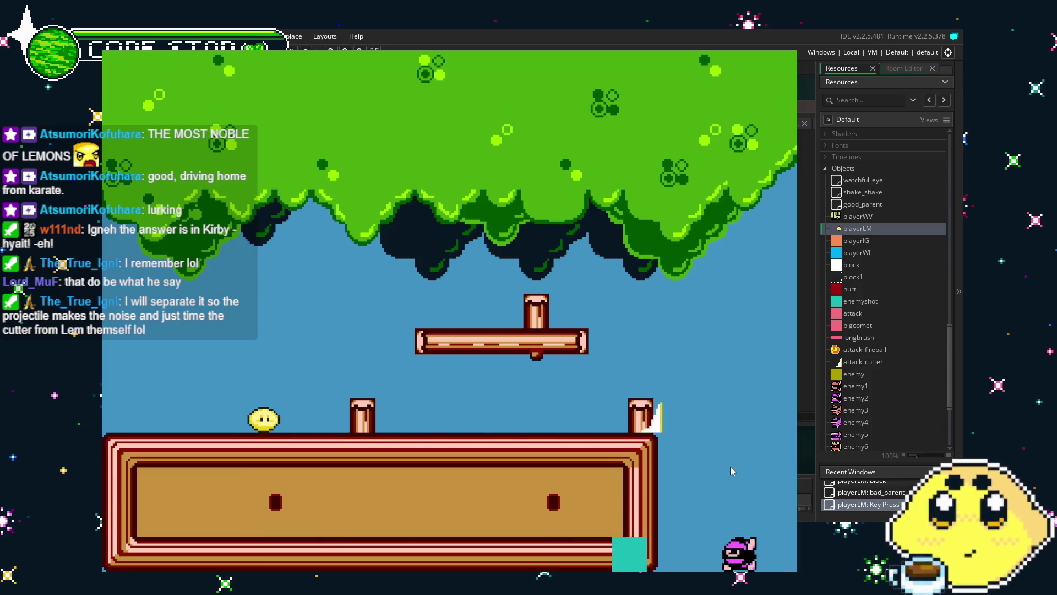
# - Run Lemon left and right, jumping and firing cutters after each landing
pyautogui.press('Right')
pyautogui.press('Left')
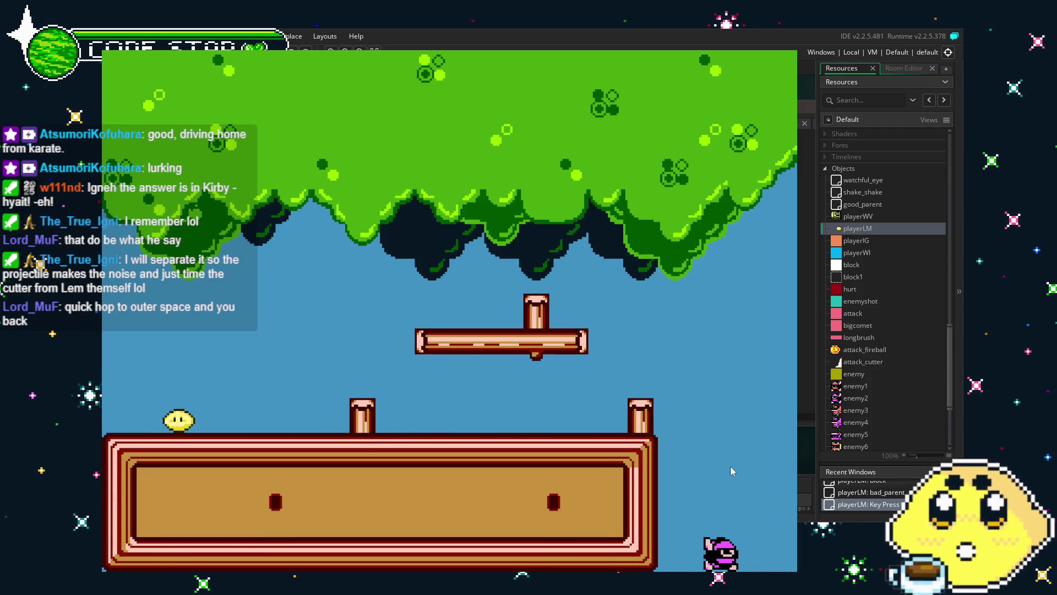
pyautogui.press('x')
pyautogui.press('z')
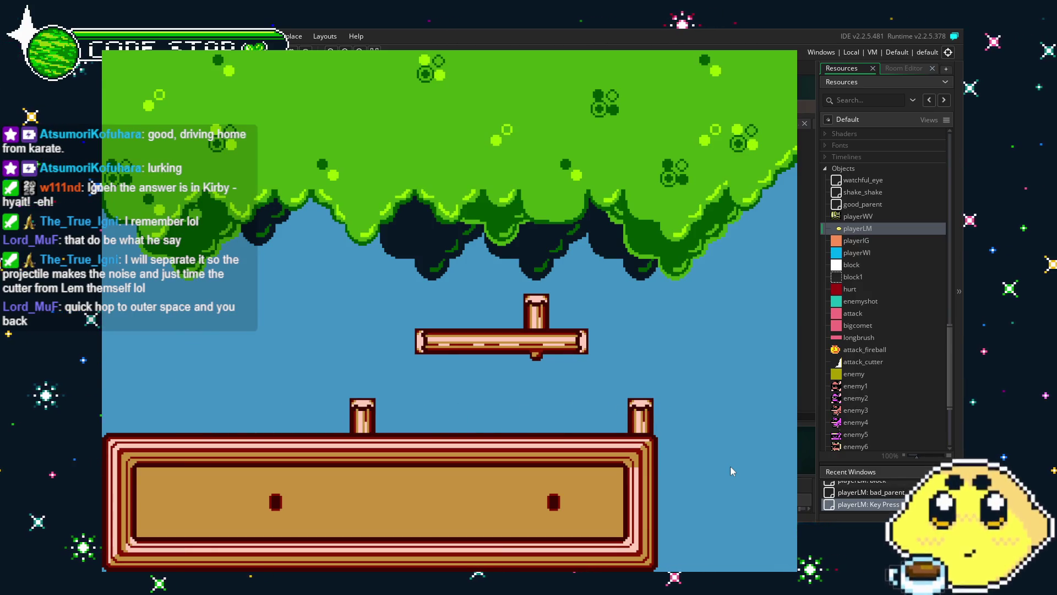
pyautogui.press('z')
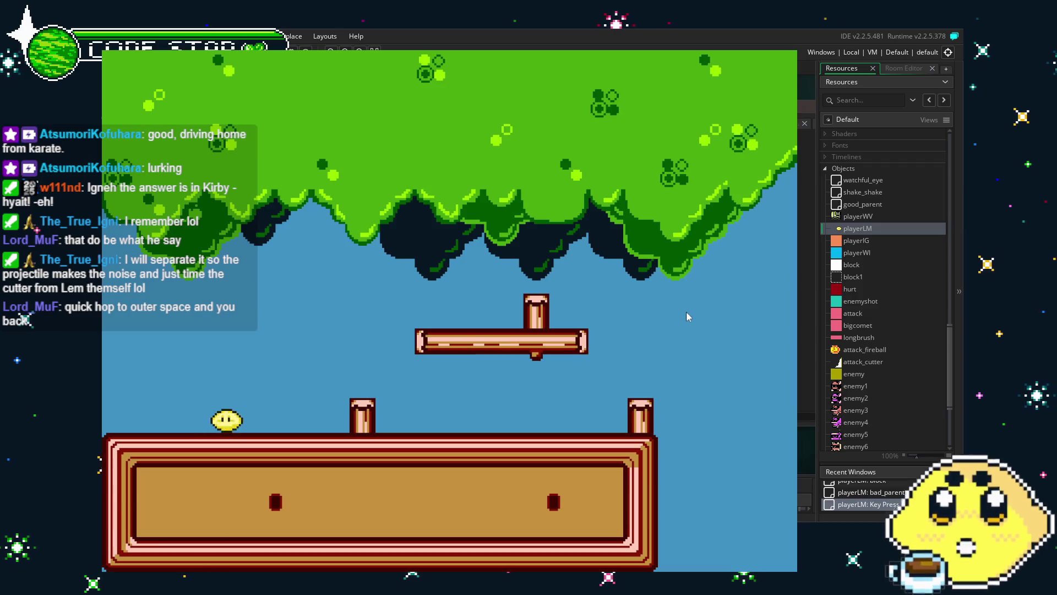
pyautogui.press('Left')
pyautogui.press('z')
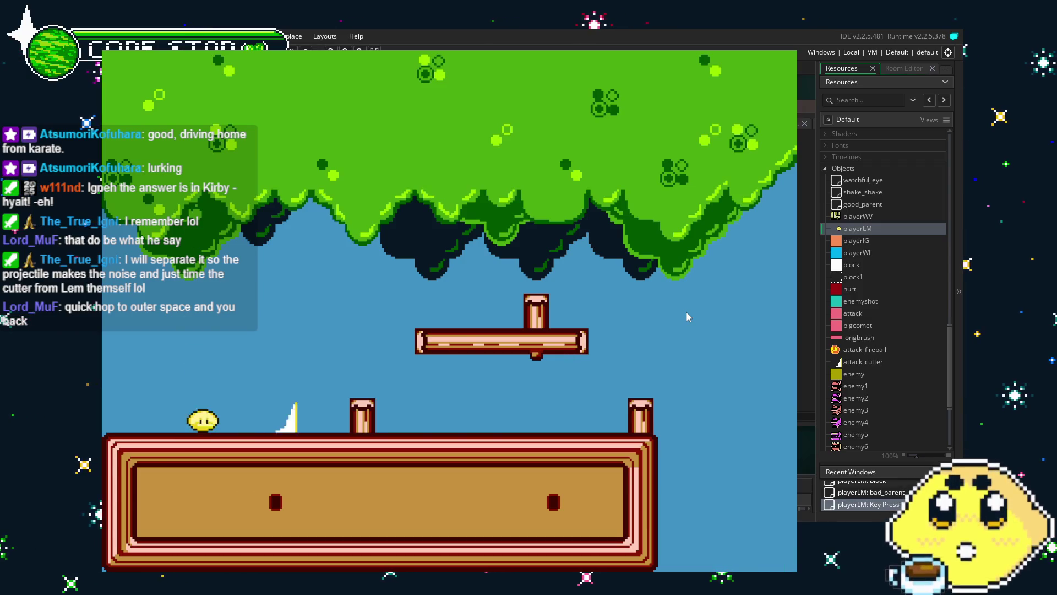
pyautogui.press('Right')
pyautogui.press('x')
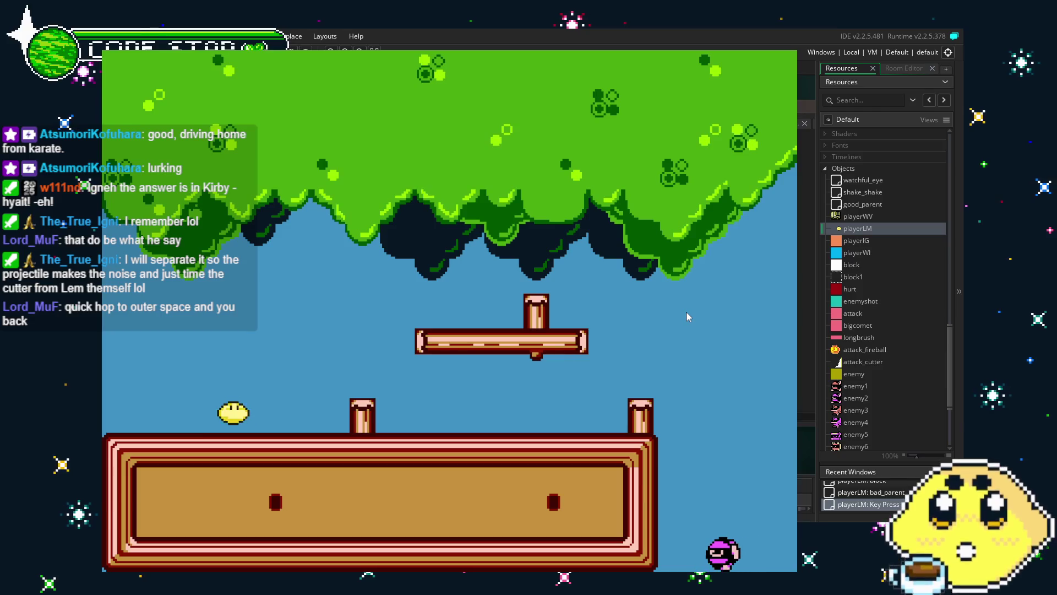
pyautogui.press('z')
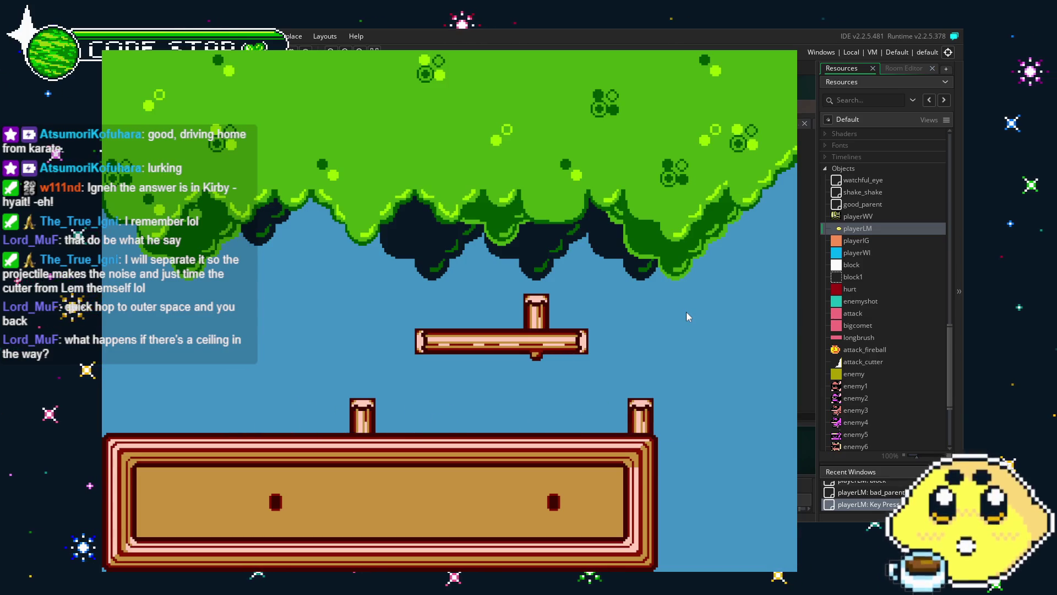
pyautogui.press('z')
pyautogui.press('Left')
pyautogui.press('Right')
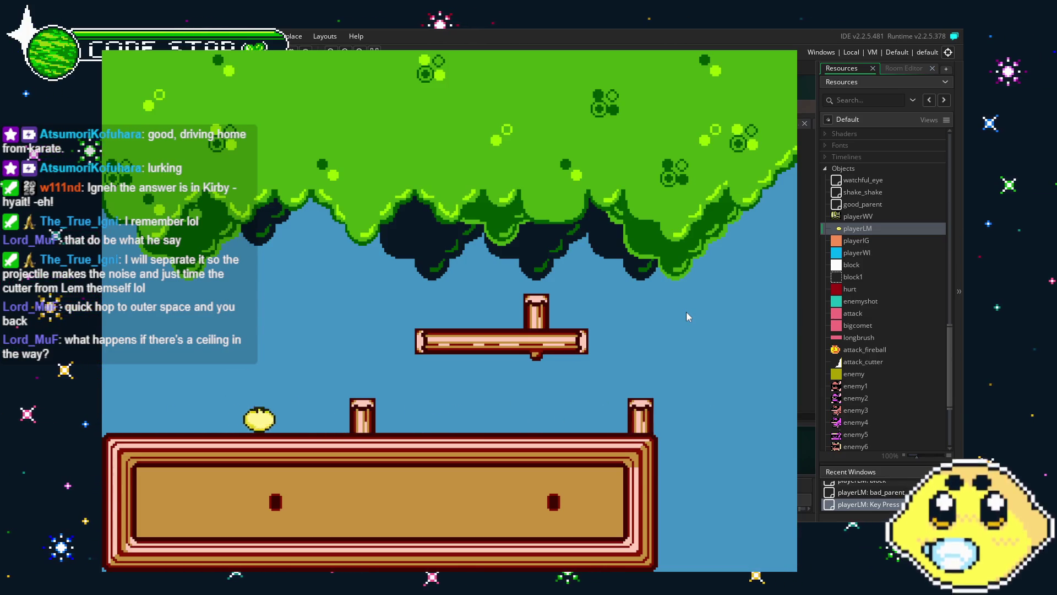
pyautogui.press('x')
pyautogui.press('x')
# - Fire cutters past the right pillar, jump to the upper platform, dash left, then quit the game
pyautogui.press('Right')
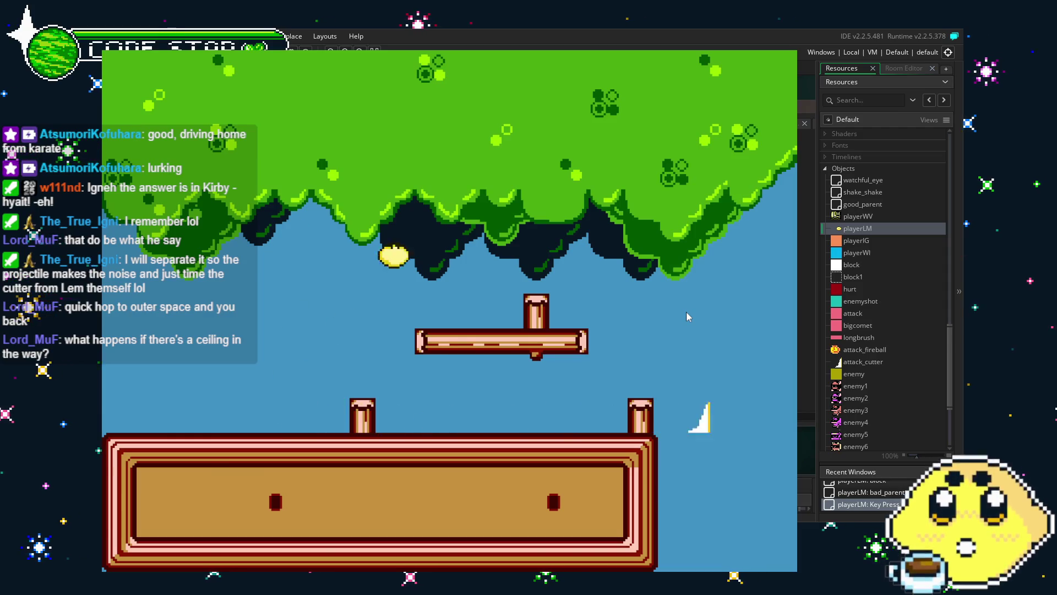
pyautogui.press('z')
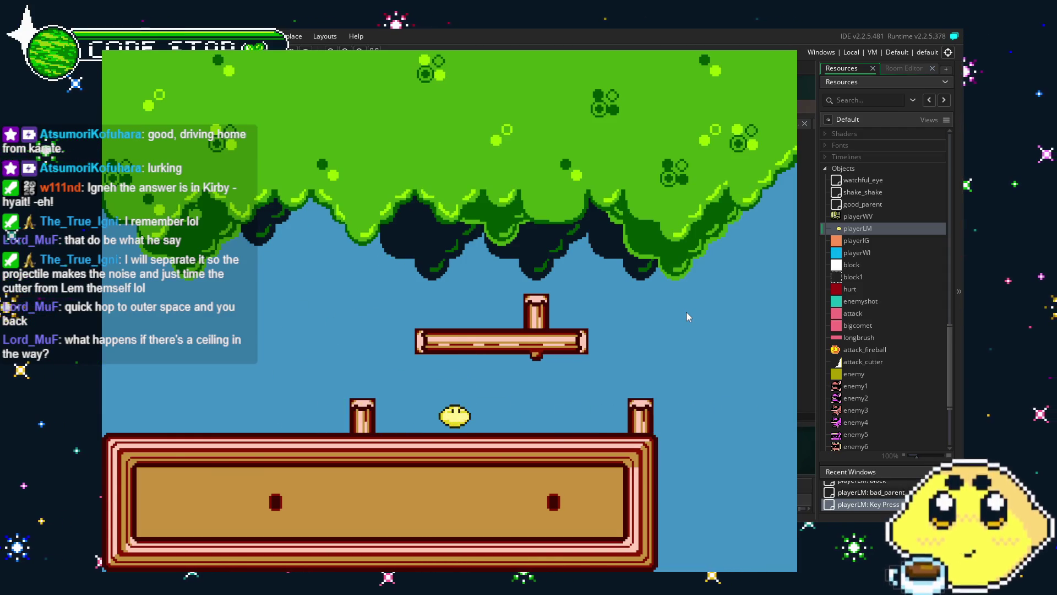
pyautogui.press('z')
pyautogui.press('Right')
pyautogui.press('Left')
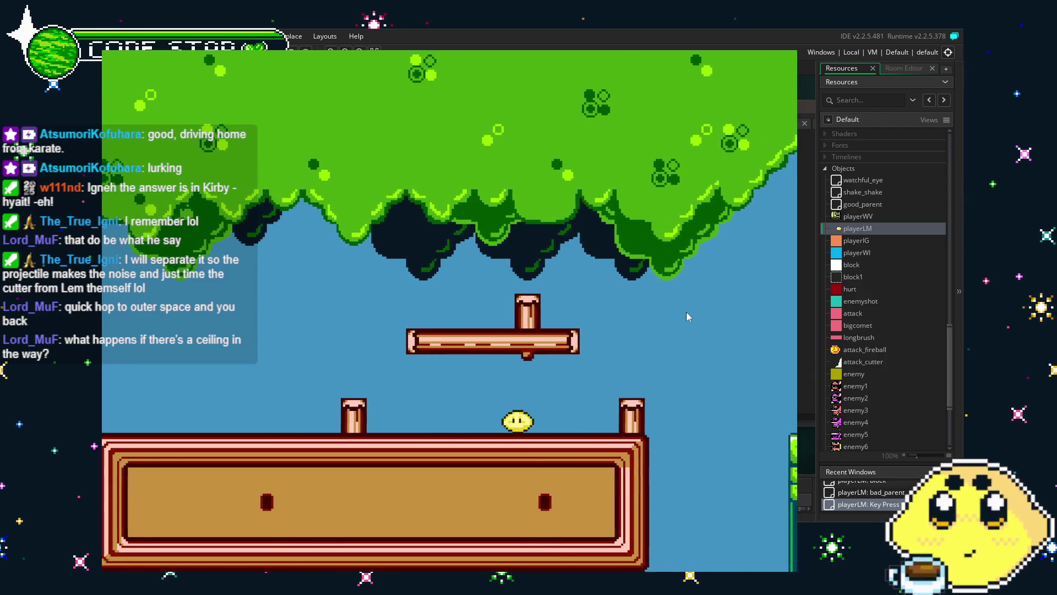
pyautogui.press('z')
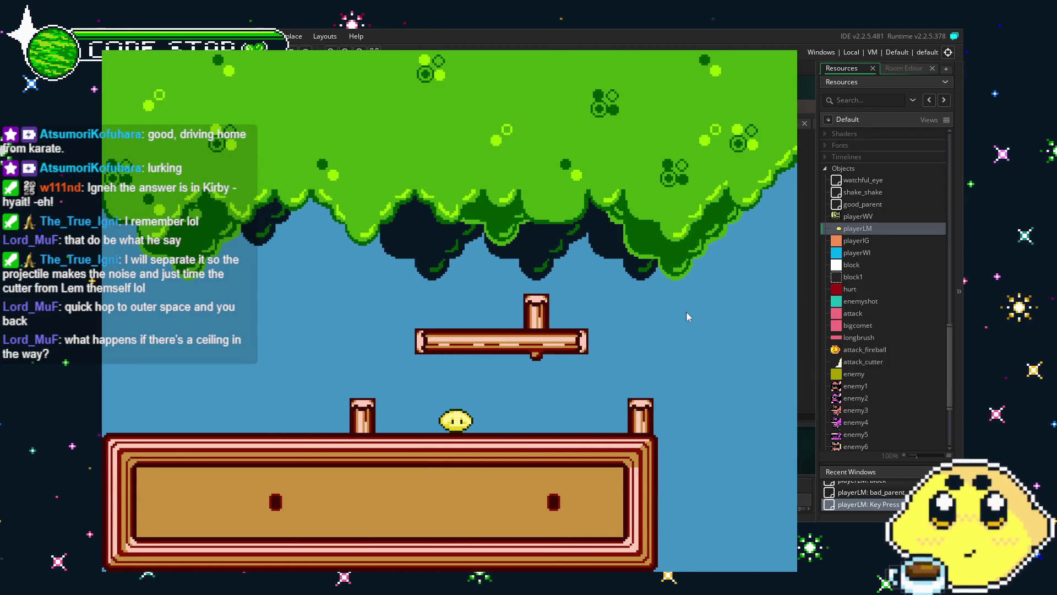
pyautogui.press('z')
pyautogui.press('Up')
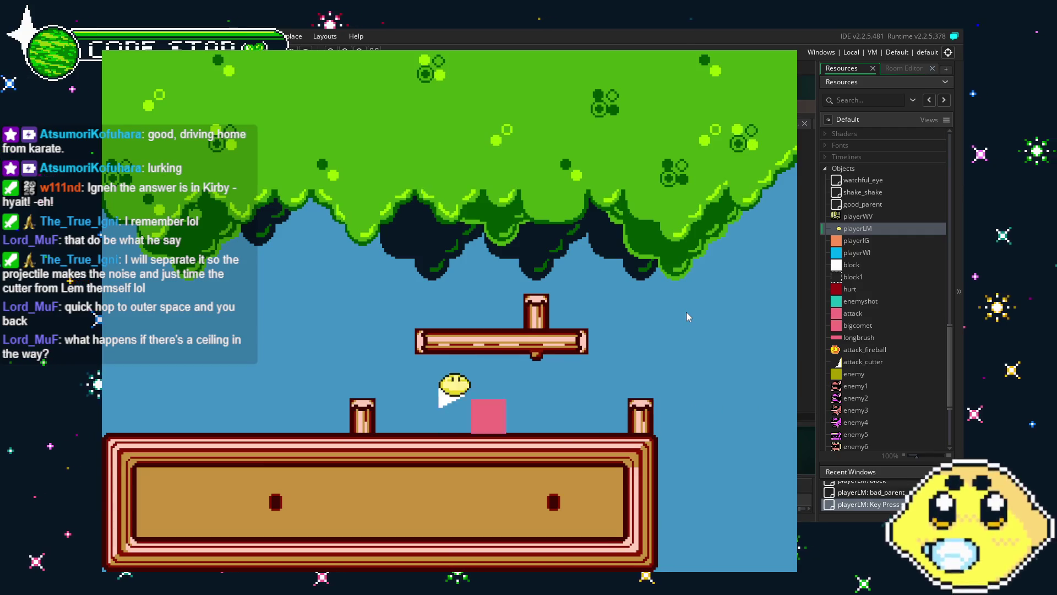
pyautogui.press('z')
pyautogui.press('Left')
pyautogui.press('Up')
pyautogui.press('z')
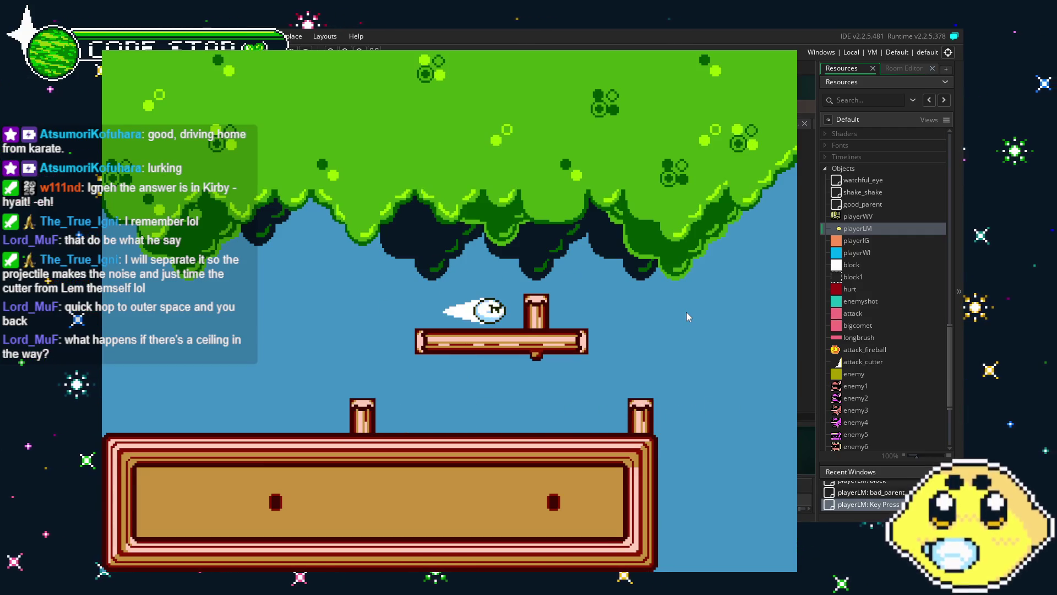
pyautogui.press('Left')
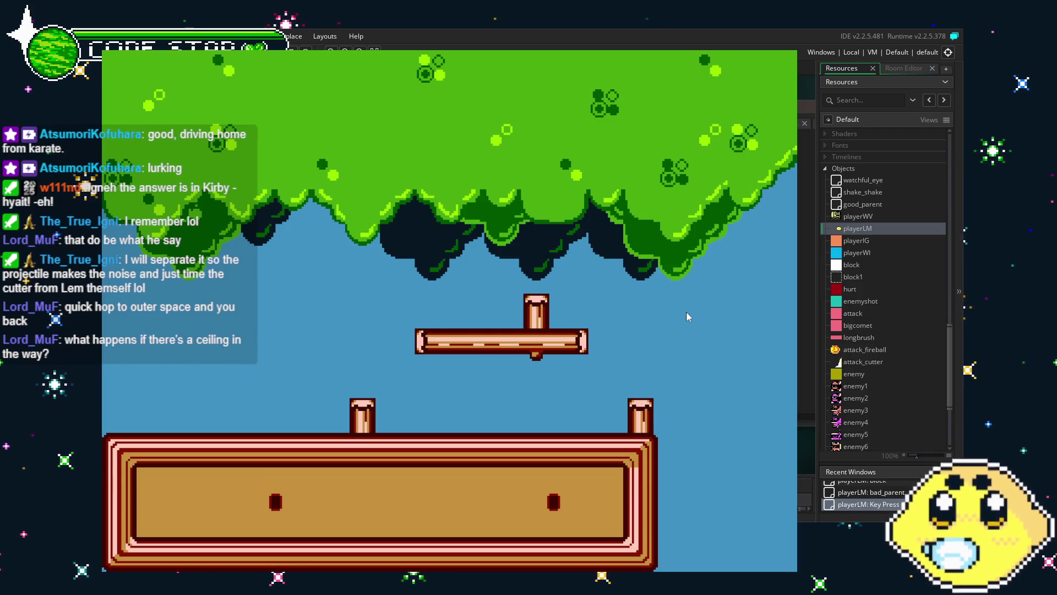
pyautogui.press('Escape')
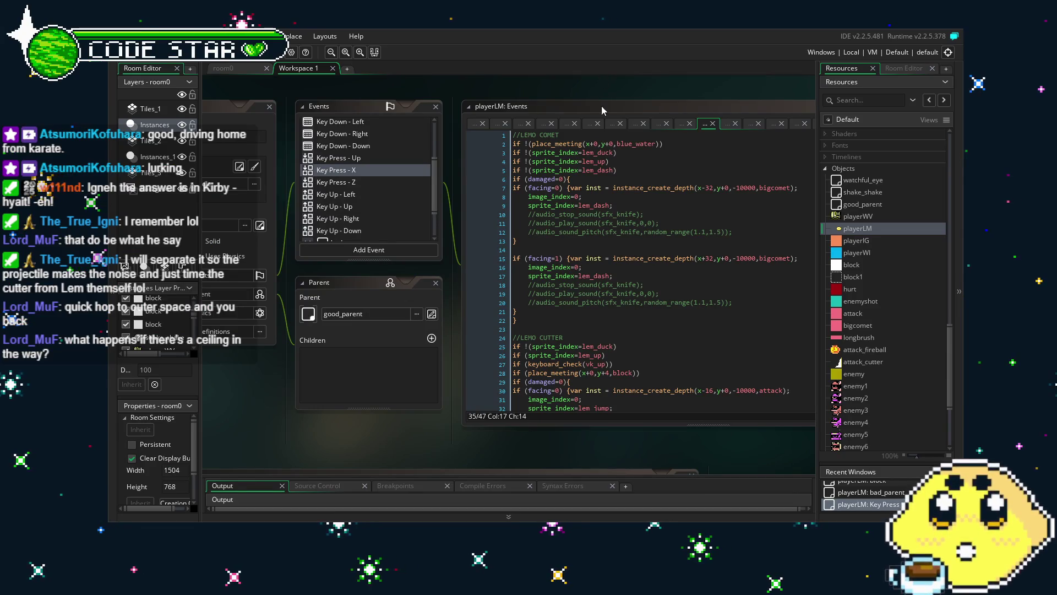
# - Delete the lem_up condition line from the Lemo Cutter code
pyautogui.scroll(-2, 618, 309)
pyautogui.click(618, 308)
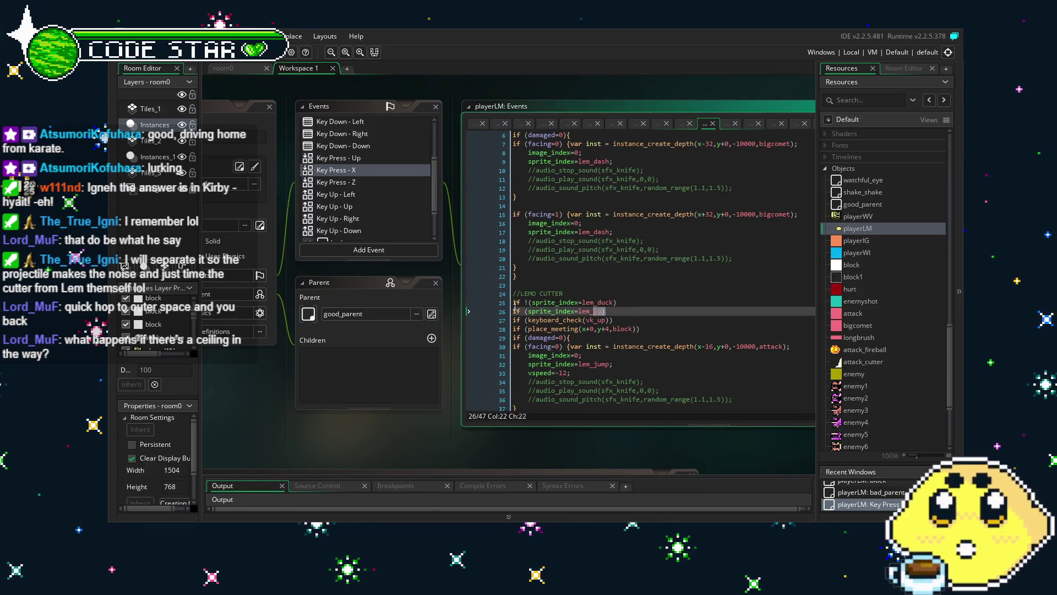
pyautogui.hotkey('shift', 'Home')
pyautogui.press('BackSpace')
pyautogui.press('BackSpace')
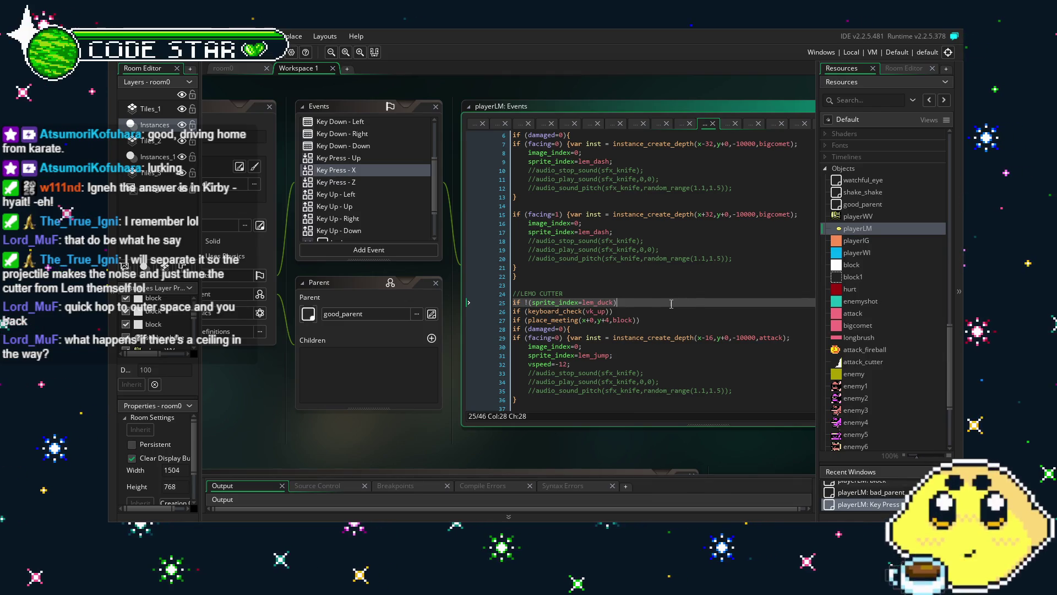
# - Change the cutter jump speed from -12 to vspeed=-10 on line 32
pyautogui.moveTo(352, 425); pyautogui.dragTo(389, 428)
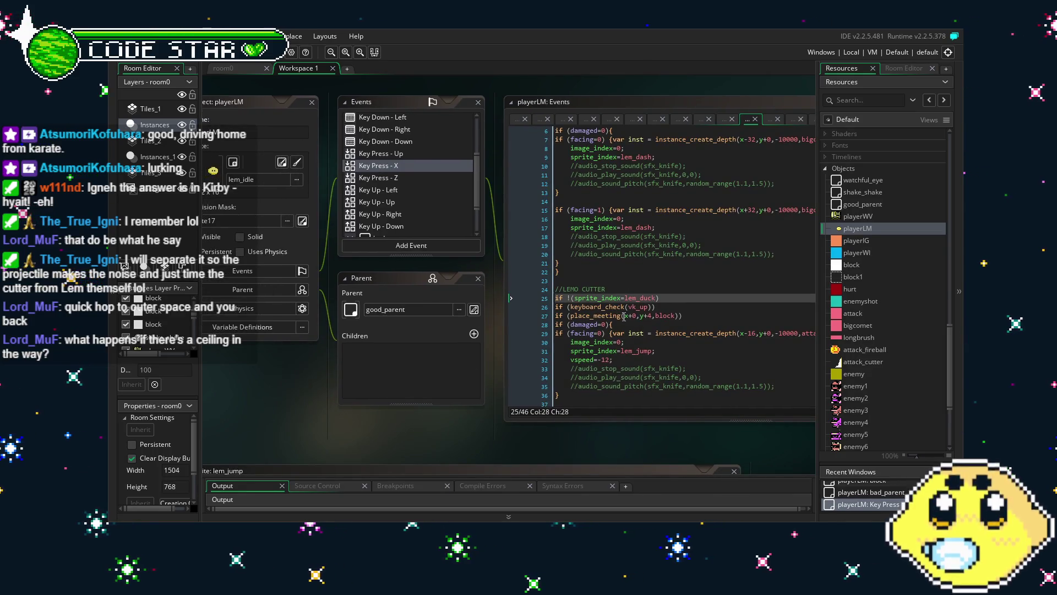
pyautogui.moveTo(537, 439); pyautogui.dragTo(474, 413)
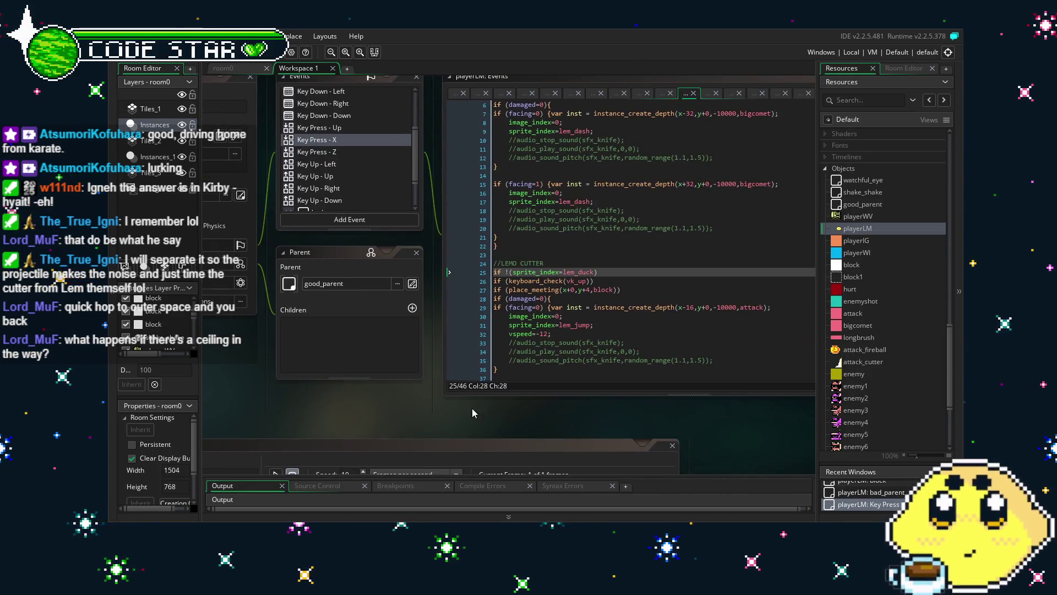
pyautogui.click(547, 335)
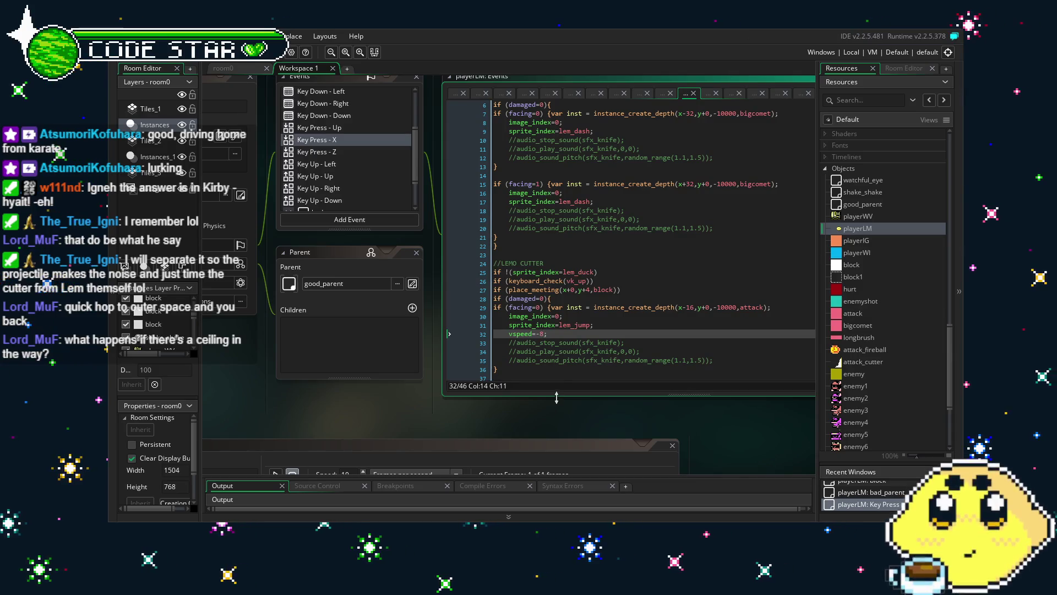
pyautogui.click(543, 332)
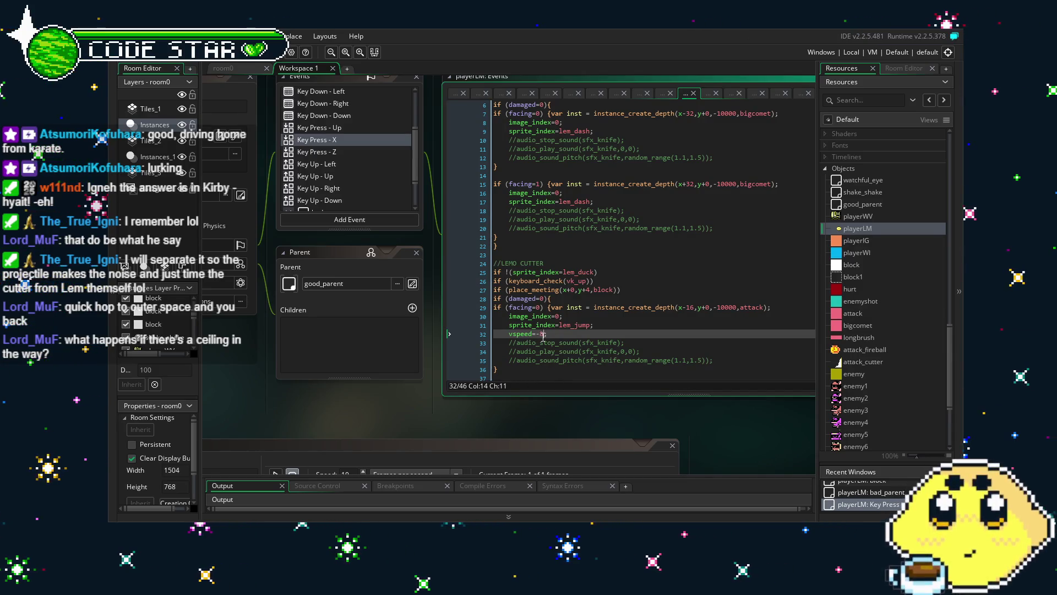
pyautogui.write('10')
pyautogui.click(515, 406)
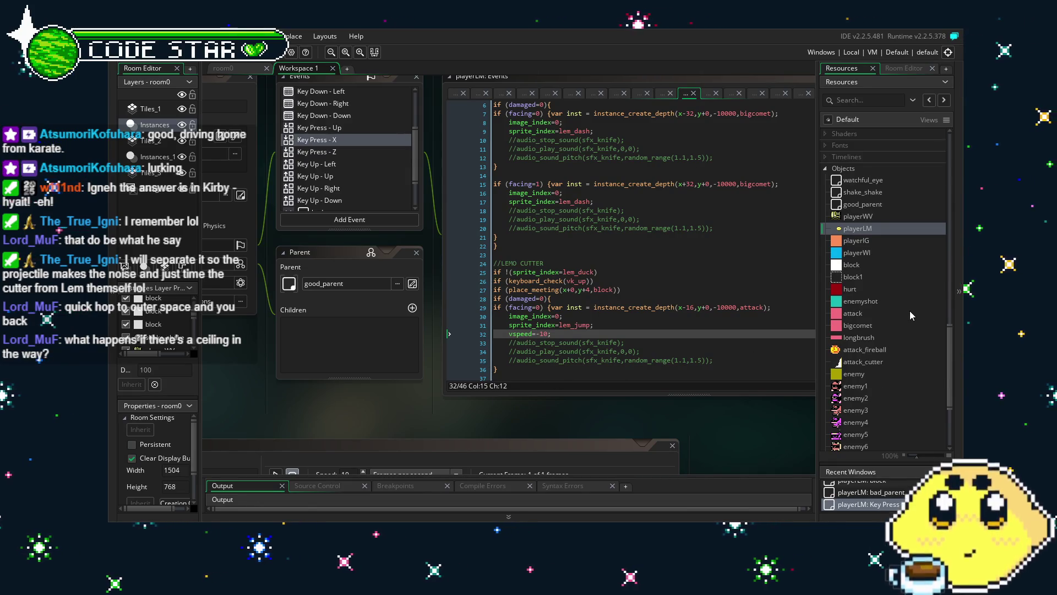
pyautogui.scroll(3, 910, 310)
pyautogui.scroll(-6, 911, 311)
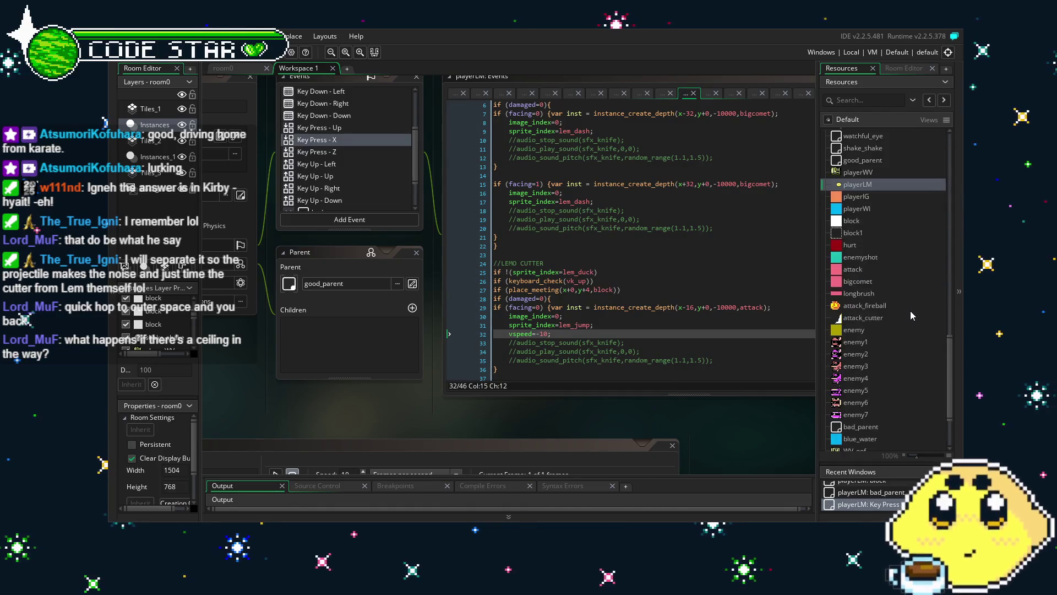
pyautogui.scroll(10, 910, 311)
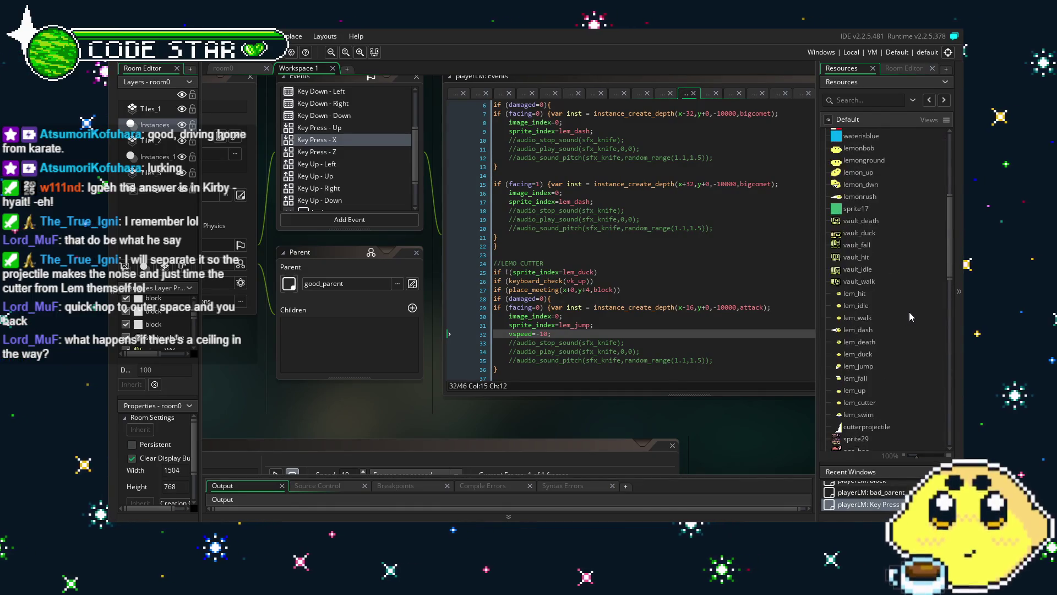
# - Open lem_swim and lem_cutter, preview the cutter animation and set its Speed to 20 fps
pyautogui.doubleClick(858, 414)
pyautogui.doubleClick(858, 403)
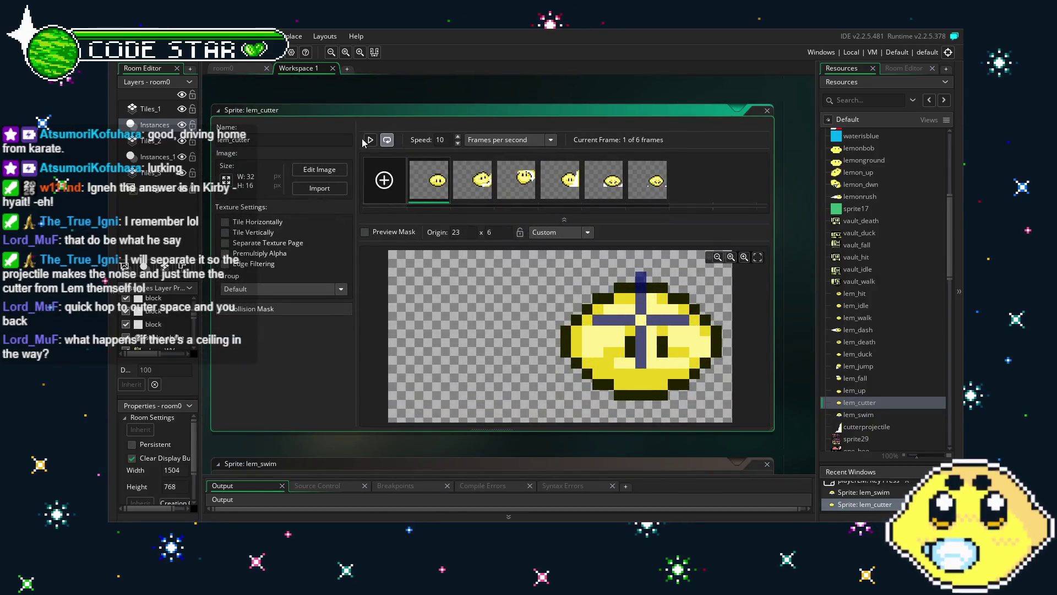
pyautogui.click(374, 145)
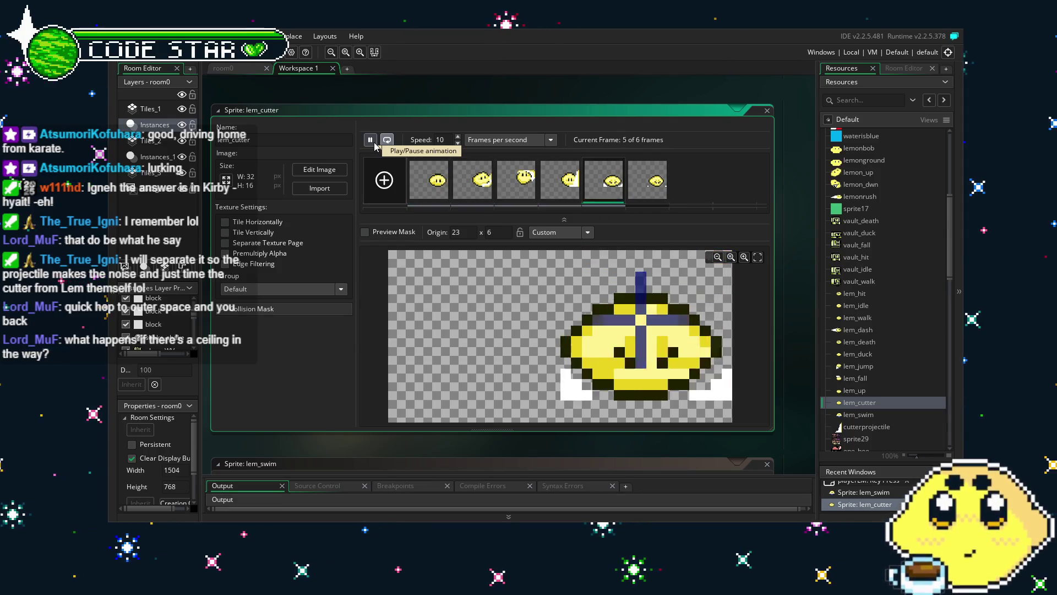
pyautogui.click(374, 144)
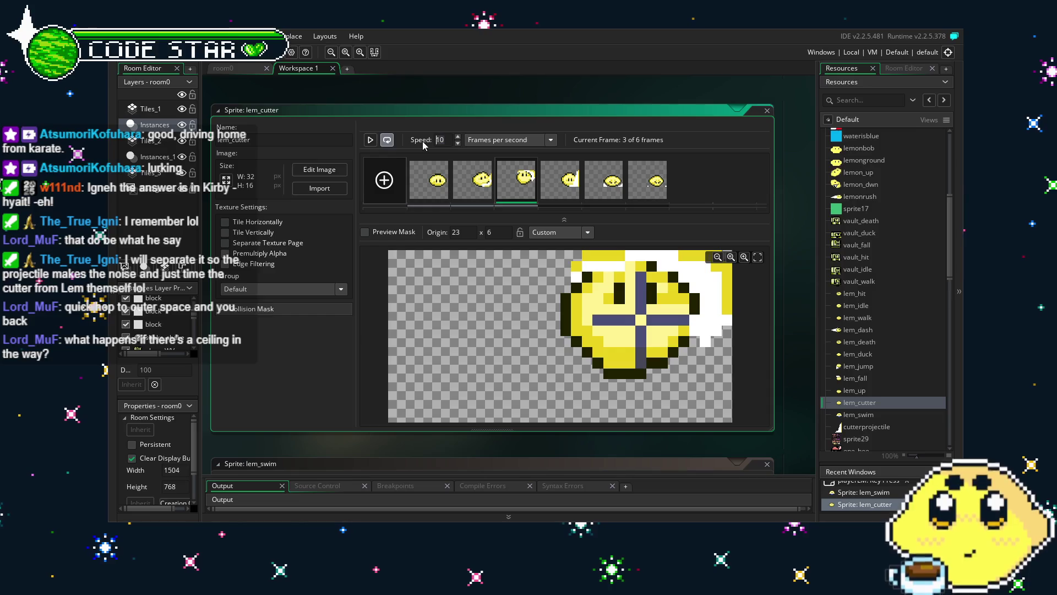
pyautogui.click(371, 141)
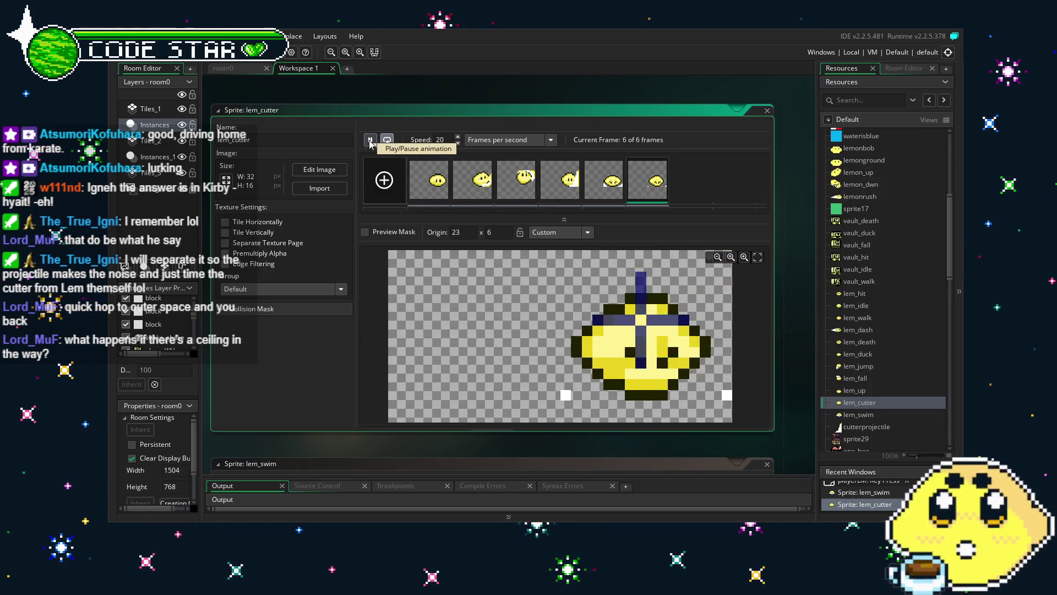
pyautogui.click(370, 141)
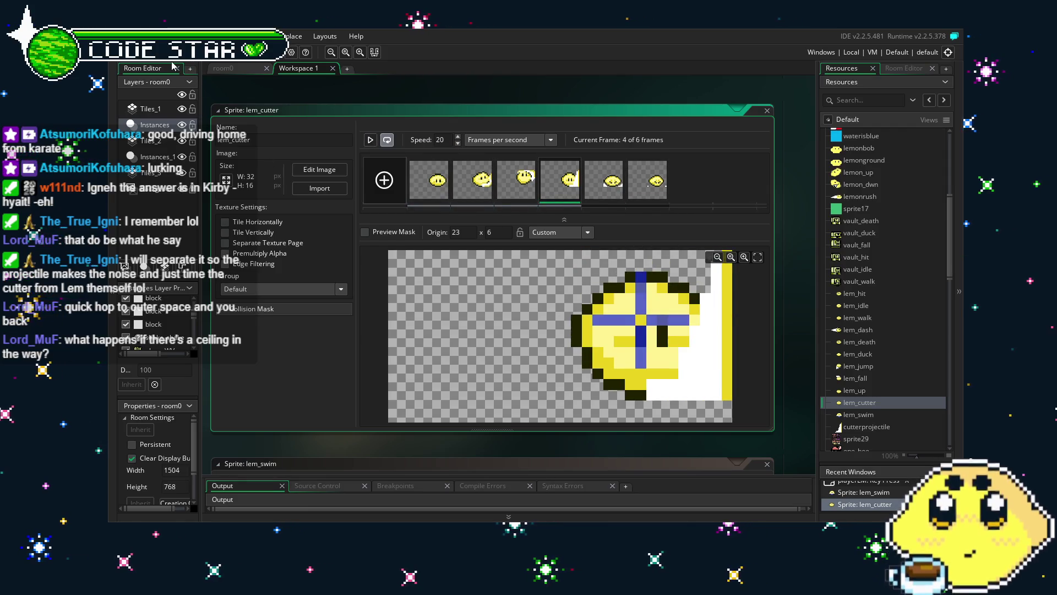
pyautogui.click(220, 91)
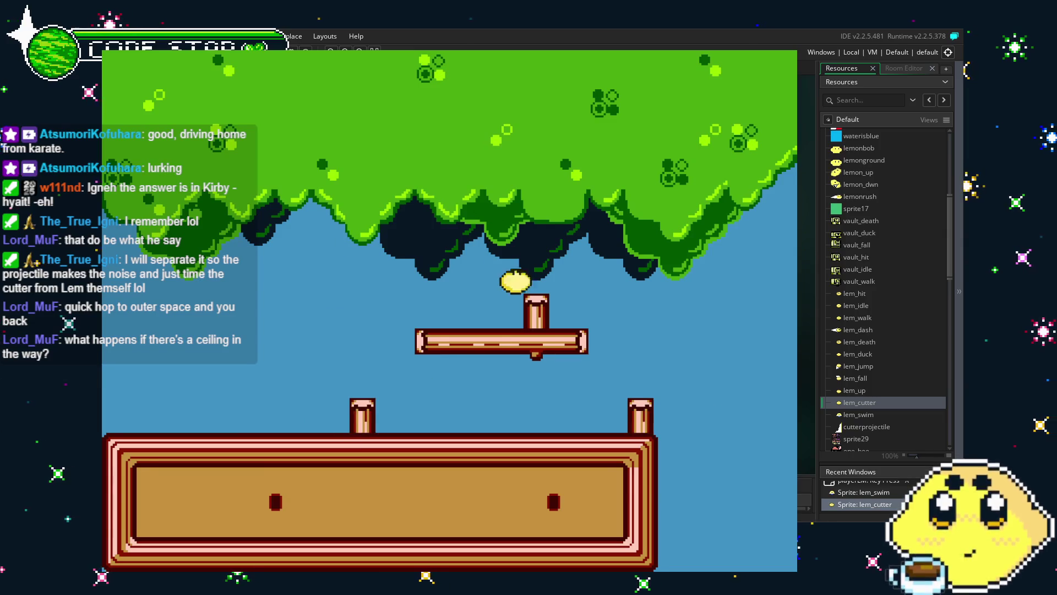
# - Walk Lemon onto the grass, jump and fire cutters, swim left along the water, then quit
pyautogui.press('Right')
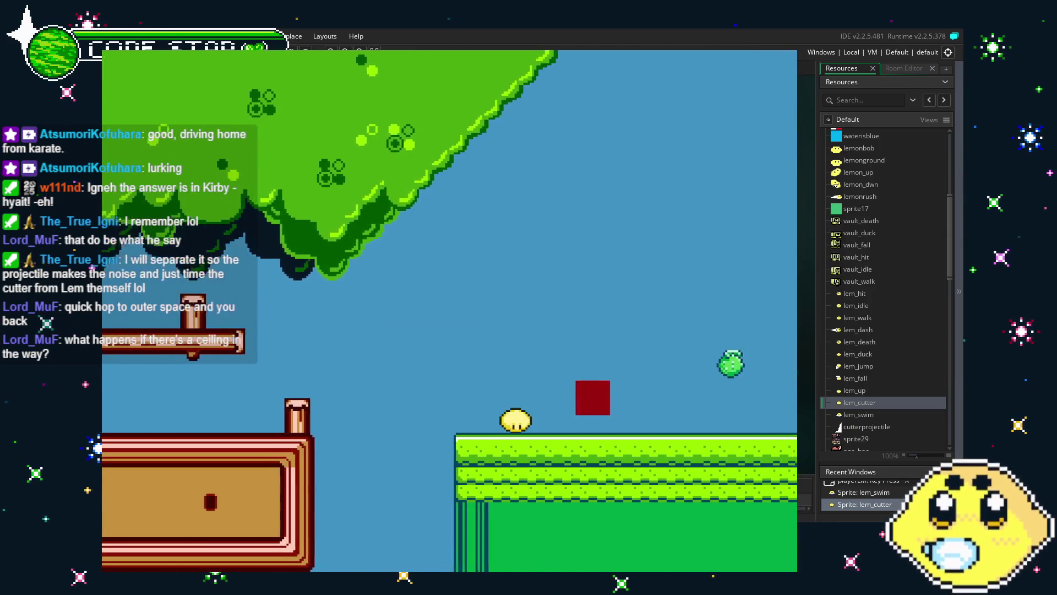
pyautogui.press('space')
pyautogui.press('x')
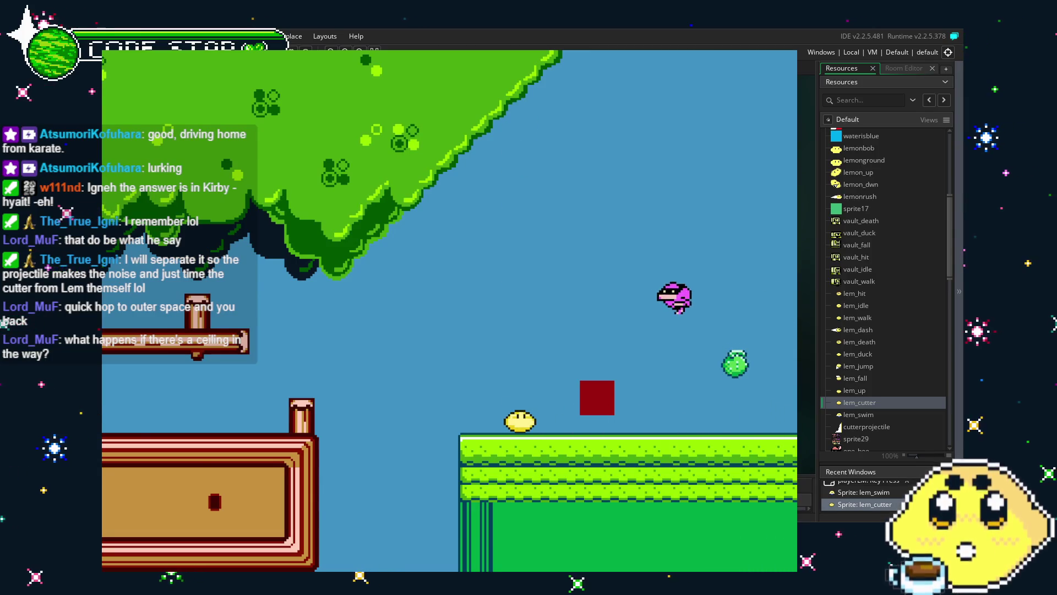
pyautogui.press('x')
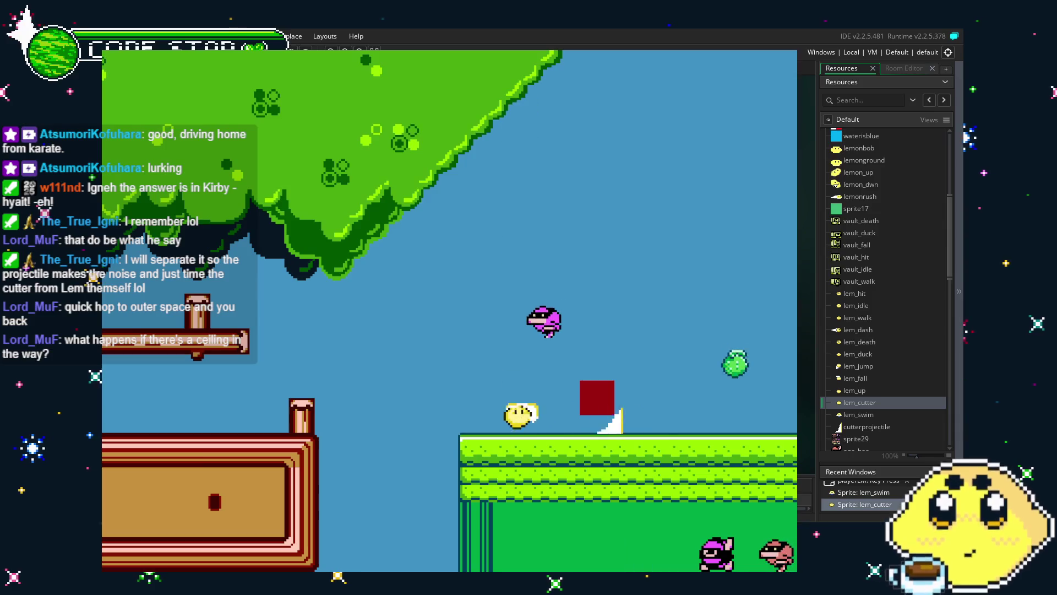
pyautogui.press('Left')
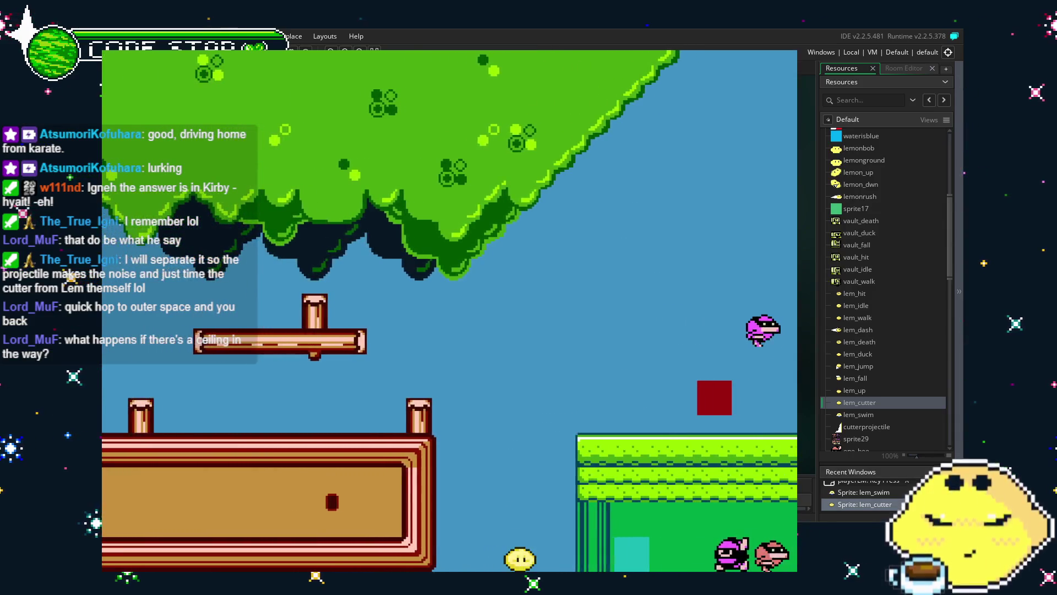
pyautogui.press('space')
pyautogui.press('x')
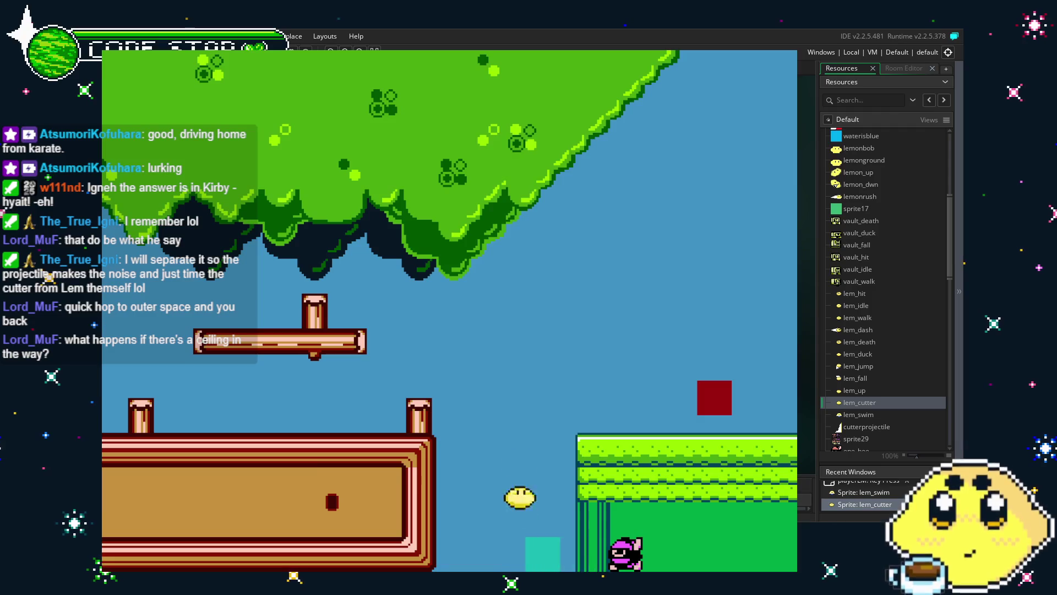
pyautogui.press('Right')
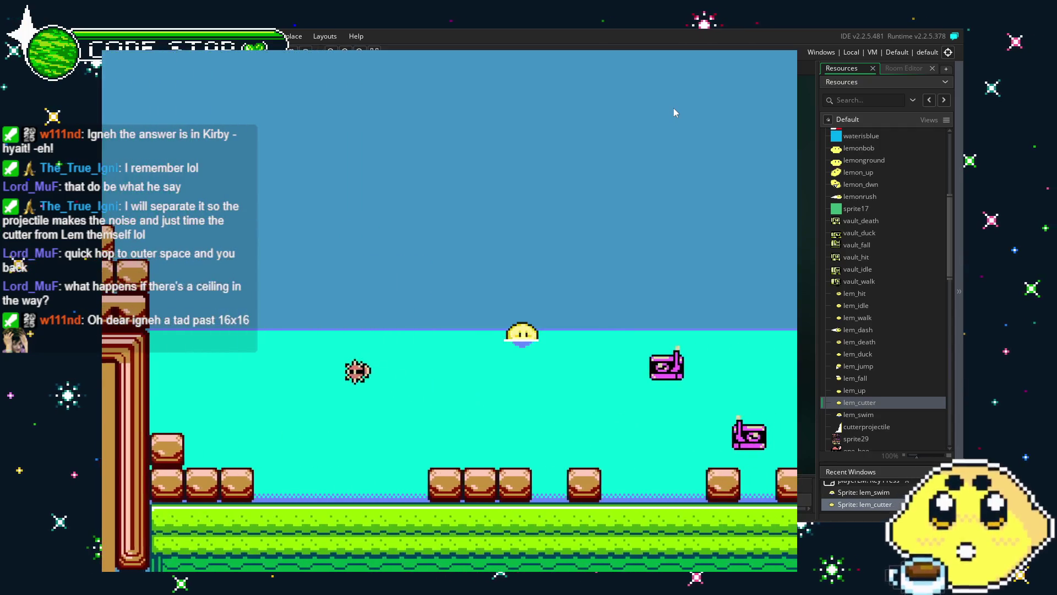
pyautogui.press('Left')
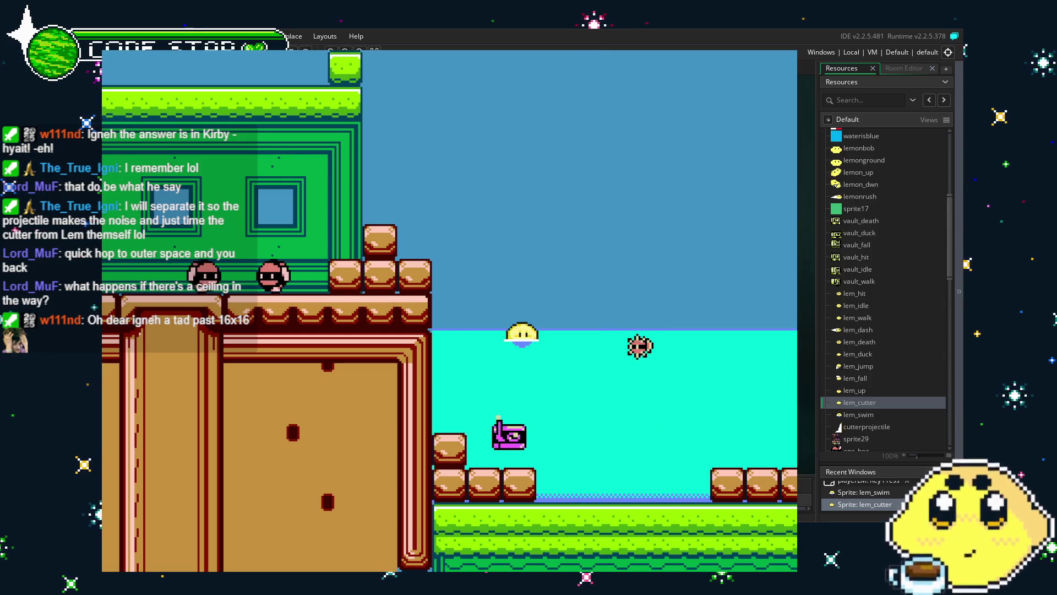
pyautogui.press('Escape')
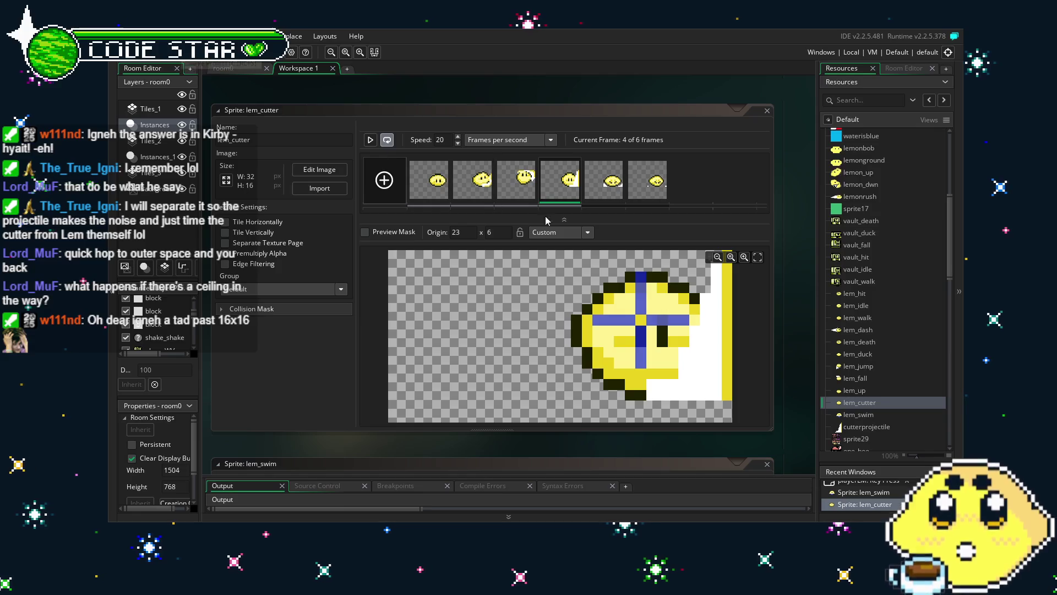
# - Move lem_swim's origin down to 23 x 8 and build and run the game with F5
pyautogui.doubleClick(862, 415)
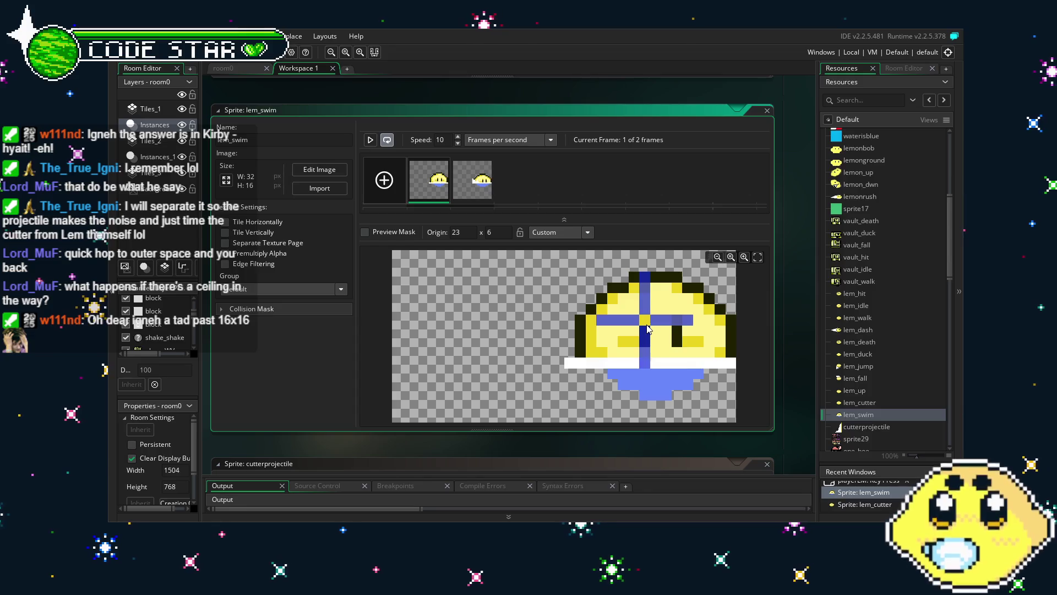
pyautogui.click(647, 329)
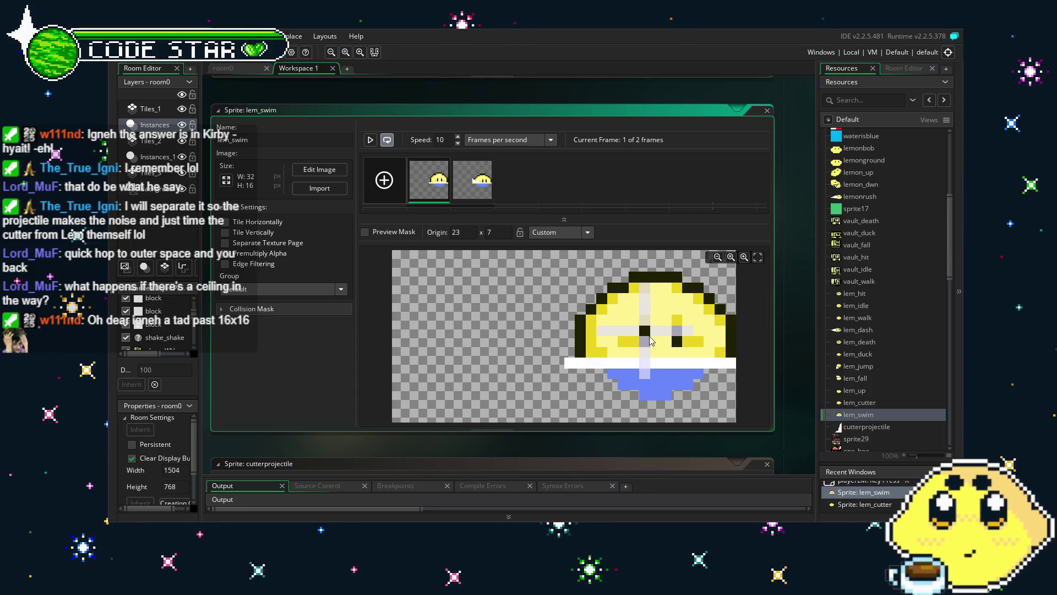
pyautogui.click(649, 345)
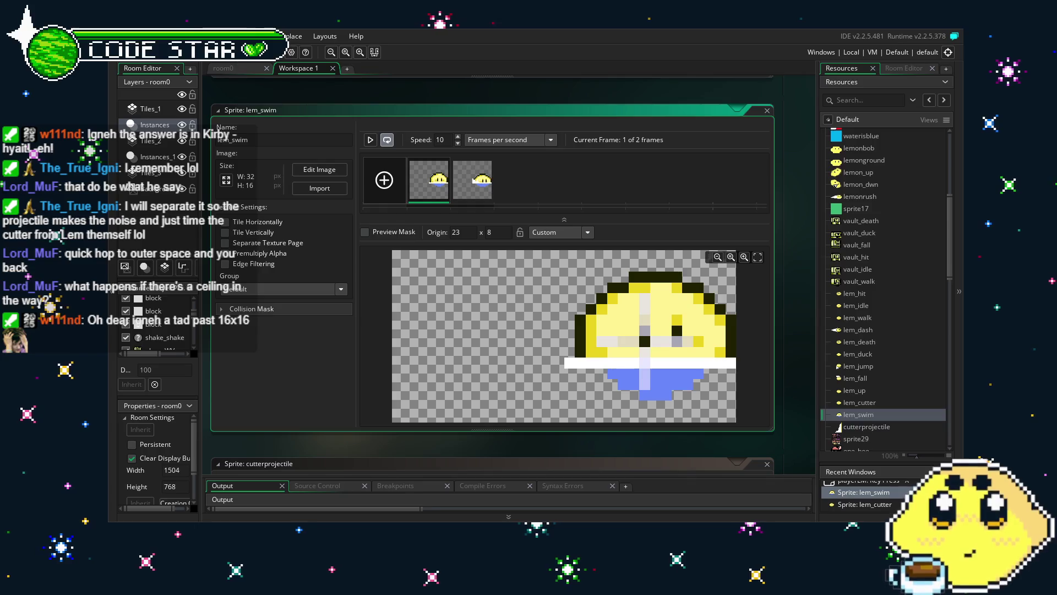
pyautogui.press('F5')
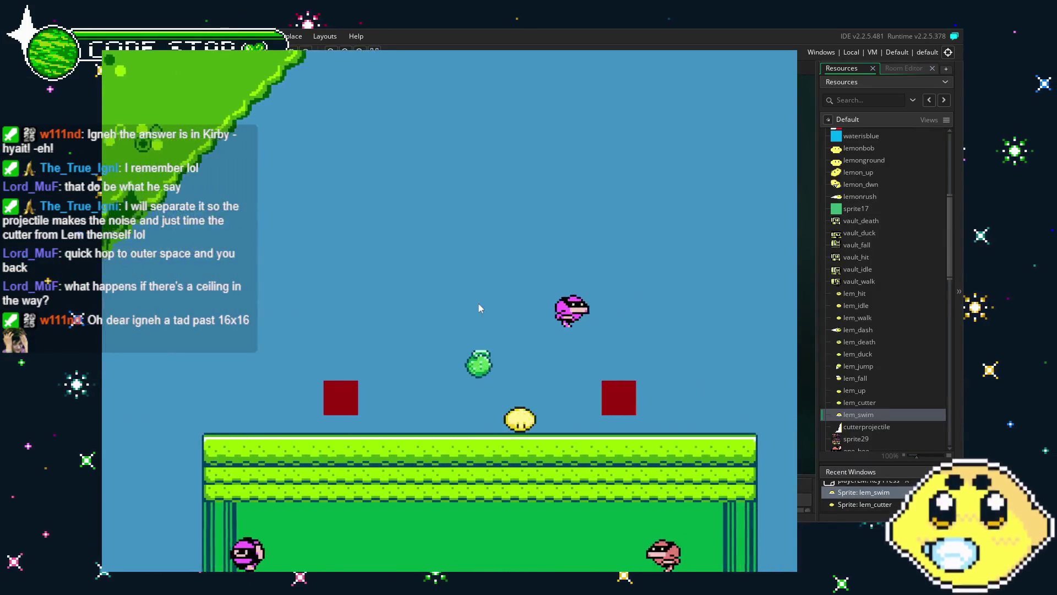
# - Run Lemon right over the staircase and rooftops into the water, diving and resurfacing
pyautogui.press('Right')
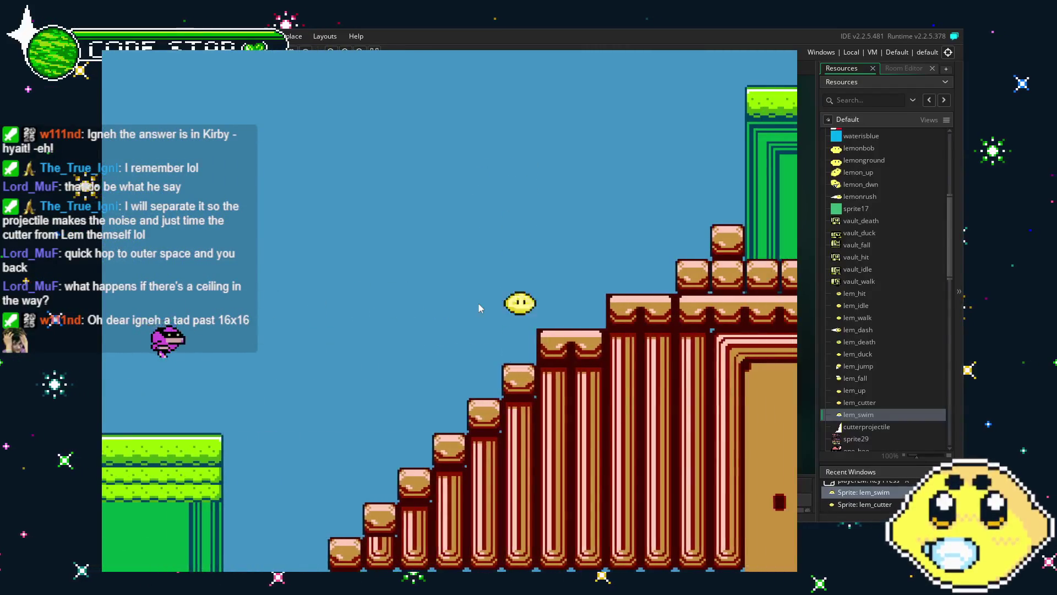
pyautogui.press('Right')
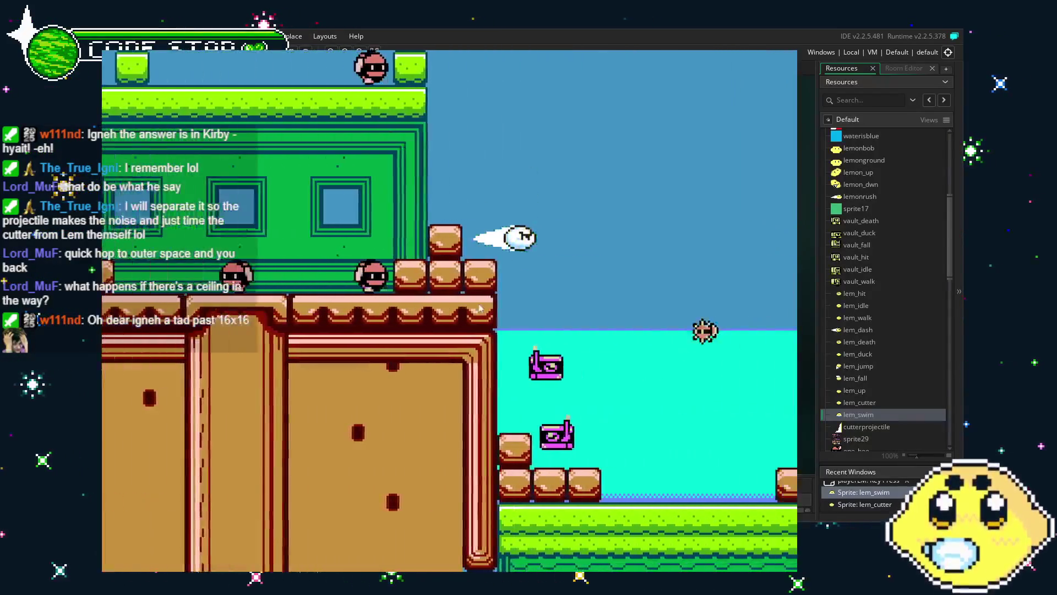
pyautogui.press('Right')
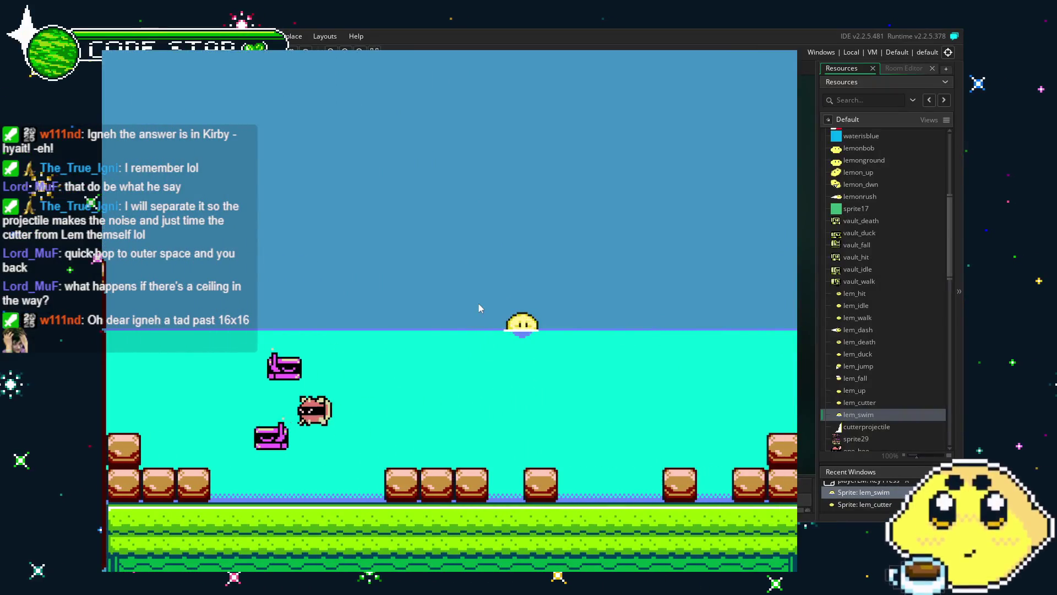
pyautogui.press('Right')
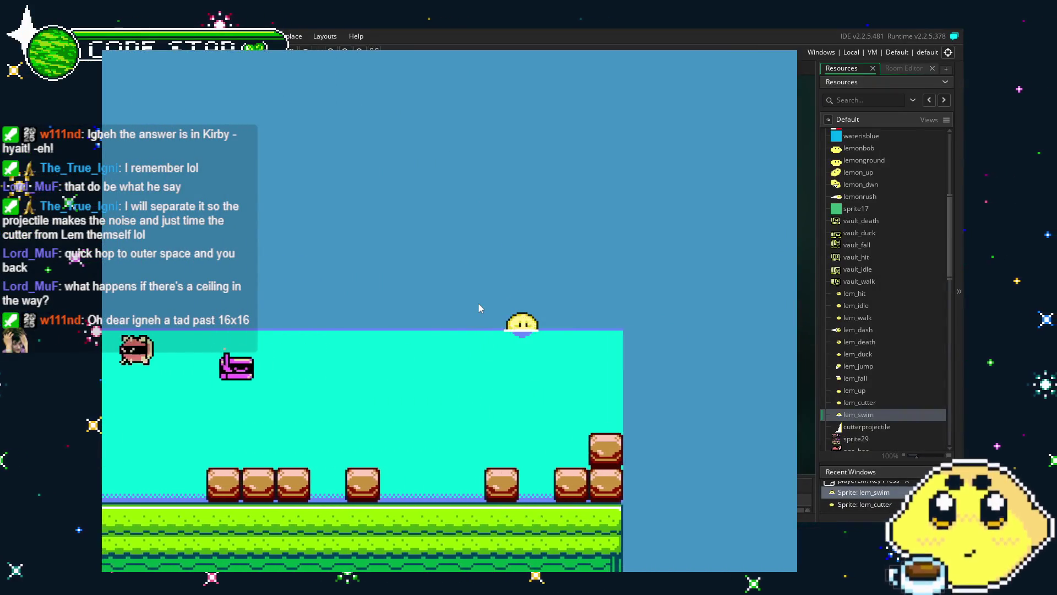
pyautogui.press('Down')
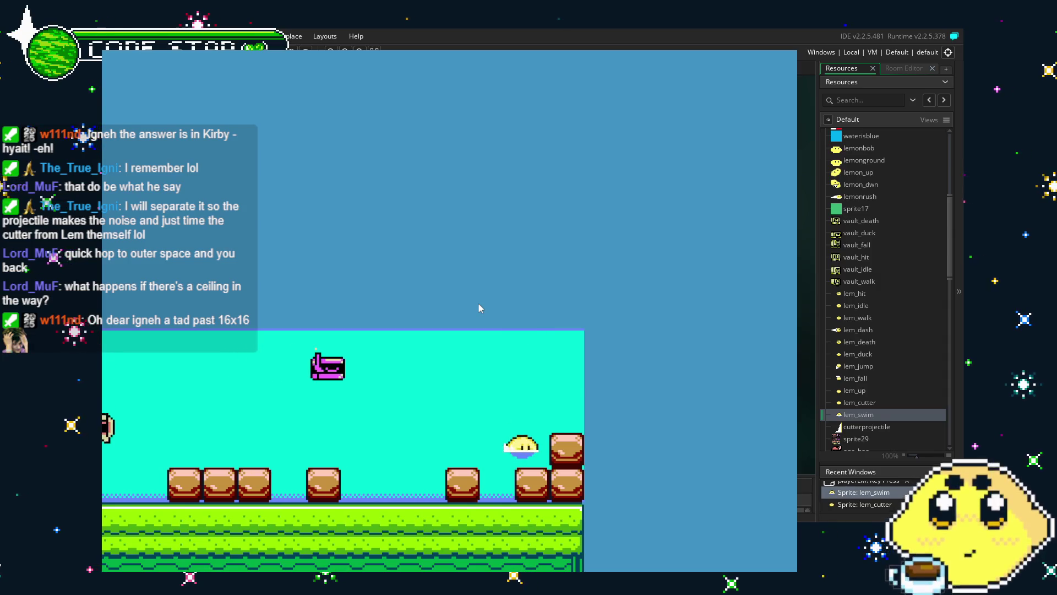
pyautogui.press('Up')
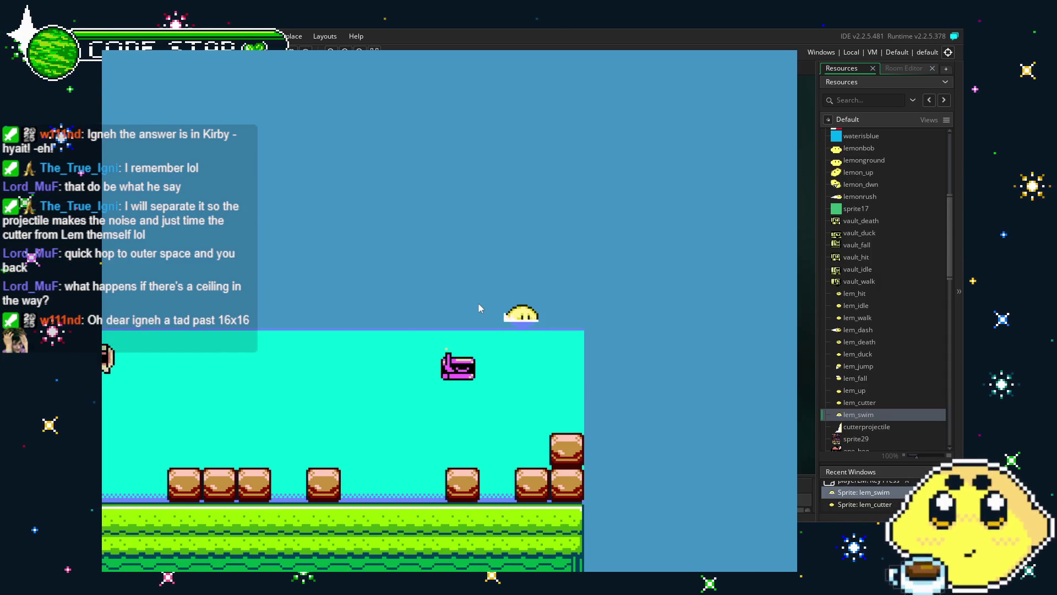
pyautogui.press('Left')
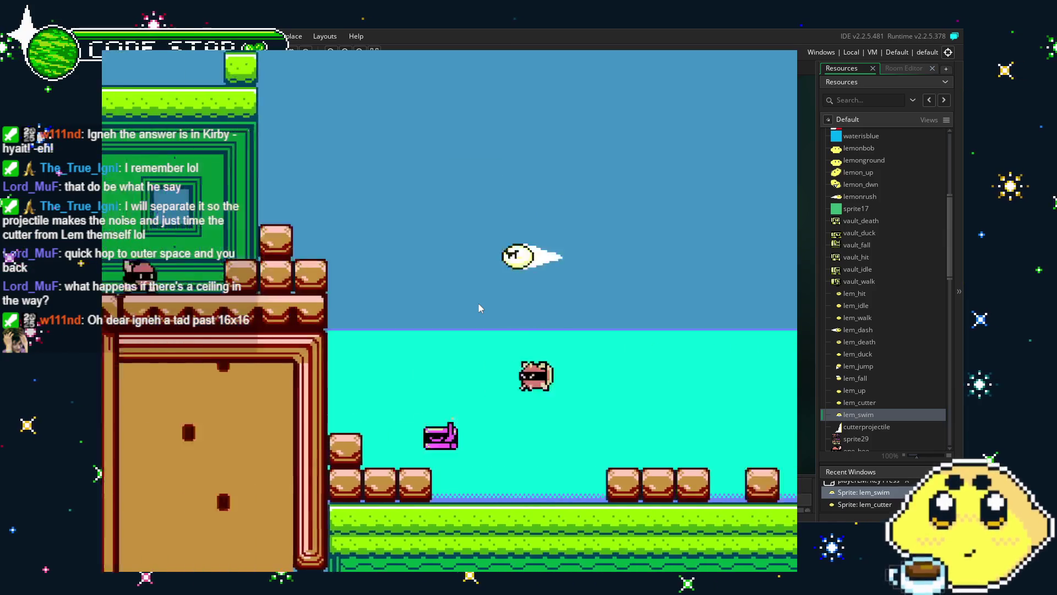
pyautogui.press('Right')
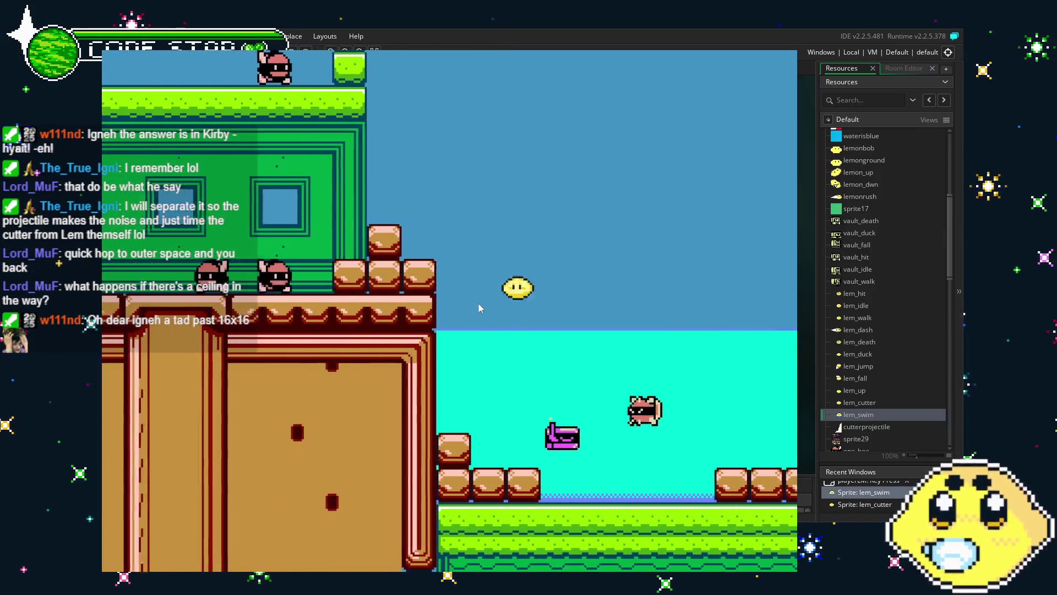
# - Jump Lemon around, lift it out of the water, then land it back on the surface
pyautogui.press('Left')
pyautogui.press('Right')
pyautogui.press('Up')
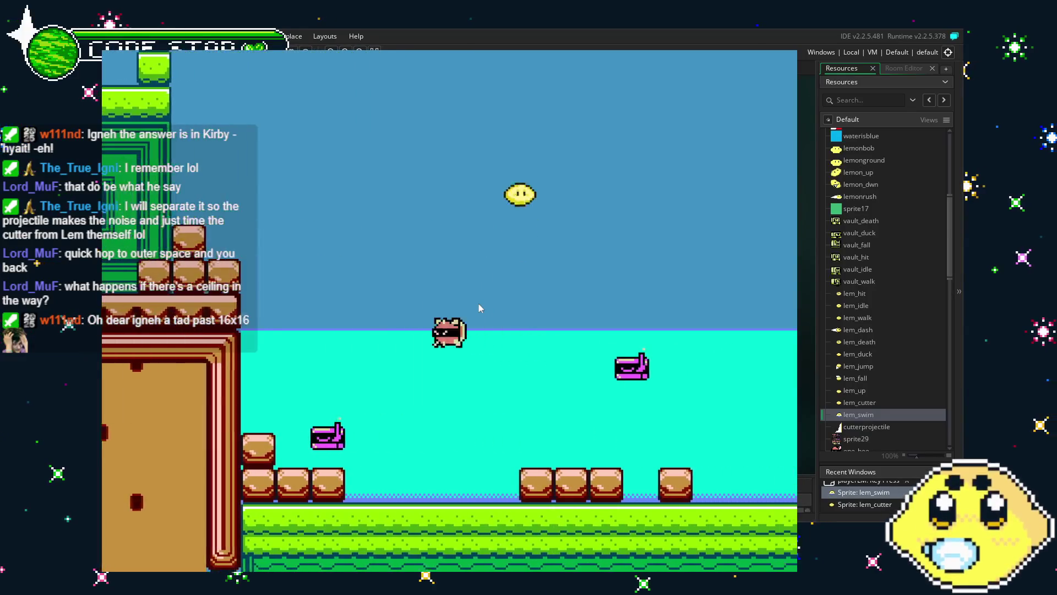
pyautogui.press('Right')
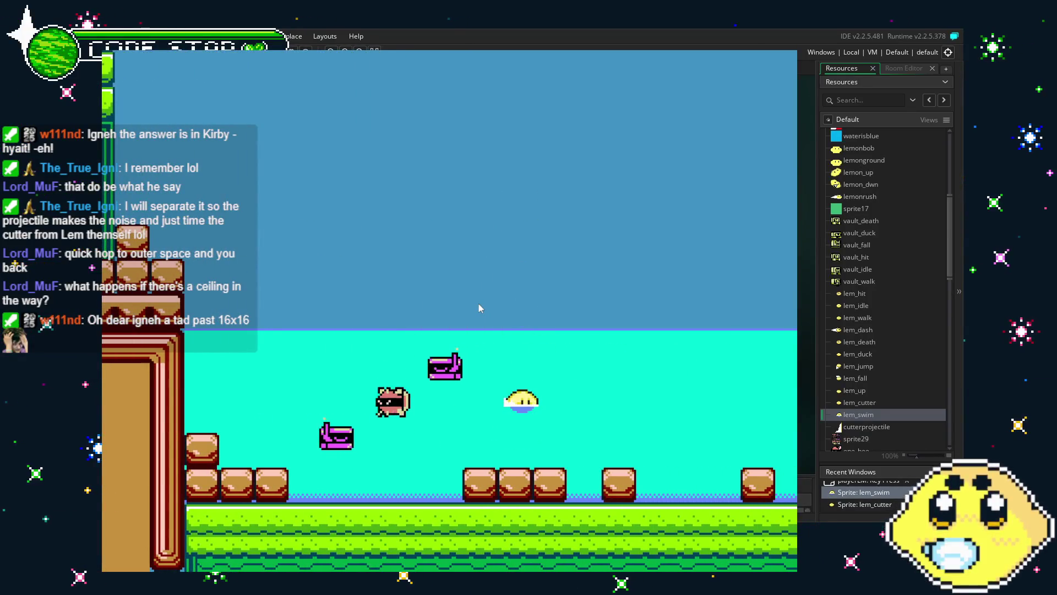
pyautogui.press('Up')
pyautogui.press('Left')
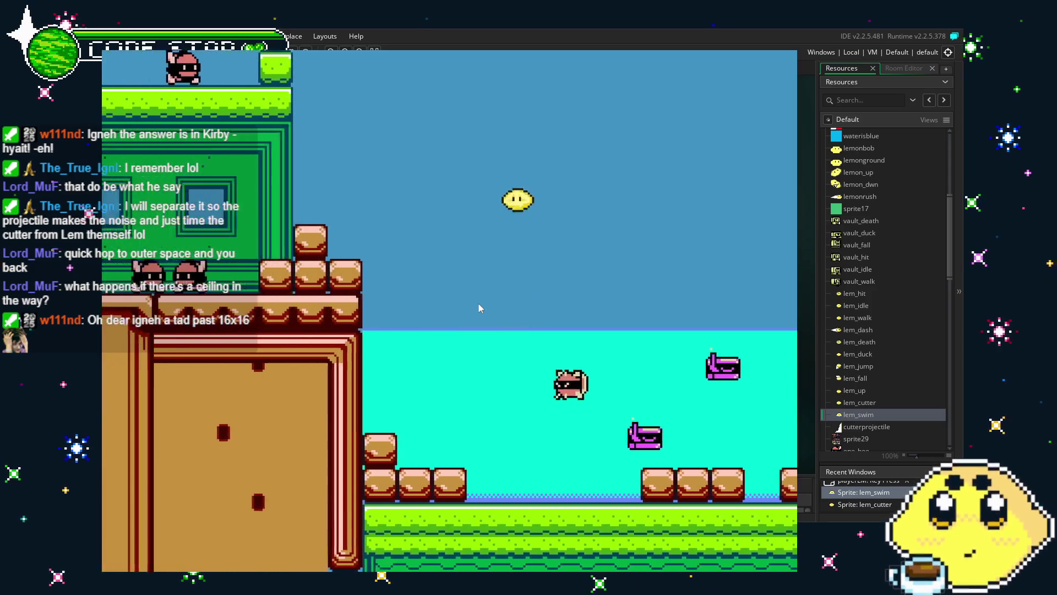
pyautogui.press('Right')
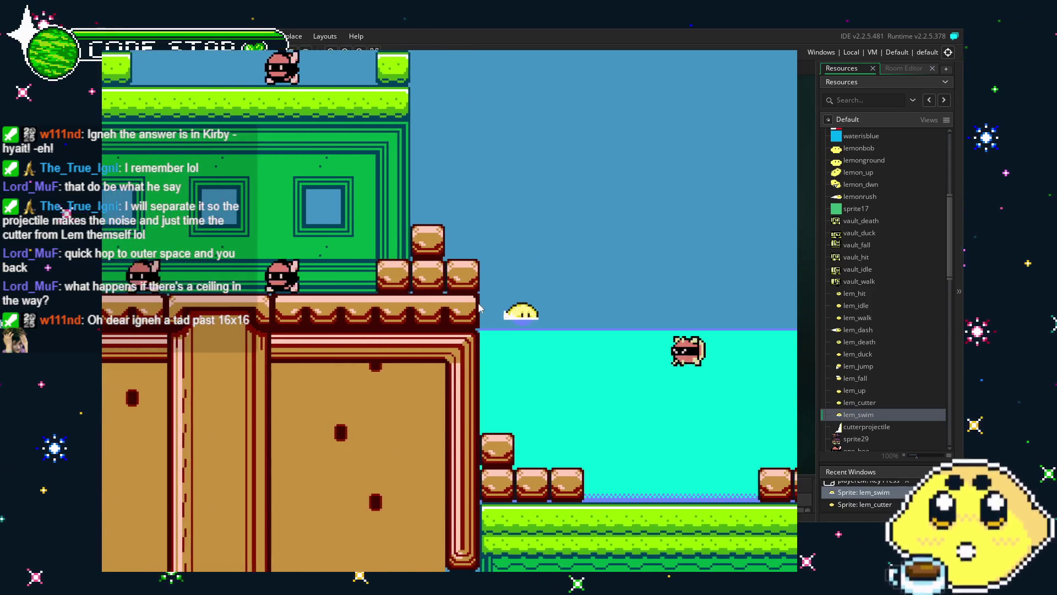
# - Skip to another room and dash Lemon up the staircase into the water, diving down
pyautogui.press('n')
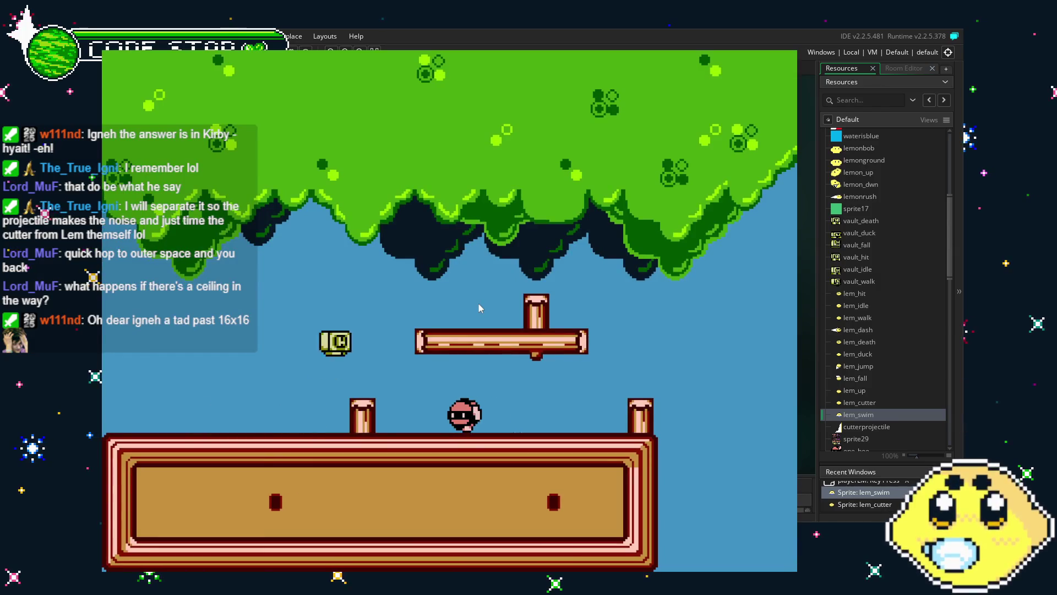
pyautogui.press('Right')
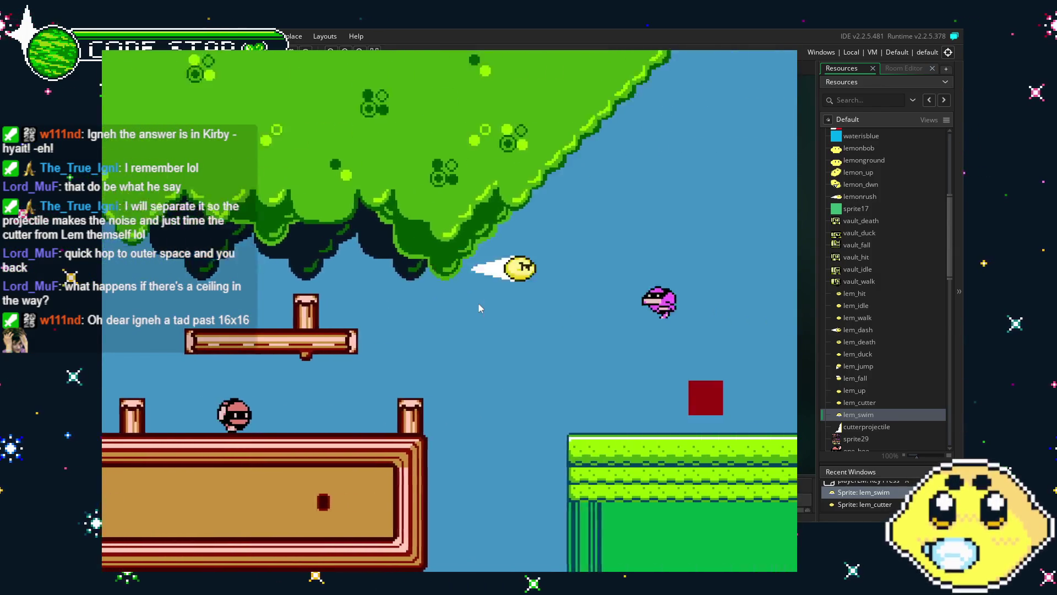
pyautogui.press('Left')
pyautogui.press('Right')
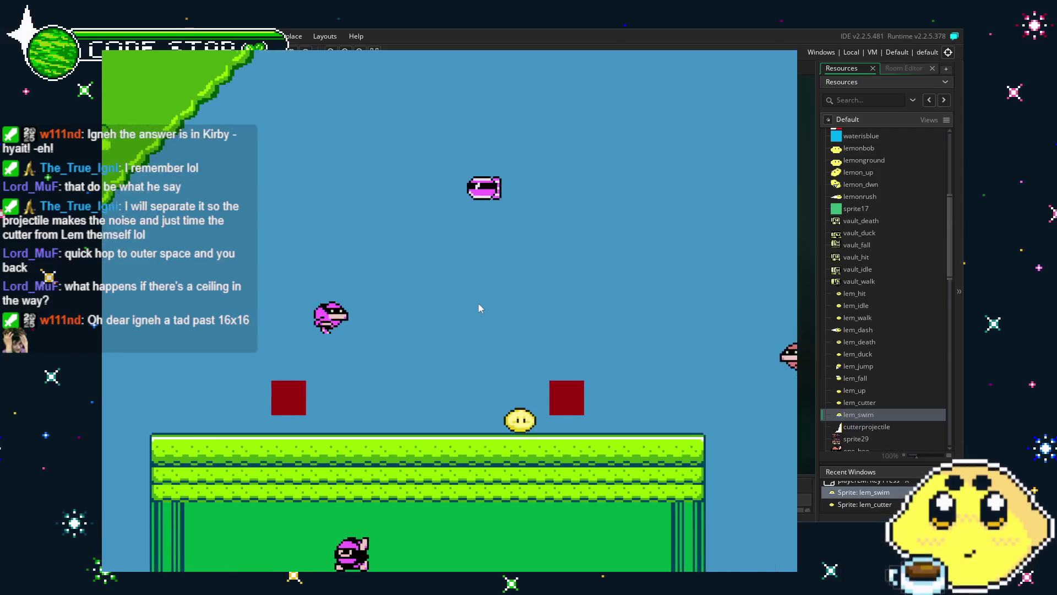
pyautogui.press('Right')
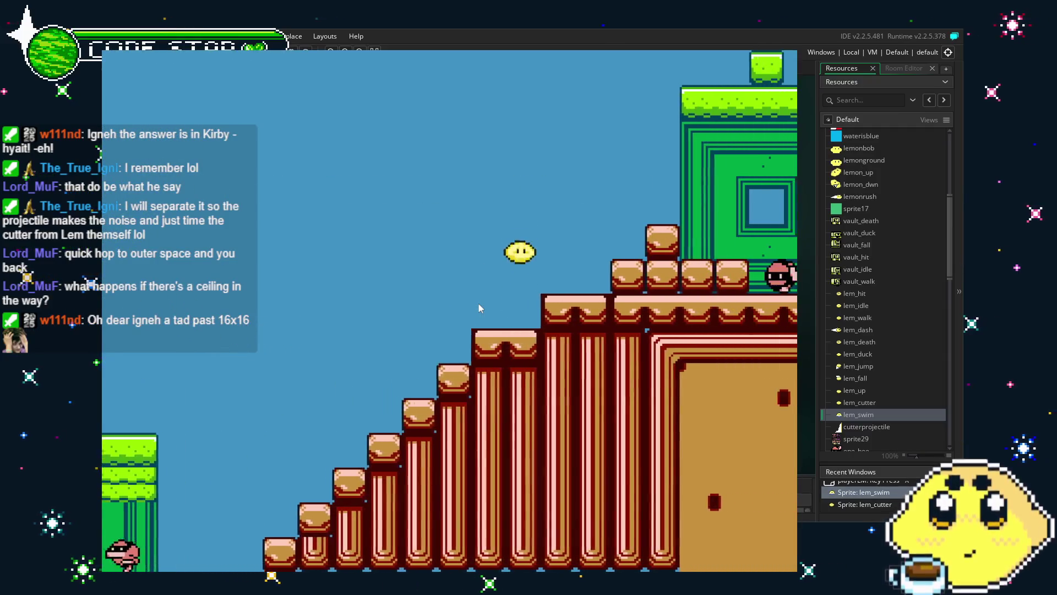
pyautogui.press('Right')
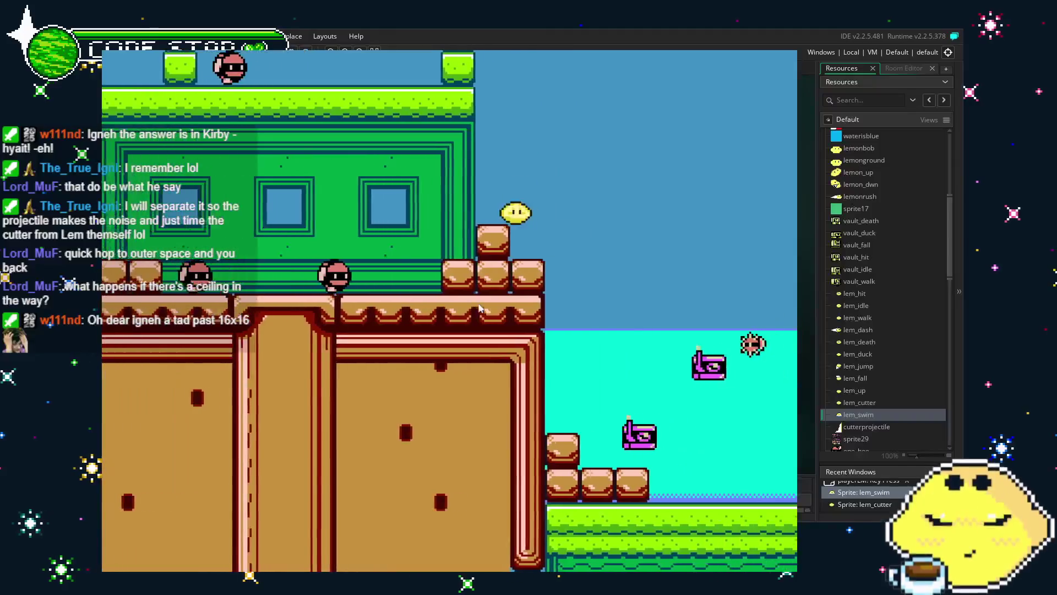
pyautogui.press('Right')
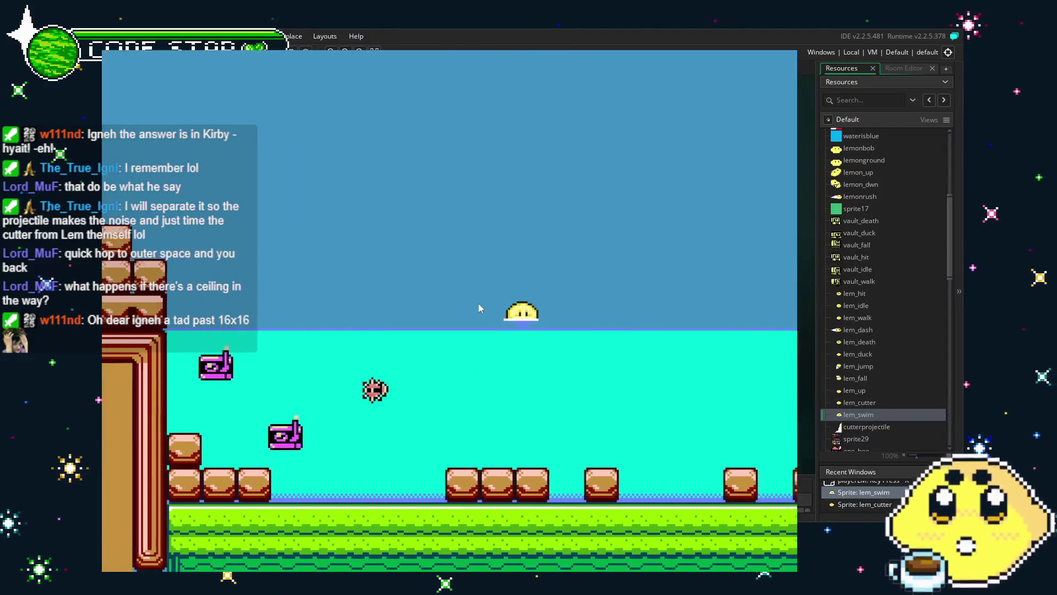
pyautogui.press('Right')
pyautogui.press('Down')
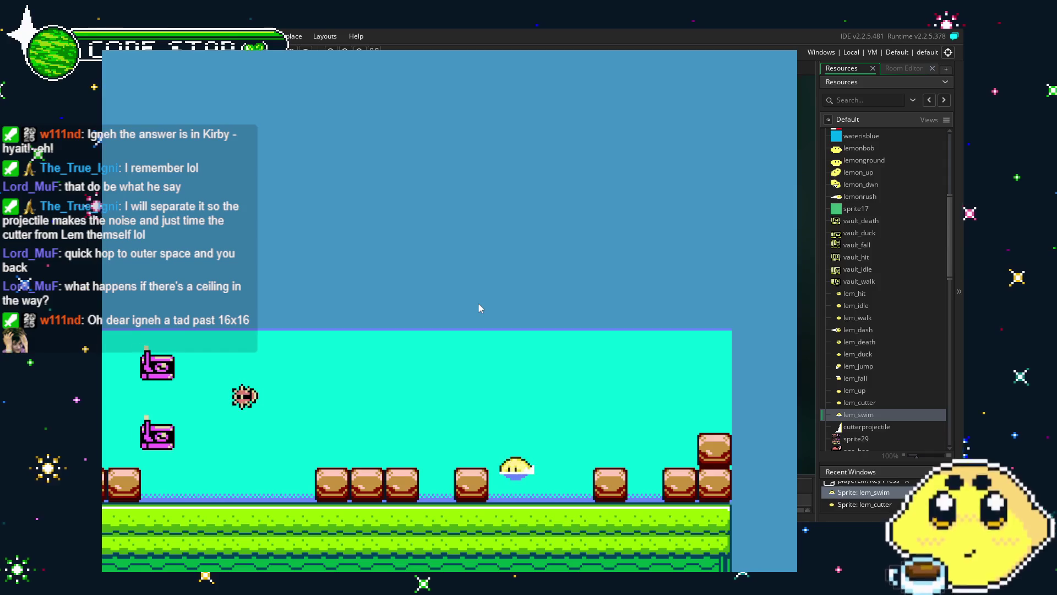
pyautogui.press('Up')
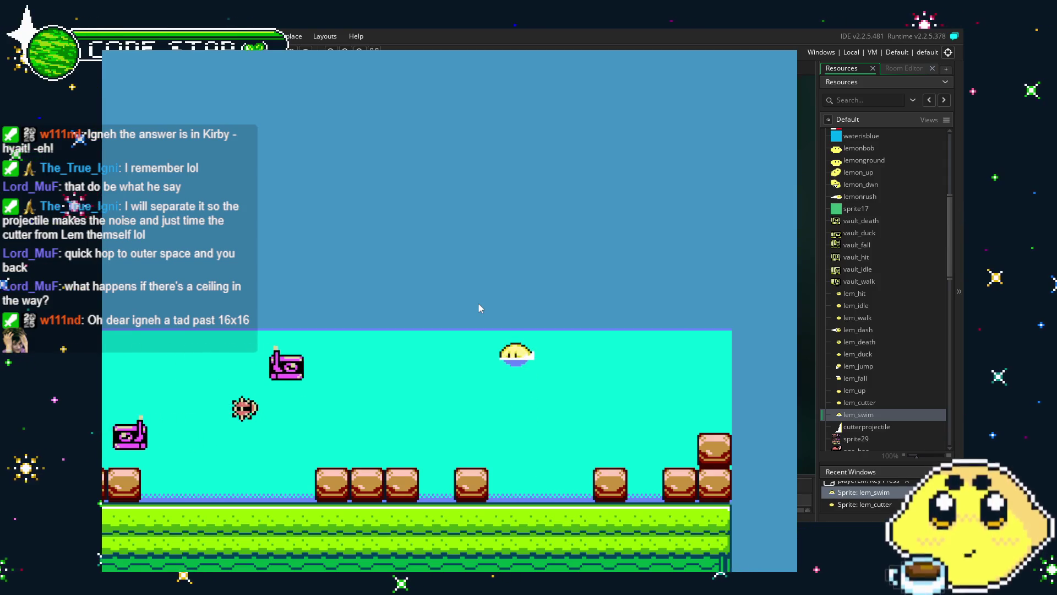
# - Leap Lemon out of the water, drift left and right, then close the game
pyautogui.press('Right')
pyautogui.press('Left')
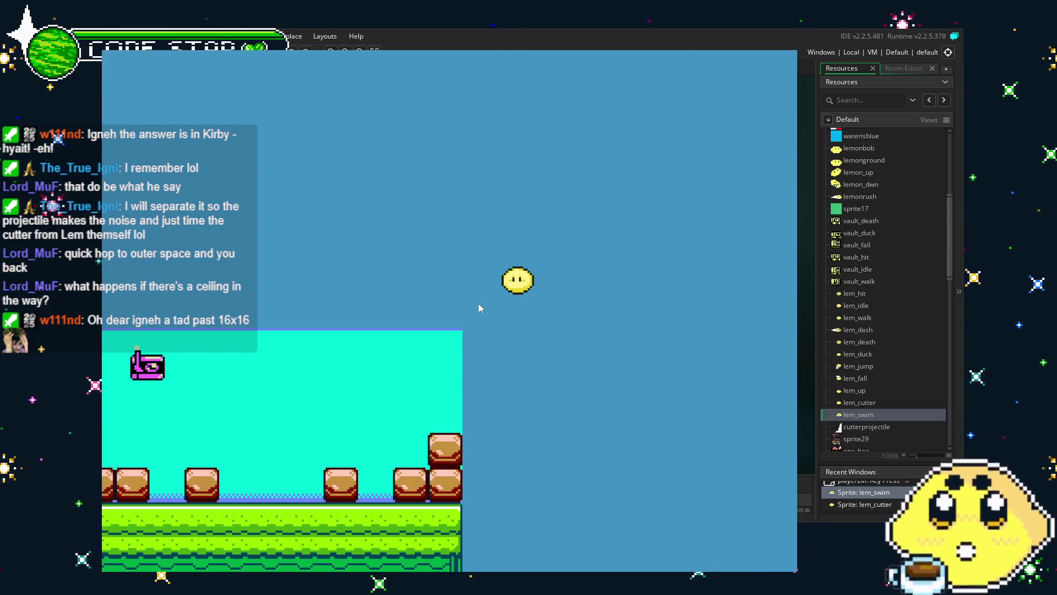
pyautogui.press('Up')
pyautogui.press('Right')
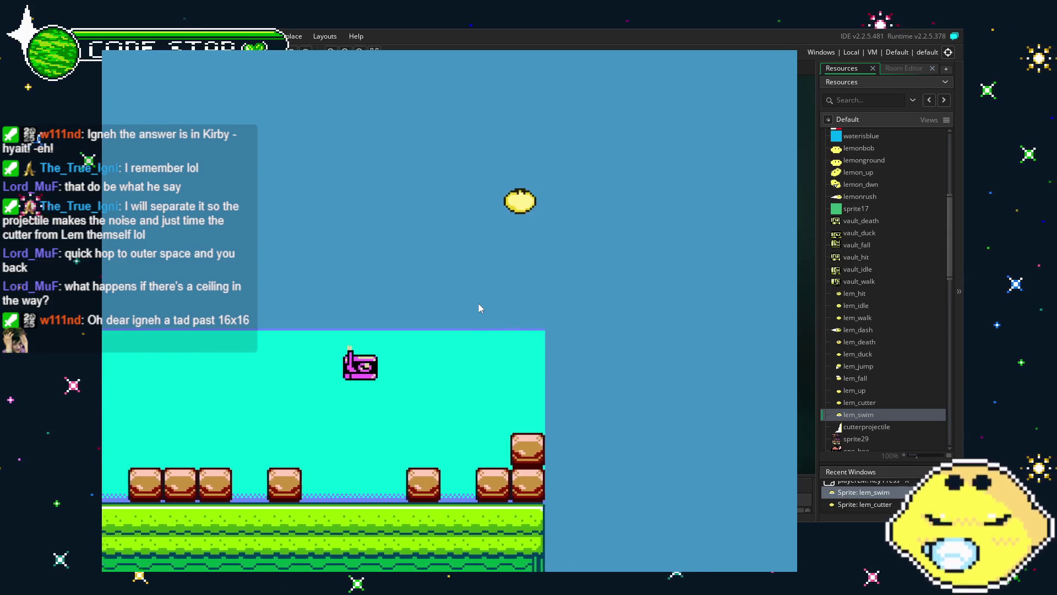
pyautogui.press('Left')
pyautogui.press('Left')
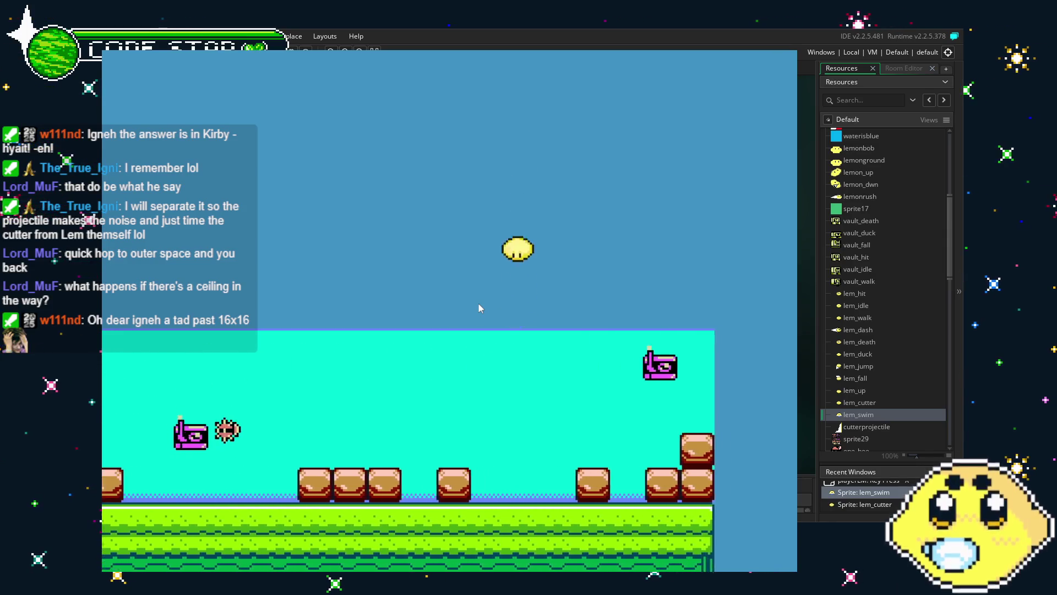
pyautogui.press('Left')
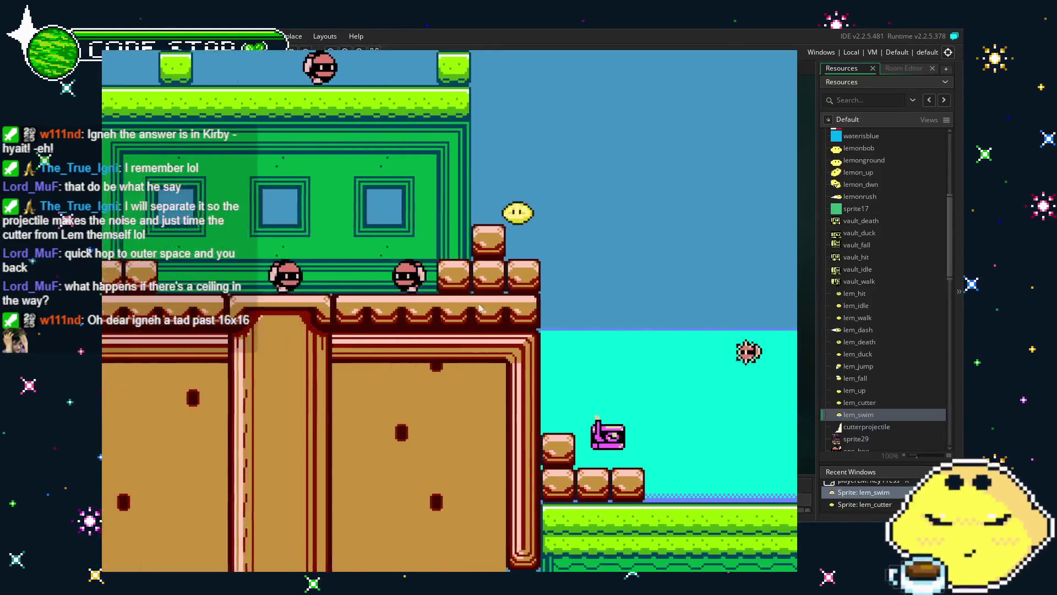
pyautogui.press('Right')
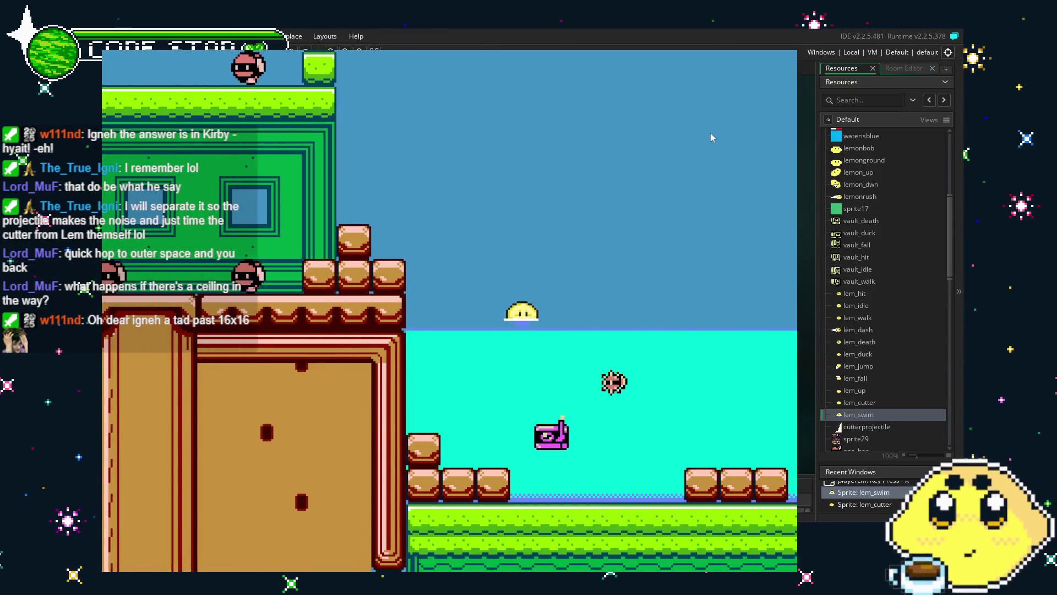
pyautogui.press('Escape')
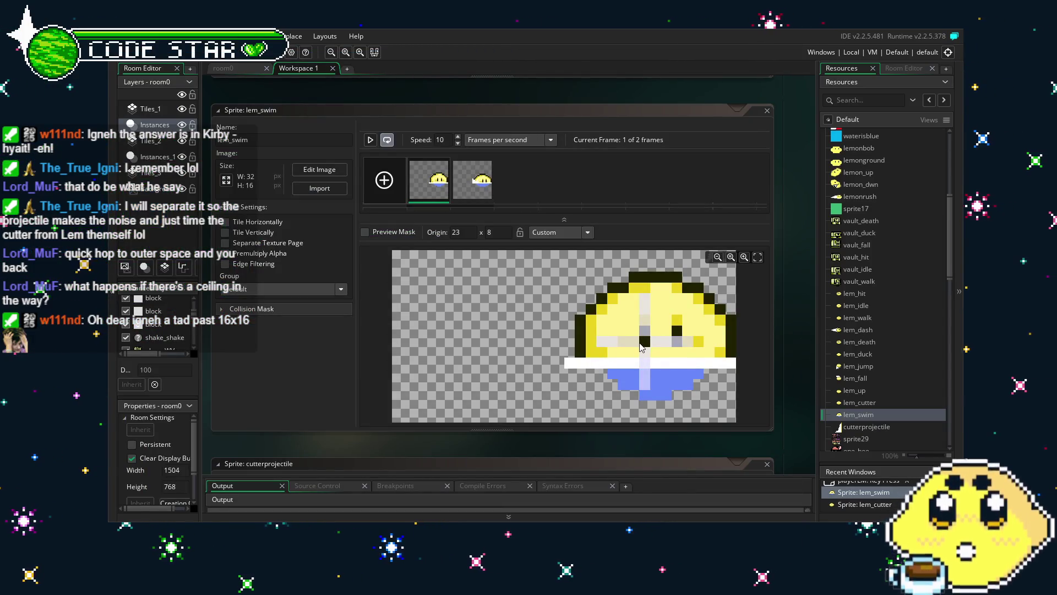
# - Drag the lem_swim origin crosshair to 23 x 10, then build and run with F5
pyautogui.click(644, 332)
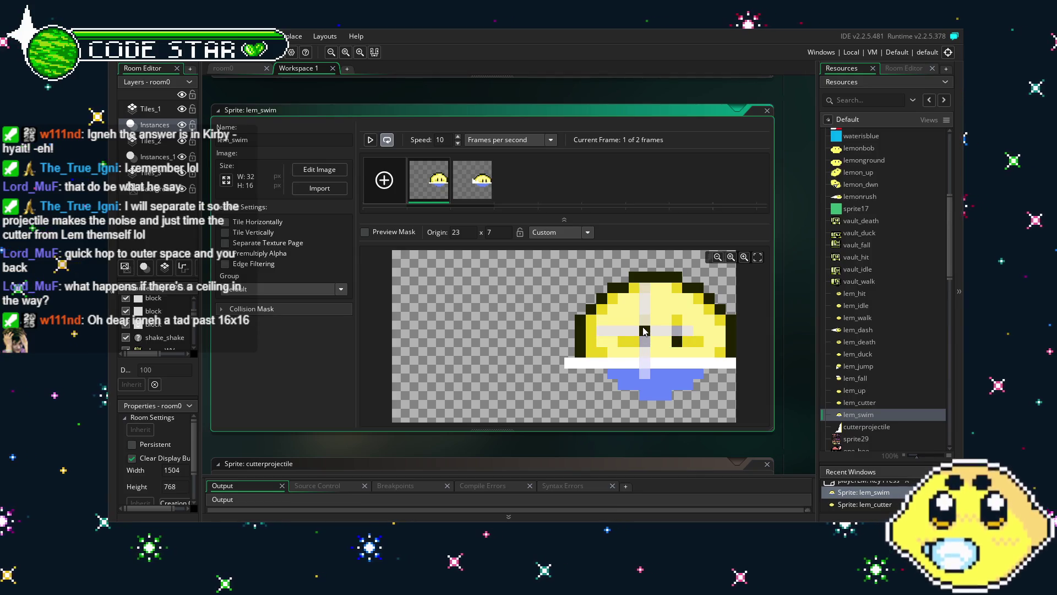
pyautogui.moveTo(644, 331); pyautogui.dragTo(650, 366)
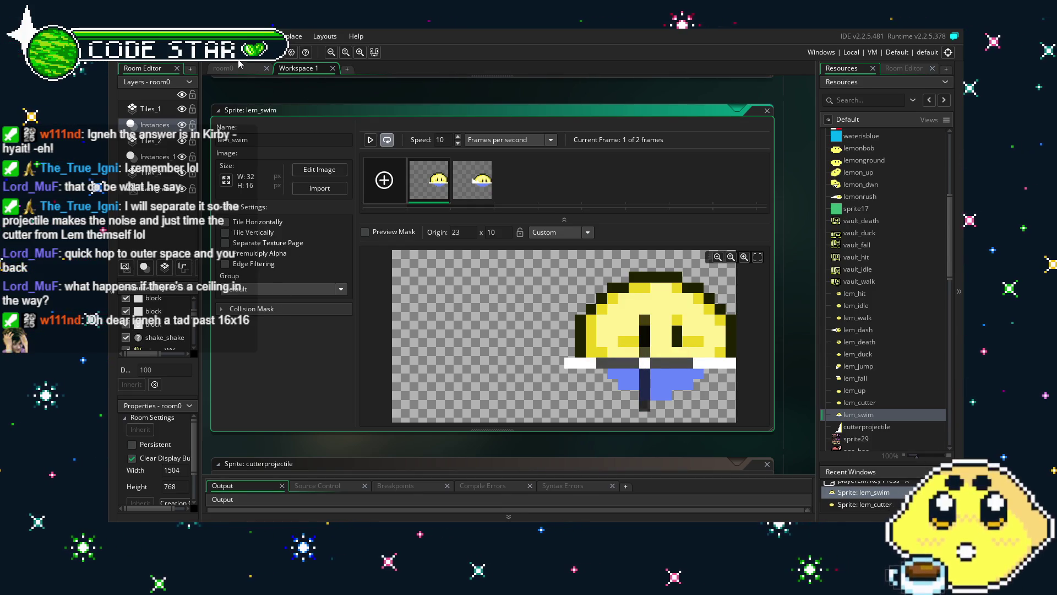
pyautogui.press('F5')
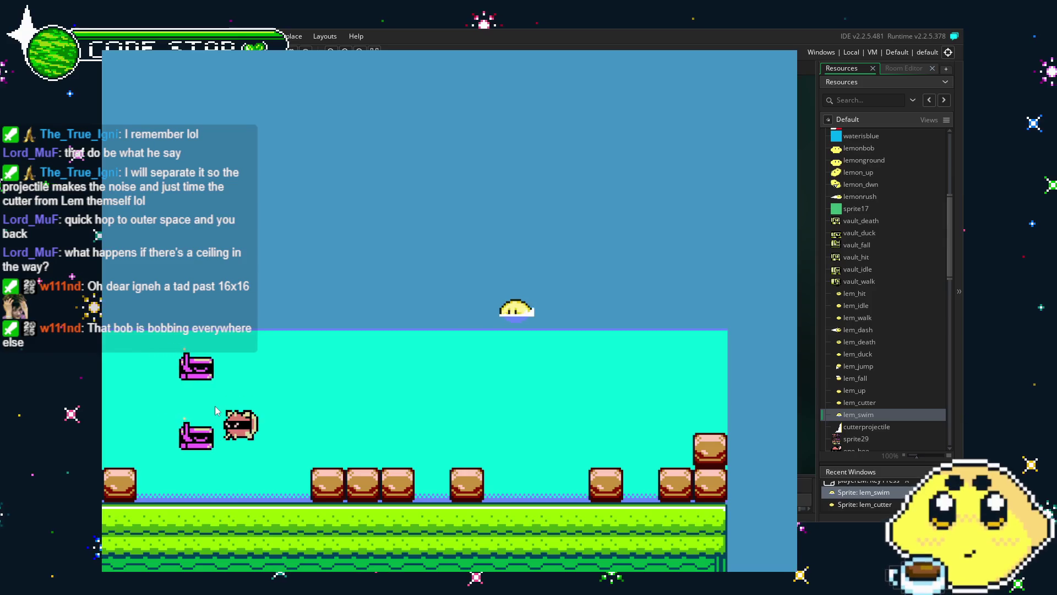
# - Jump Lemon off the water, dive to the bottom, resurface, then close the game
pyautogui.press('space')
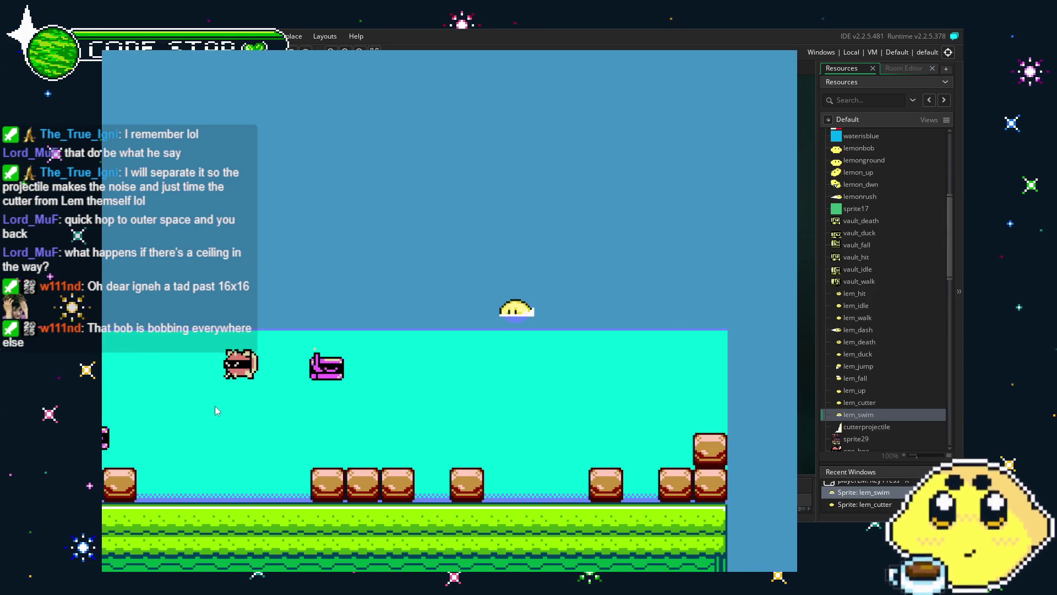
pyautogui.press('Down')
pyautogui.press('Right')
pyautogui.press('Up')
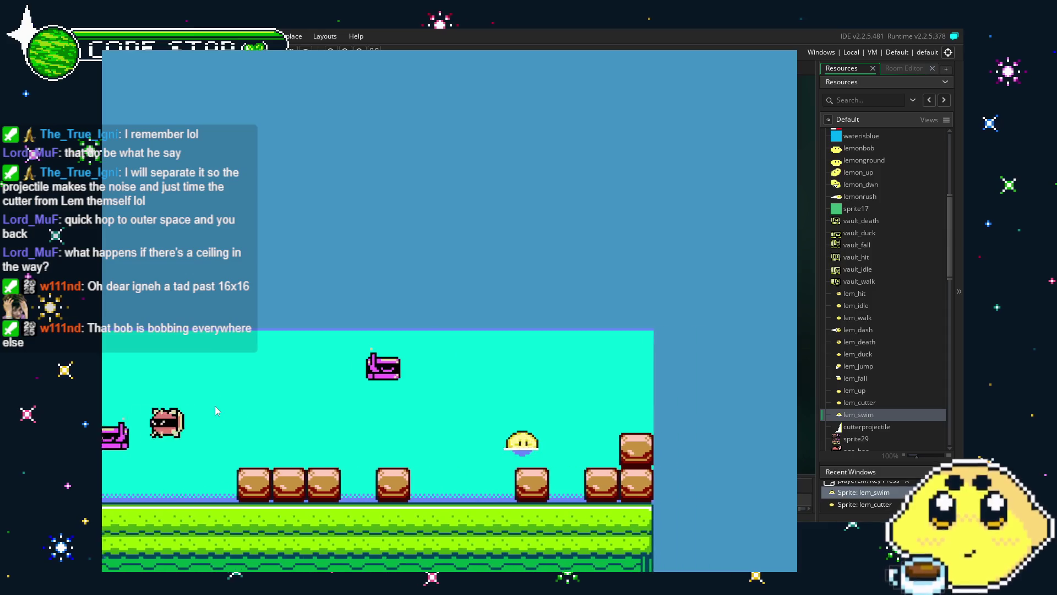
pyautogui.press('Left')
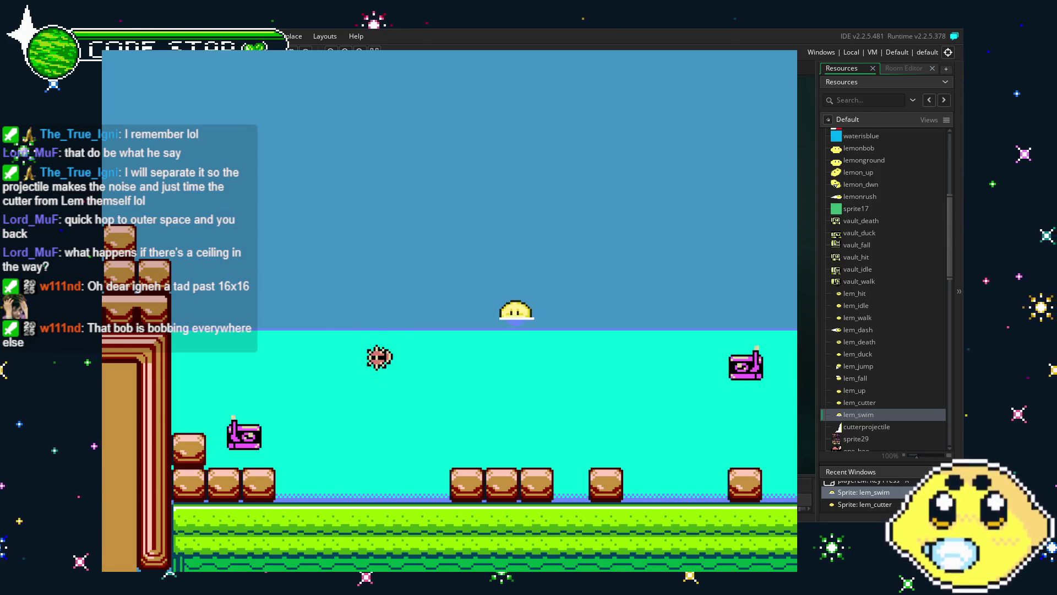
pyautogui.press('Escape')
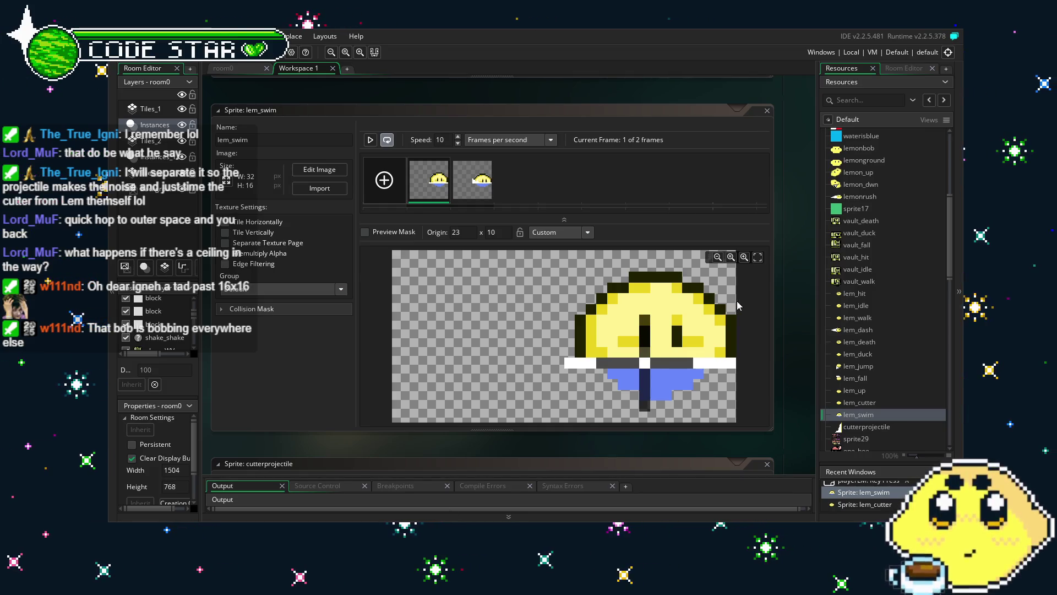
# - Inspect the lem_swim frames in the pixel editor, viewing the second frame
pyautogui.scroll(-2, 900, 346)
pyautogui.scroll(-4, 900, 348)
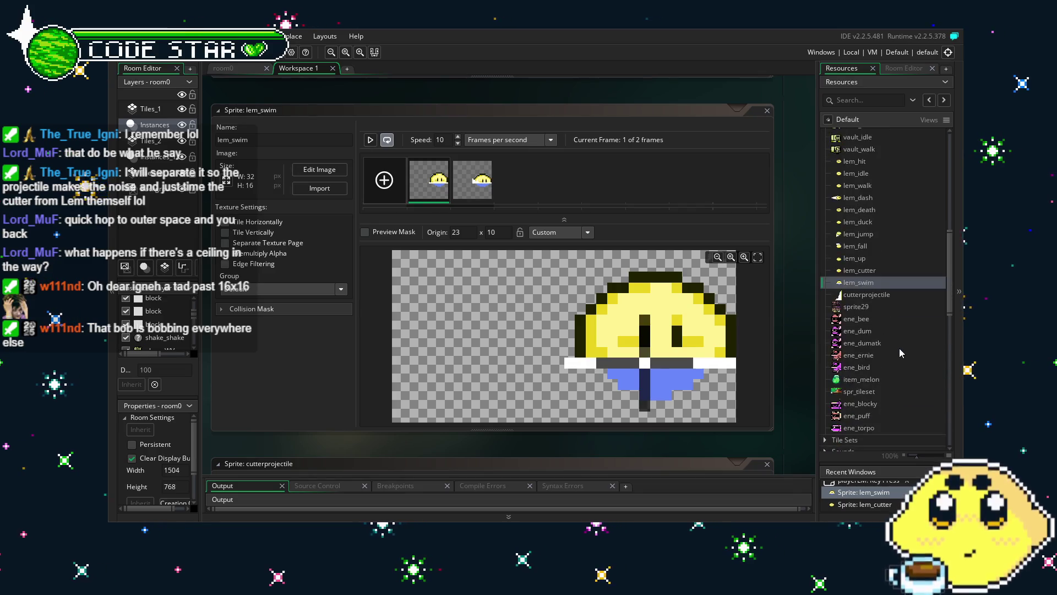
pyautogui.doubleClick(443, 182)
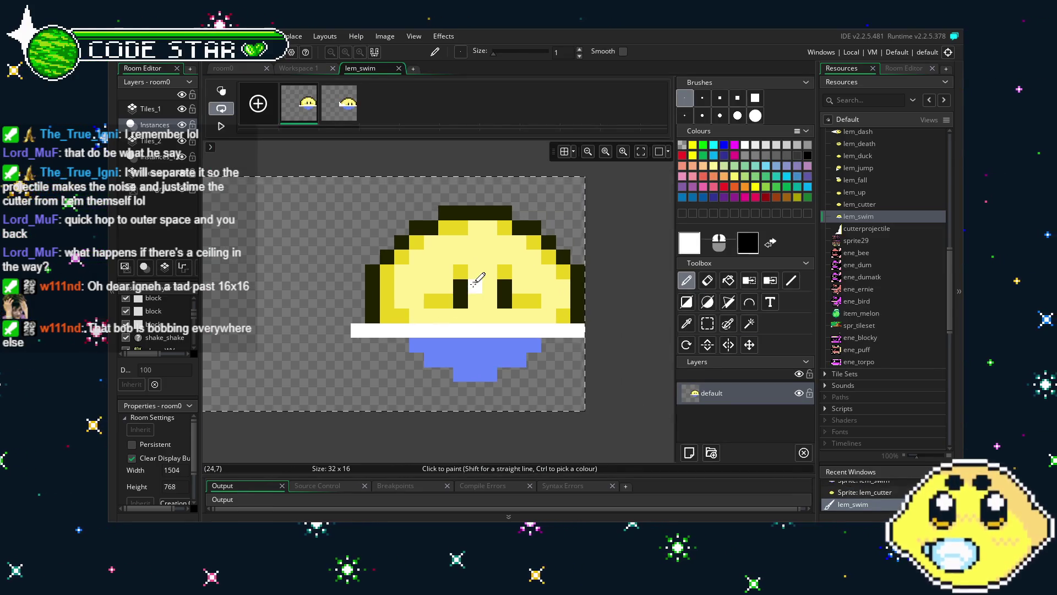
pyautogui.press('space')
pyautogui.moveTo(477, 278); pyautogui.dragTo(487, 293)
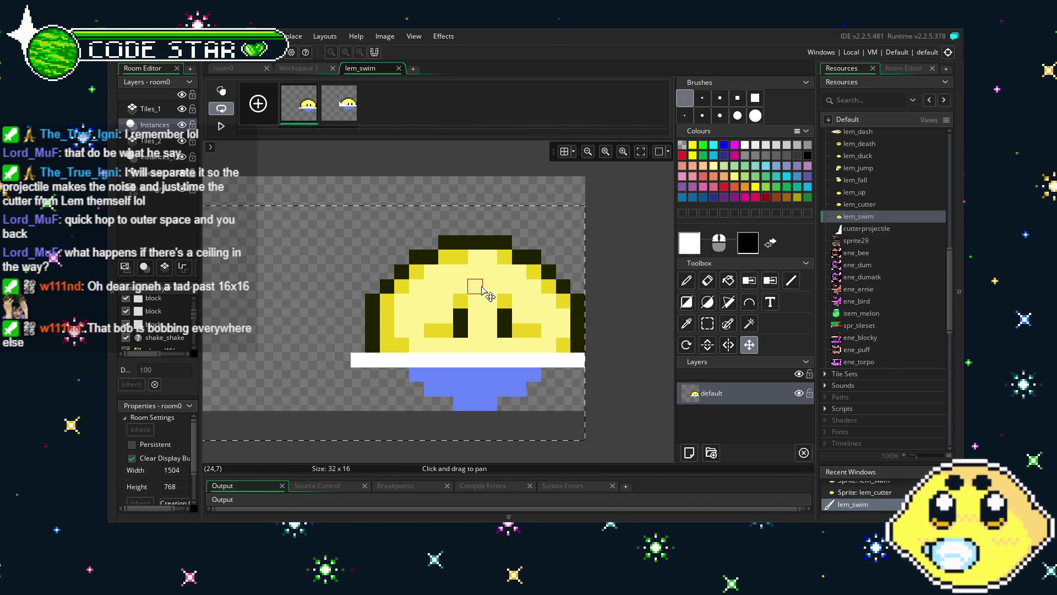
pyautogui.click(339, 103)
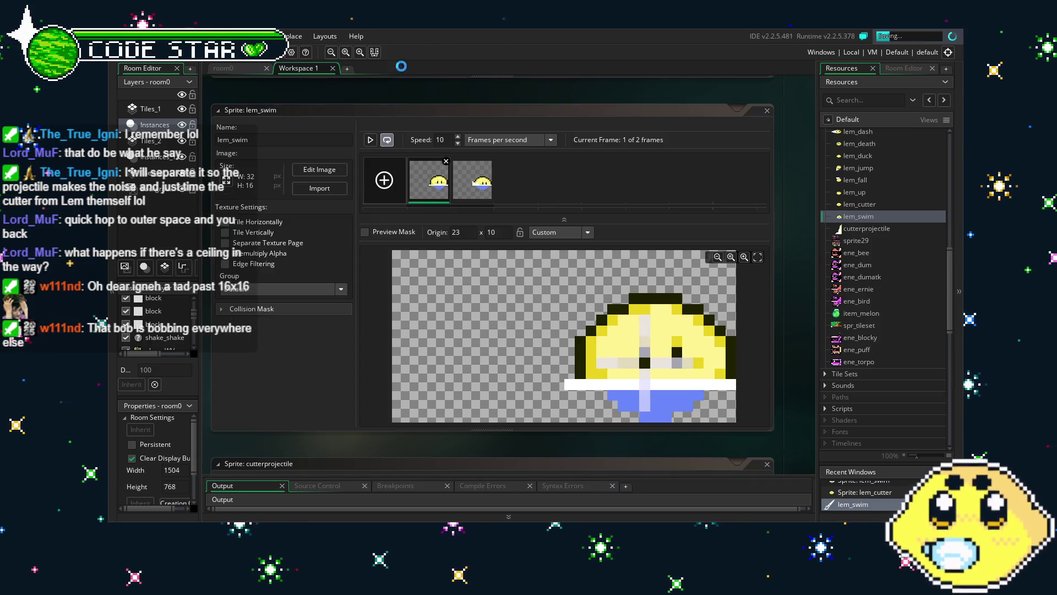
# - Move the lem_swim origin down to 23 x 15 and swim Lemon right in a test run
pyautogui.click(399, 68)
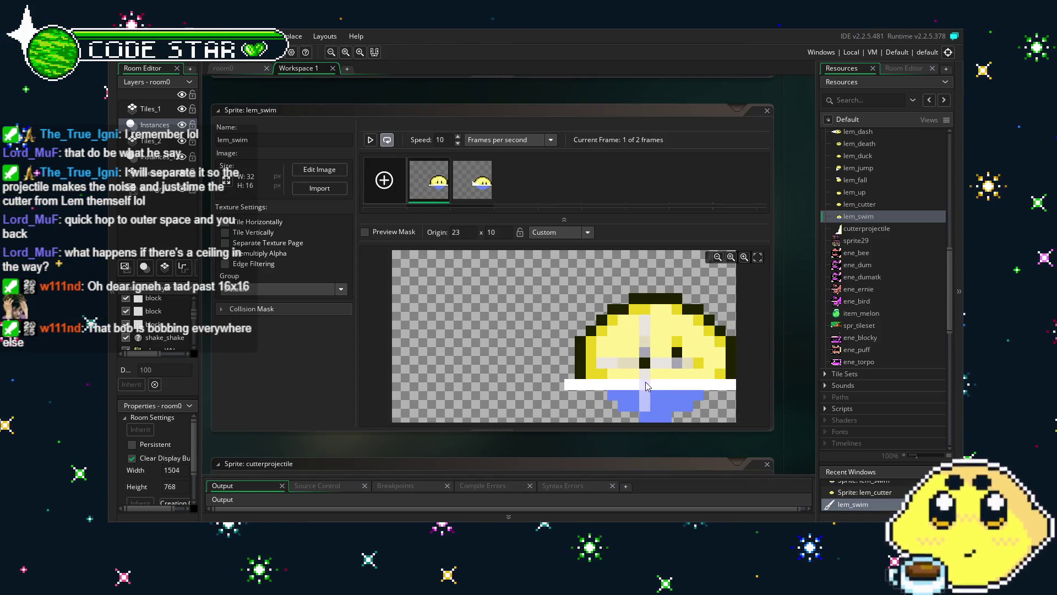
pyautogui.moveTo(636, 391); pyautogui.dragTo(646, 422)
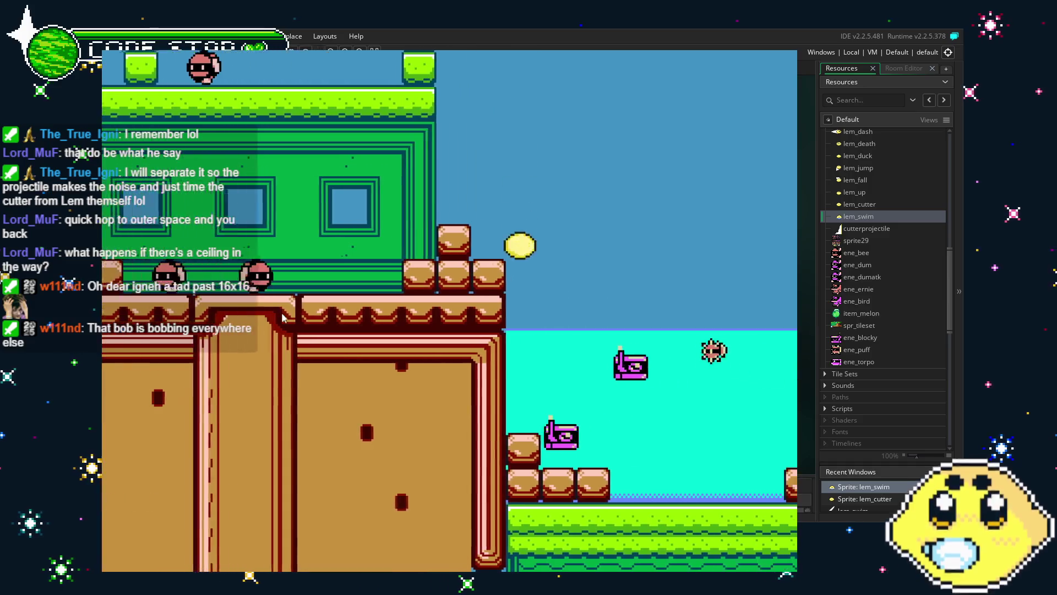
pyautogui.press('Right')
pyautogui.press('Right')
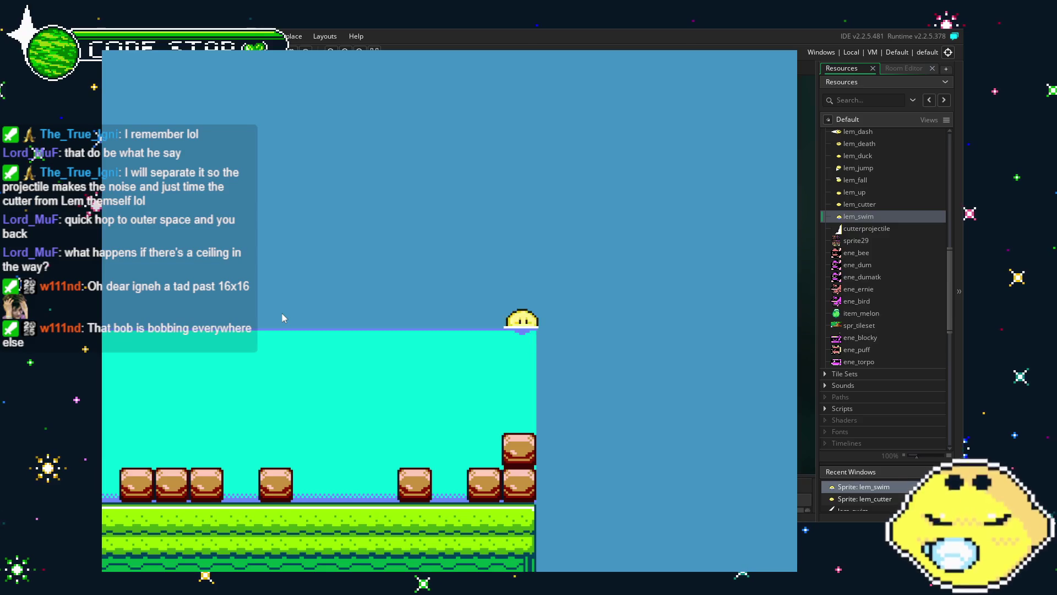
# - Close the game, set the lem_swim origin to 23 x 0 from the presets, and relaunch
pyautogui.press('Escape')
pyautogui.click(553, 232)
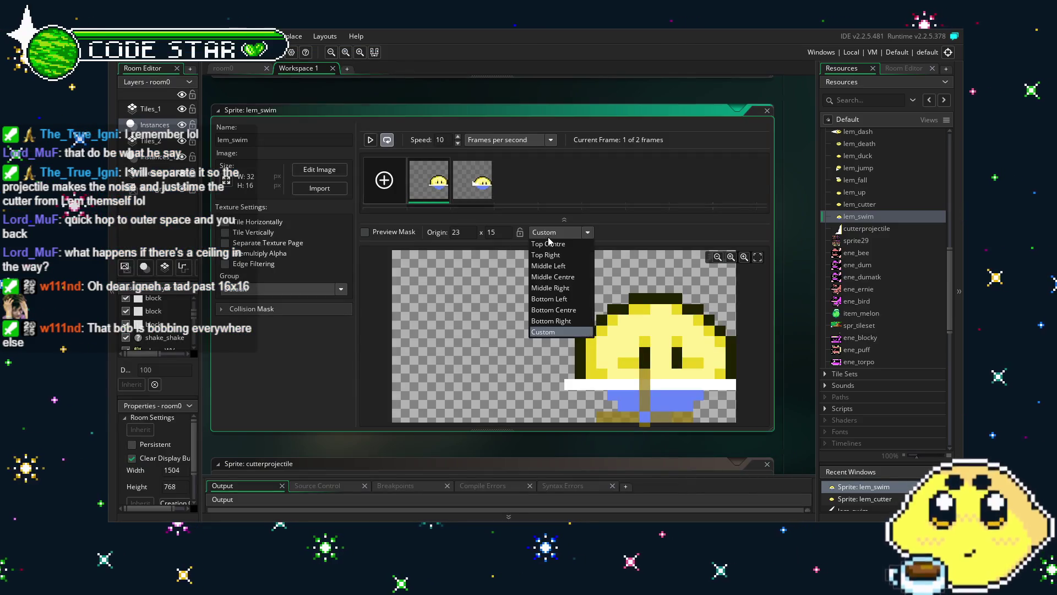
pyautogui.click(652, 259)
pyautogui.click(645, 257)
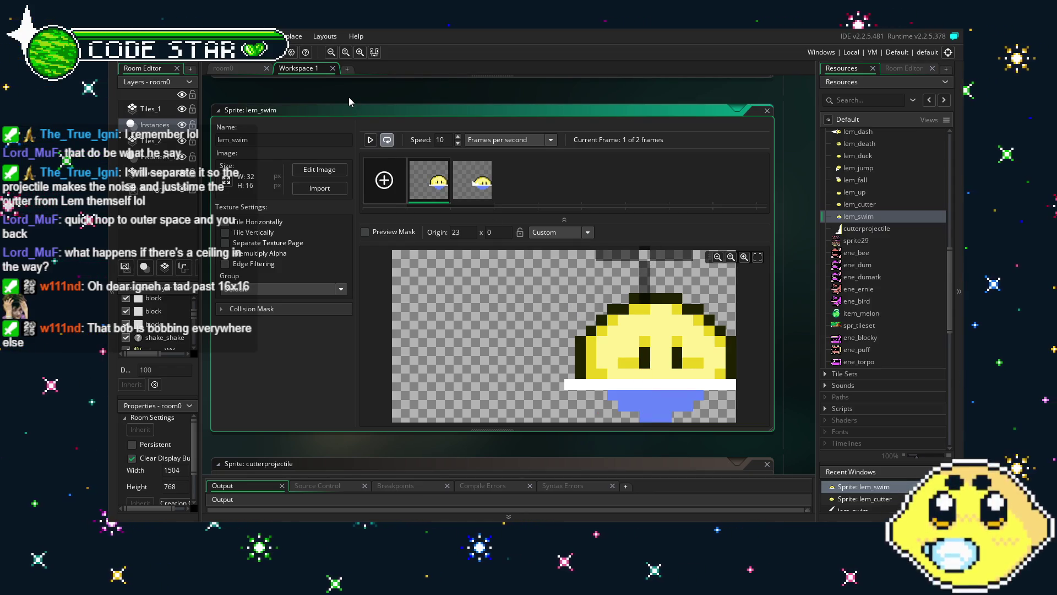
pyautogui.press('F5')
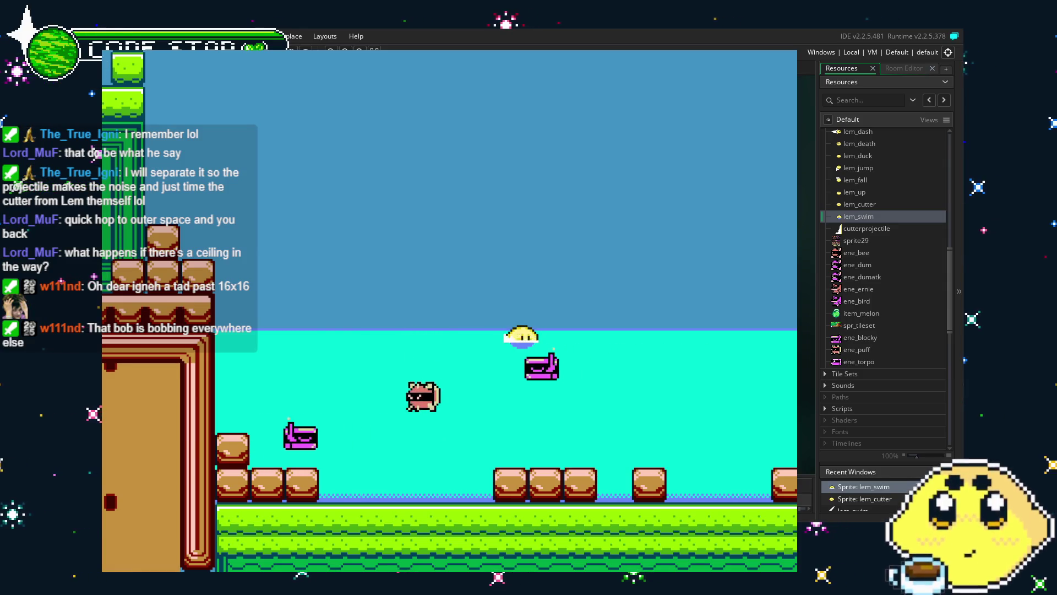
# - Swim Lemon left and right along the surface, leaping out of the water repeatedly
pyautogui.press('Right')
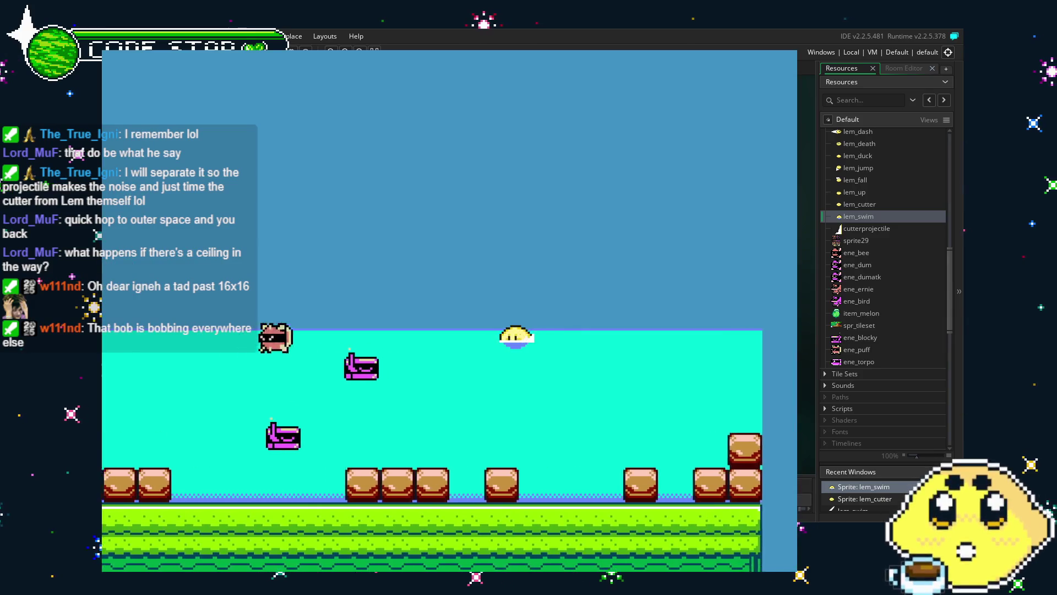
pyautogui.press('Left')
pyautogui.press('Right')
pyautogui.press('Up')
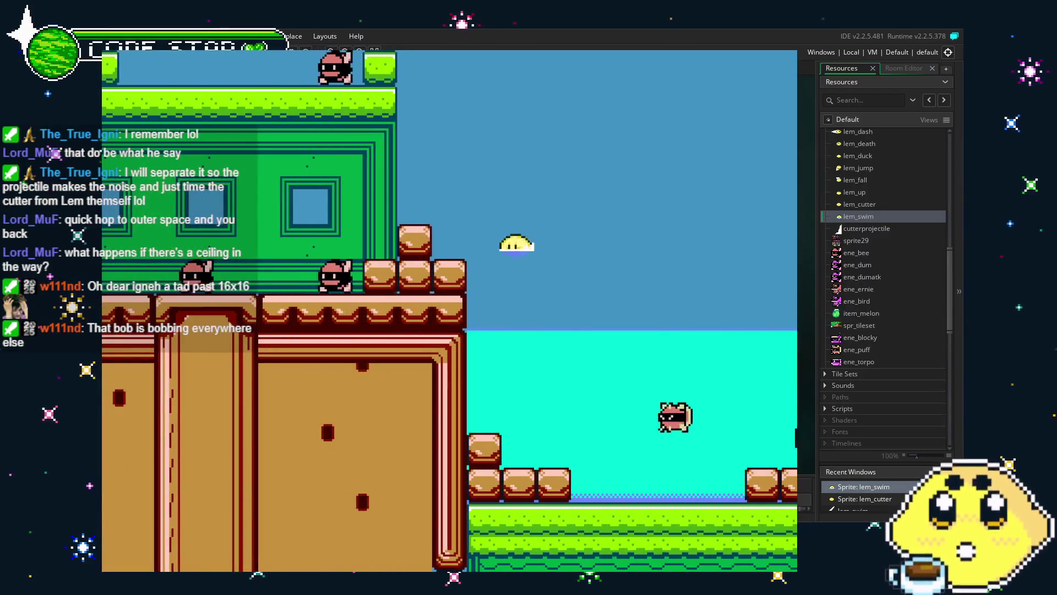
pyautogui.press('Right')
pyautogui.press('Left')
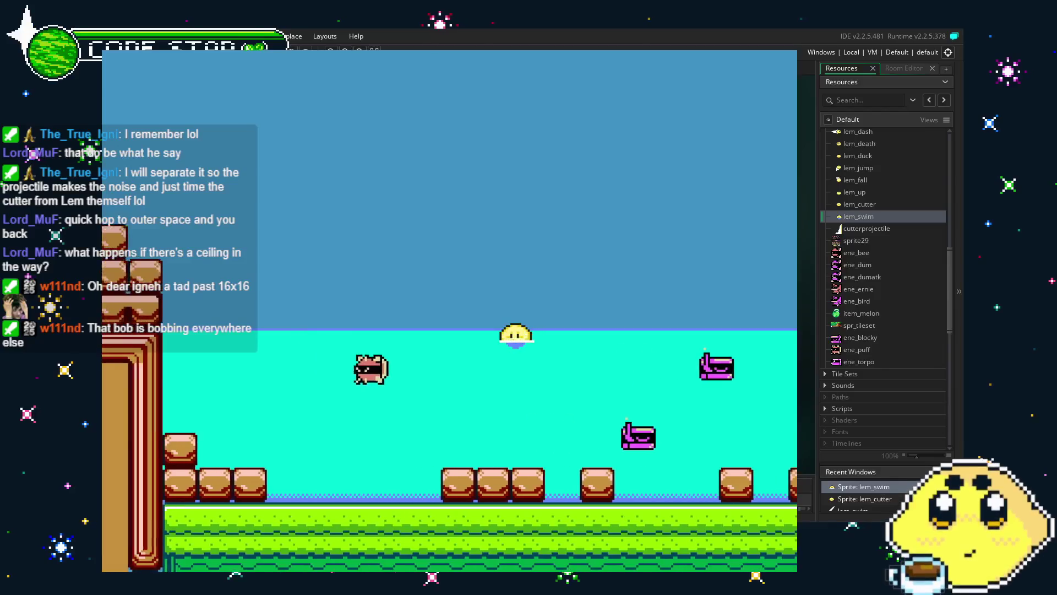
pyautogui.press('Up')
pyautogui.press('Right')
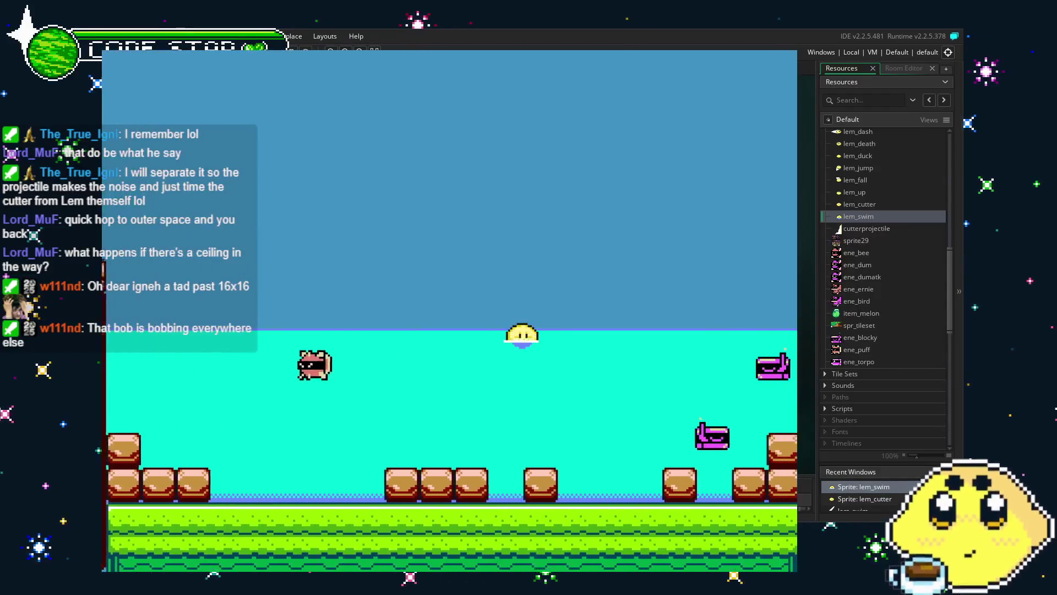
pyautogui.press('Left')
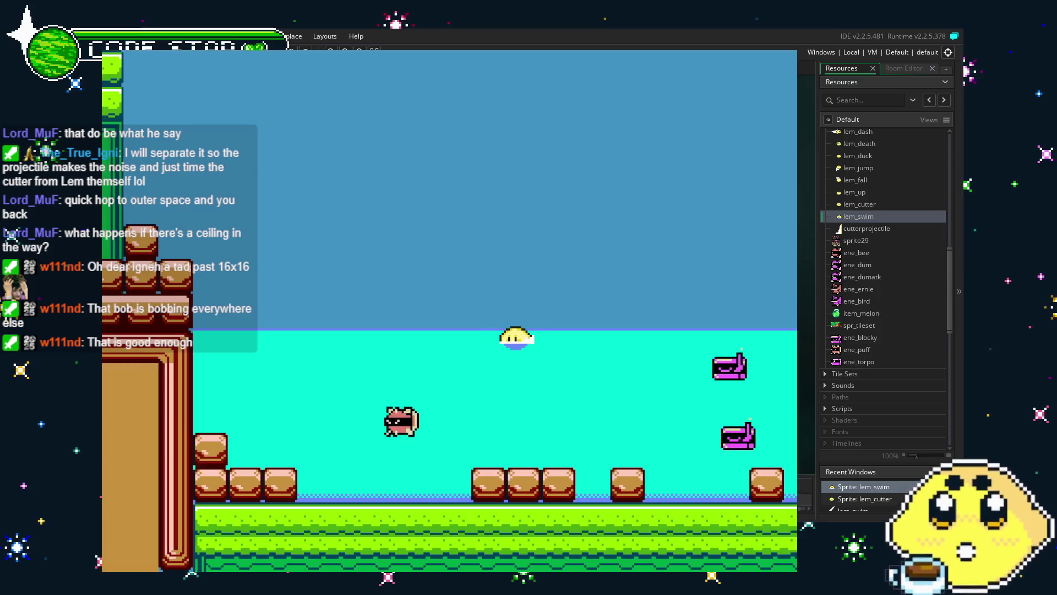
pyautogui.press('Up')
pyautogui.press('Right')
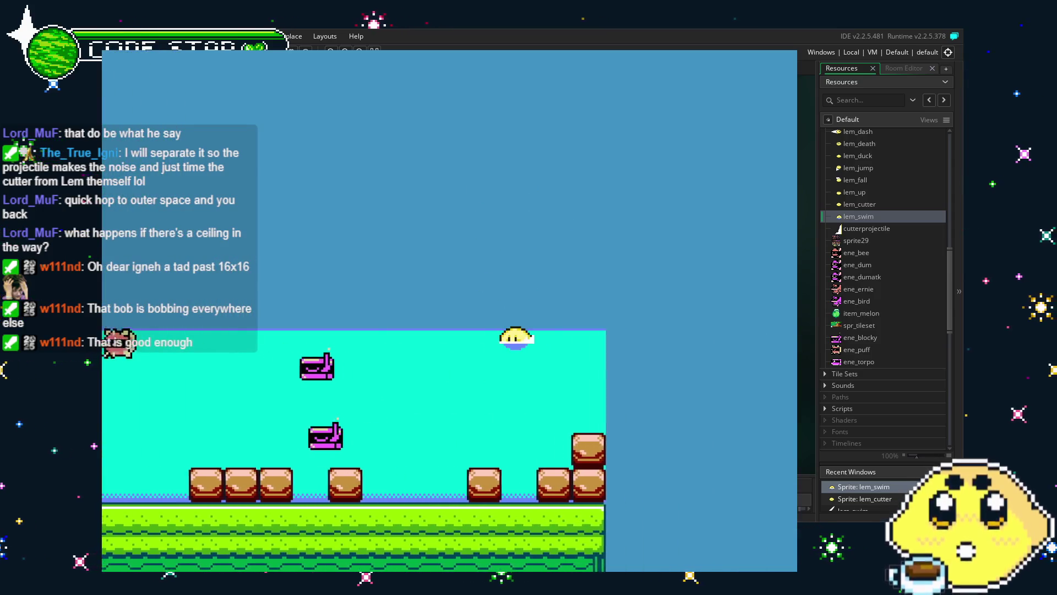
pyautogui.press('Left')
# - Jump Lemon from the water onto the brick ledge and back over the water
pyautogui.press('Right')
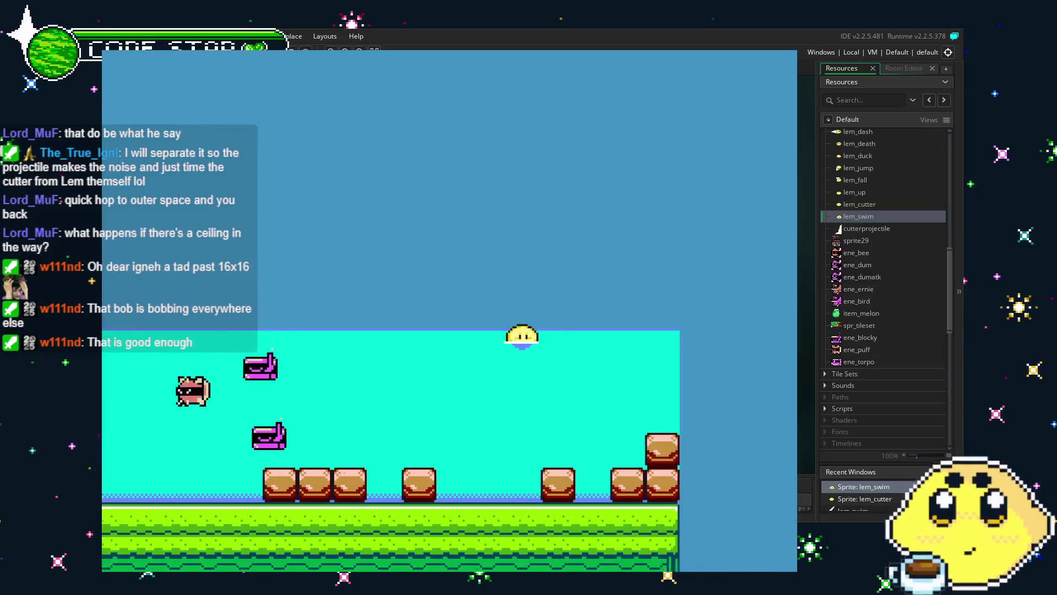
pyautogui.press('Up')
pyautogui.press('Left')
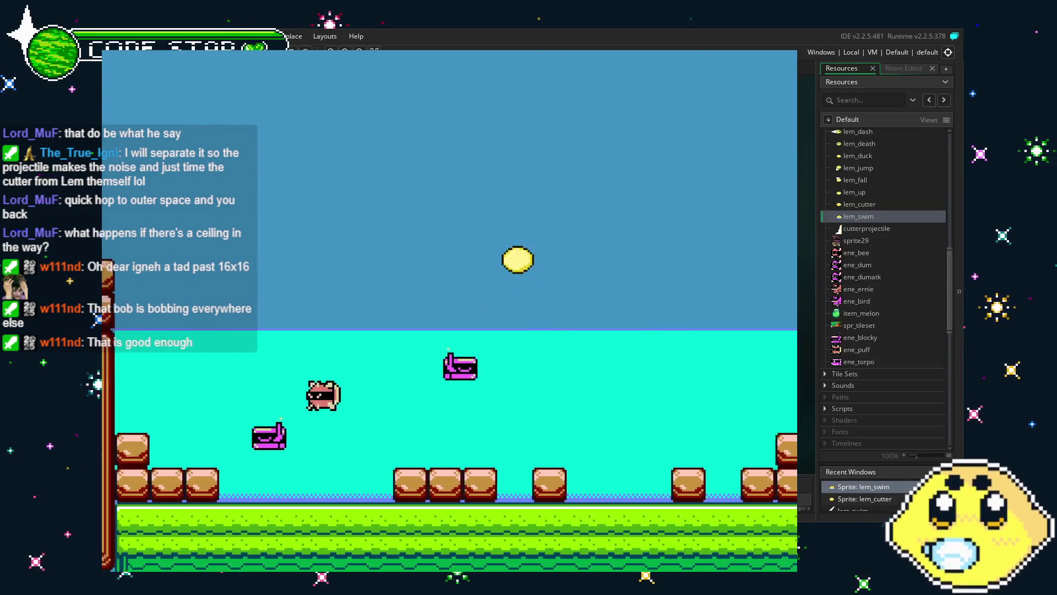
pyautogui.press('Up')
pyautogui.press('Right')
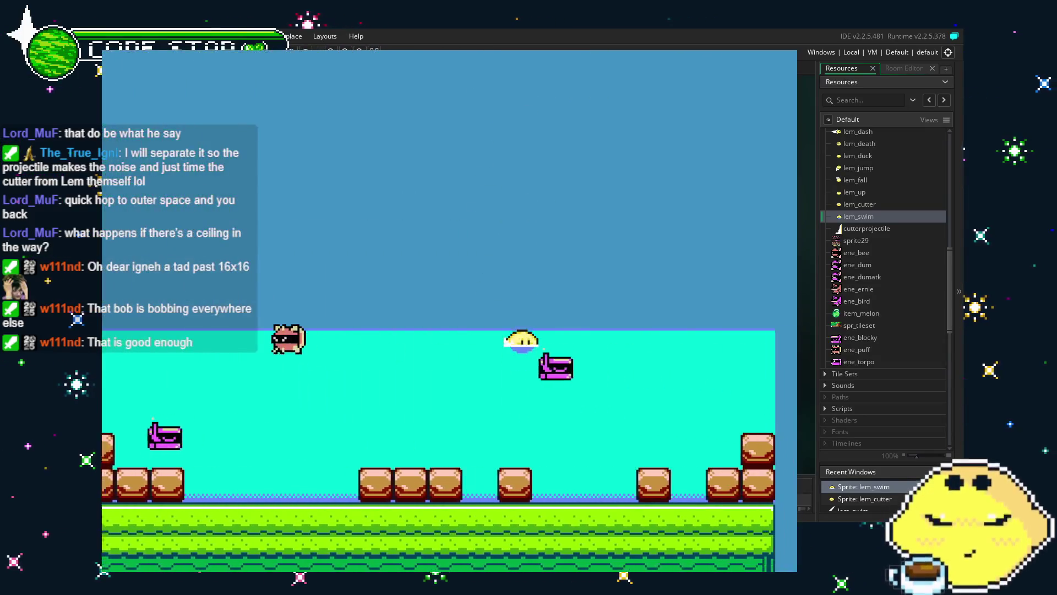
pyautogui.press('Left')
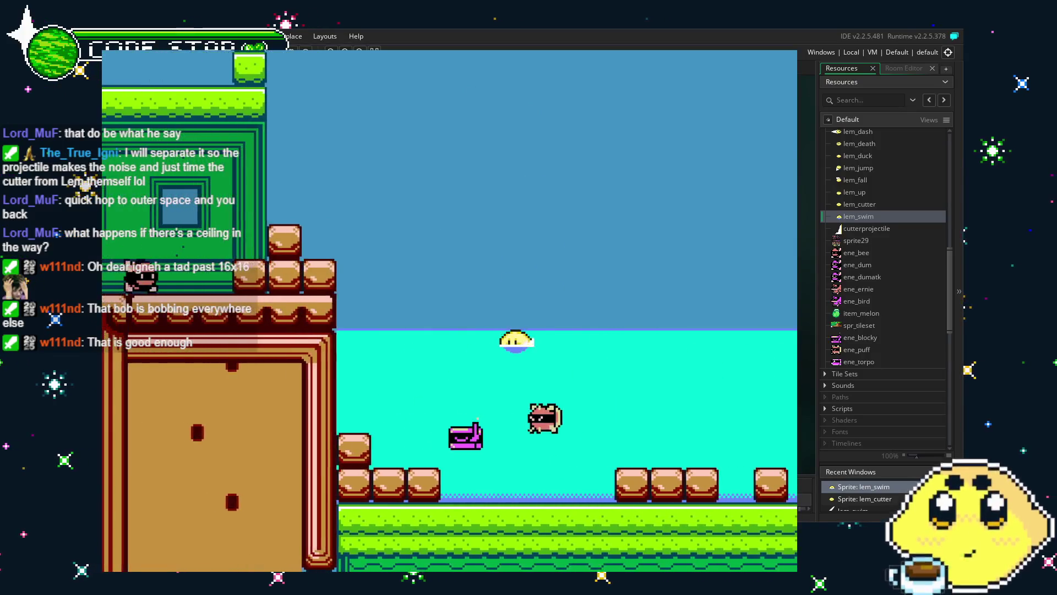
pyautogui.press('Right')
pyautogui.press('Left')
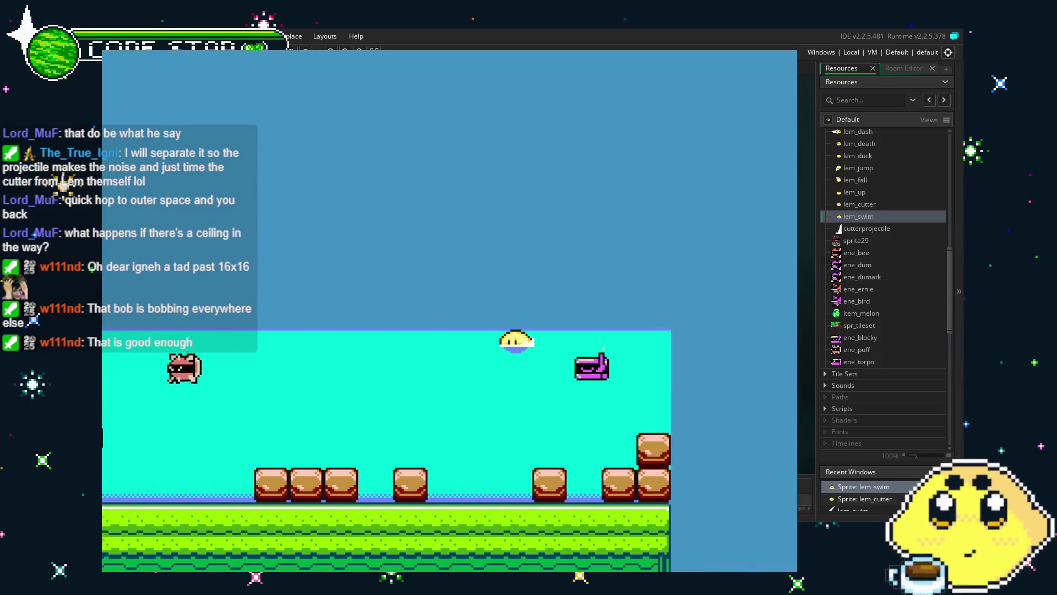
pyautogui.press('Up')
pyautogui.press('Left')
pyautogui.press('Up')
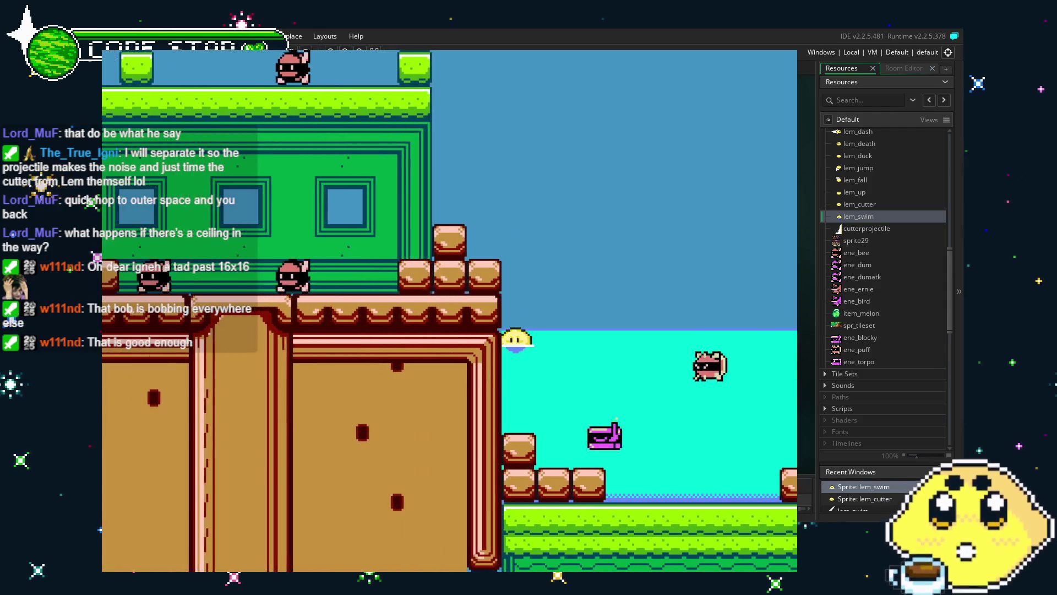
pyautogui.press('Up')
# - Dash Lemon mid-air, swim toward the green building, then close the game
pyautogui.press('Right')
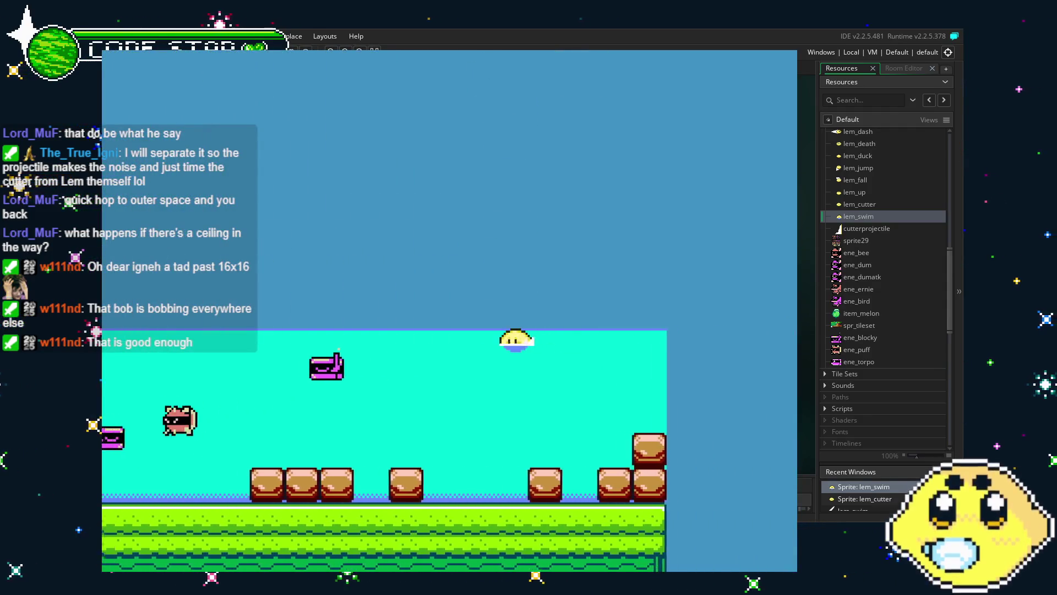
pyautogui.press('Left')
pyautogui.press('Up')
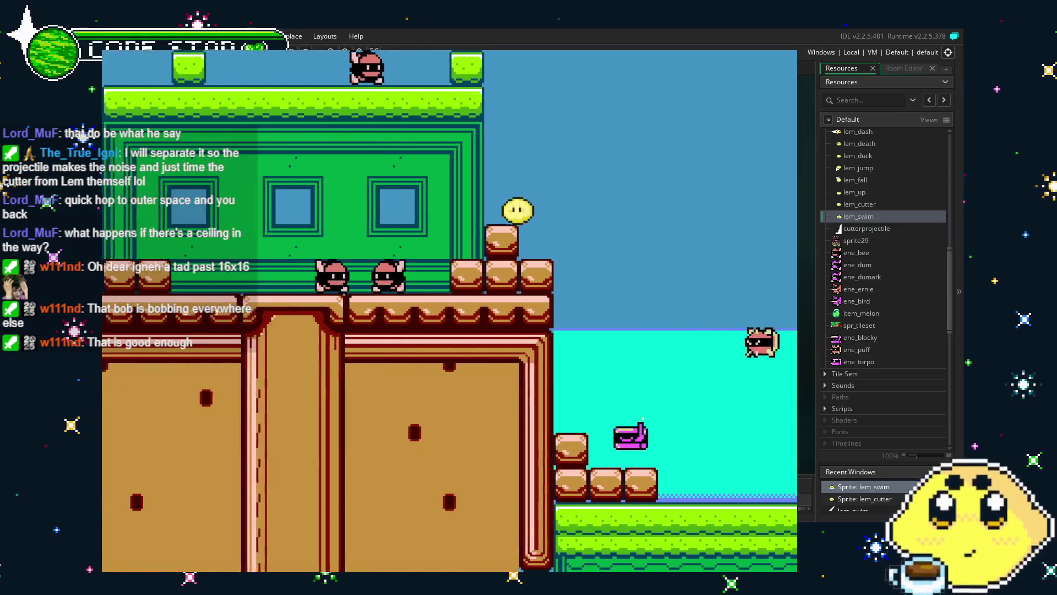
pyautogui.press('Right')
pyautogui.press('Left')
pyautogui.press('Up')
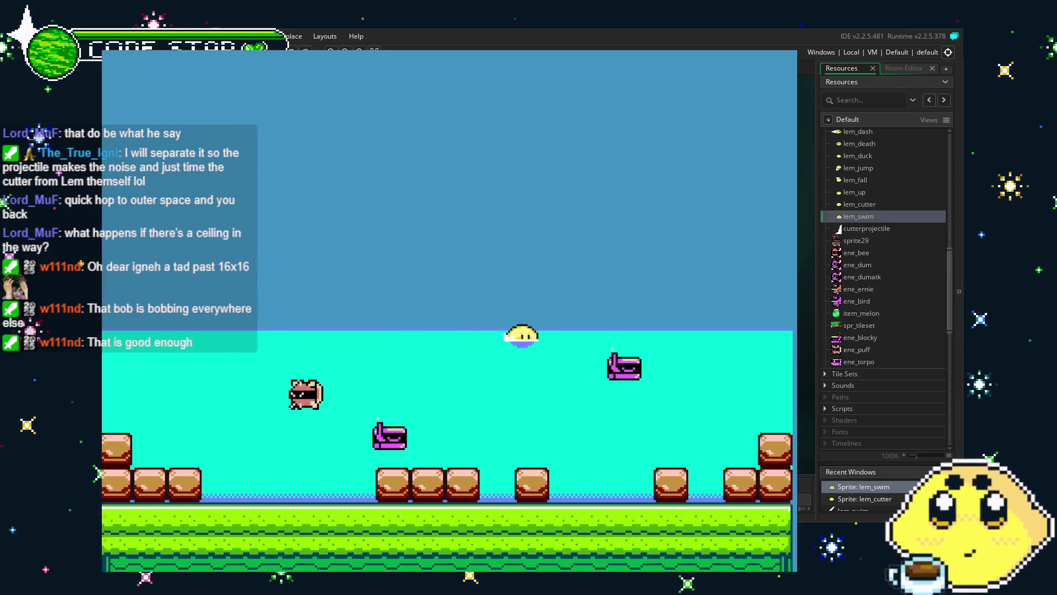
pyautogui.press('Left')
pyautogui.press('Up')
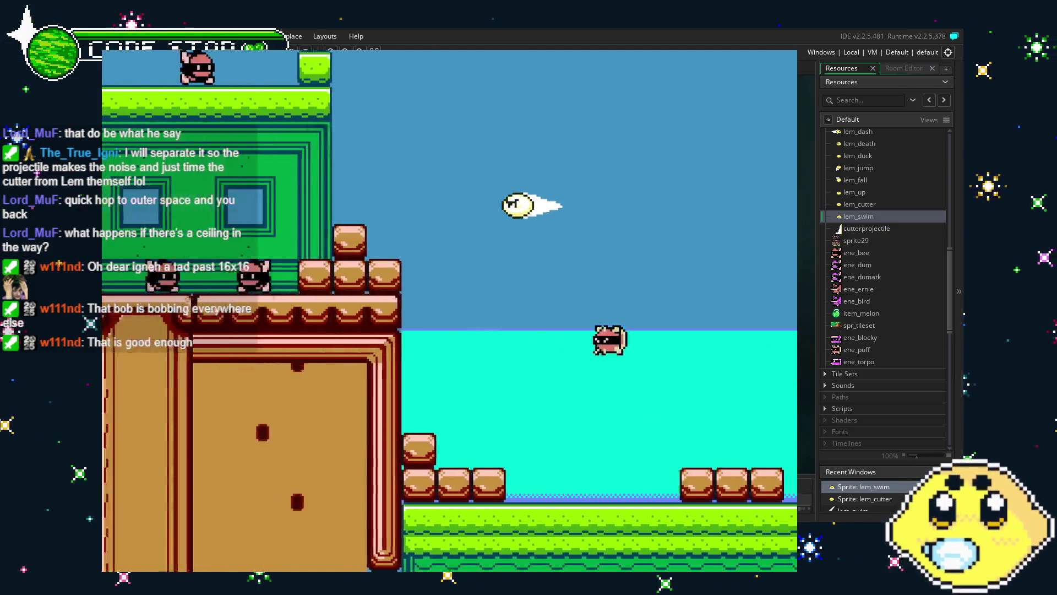
pyautogui.press('Right')
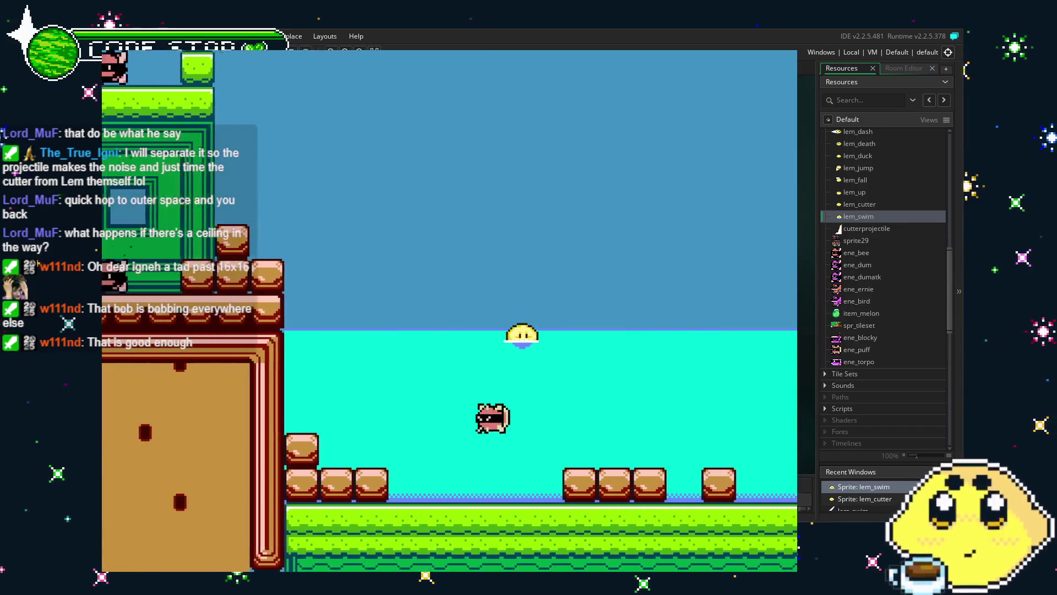
pyautogui.press('Left')
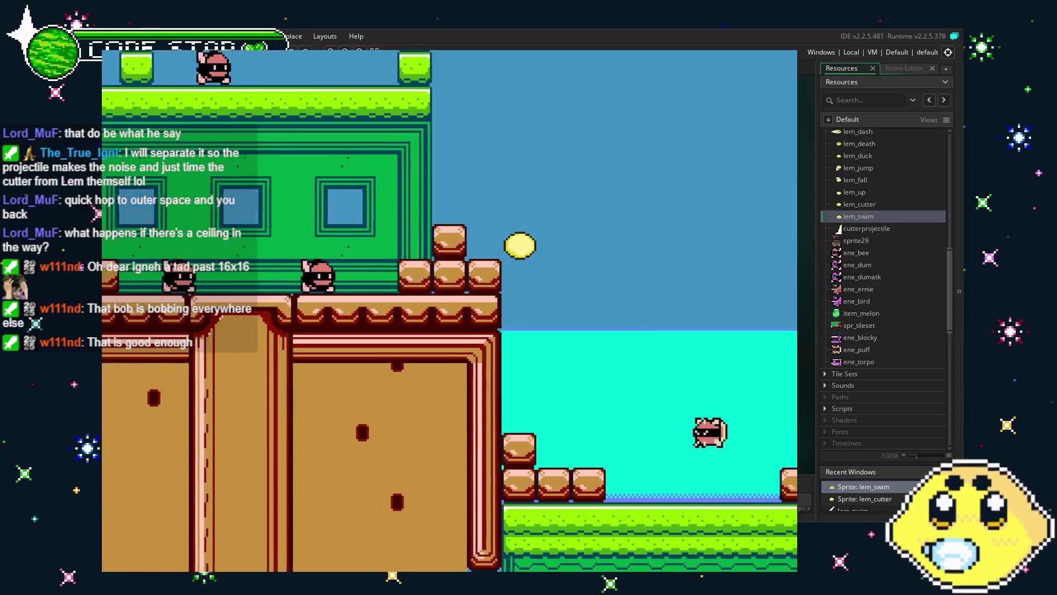
pyautogui.press('Up')
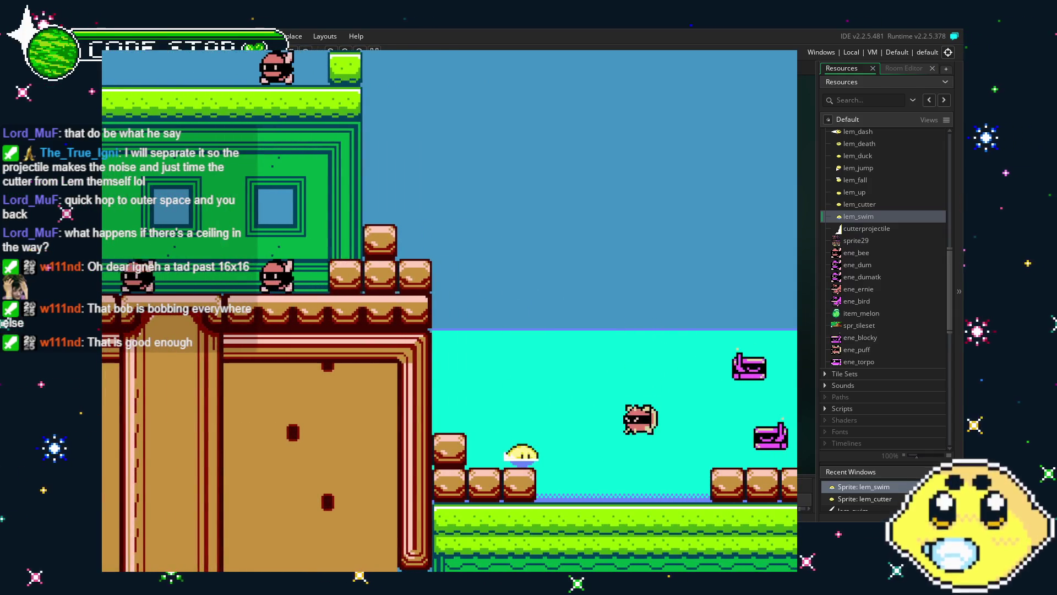
pyautogui.press('Escape')
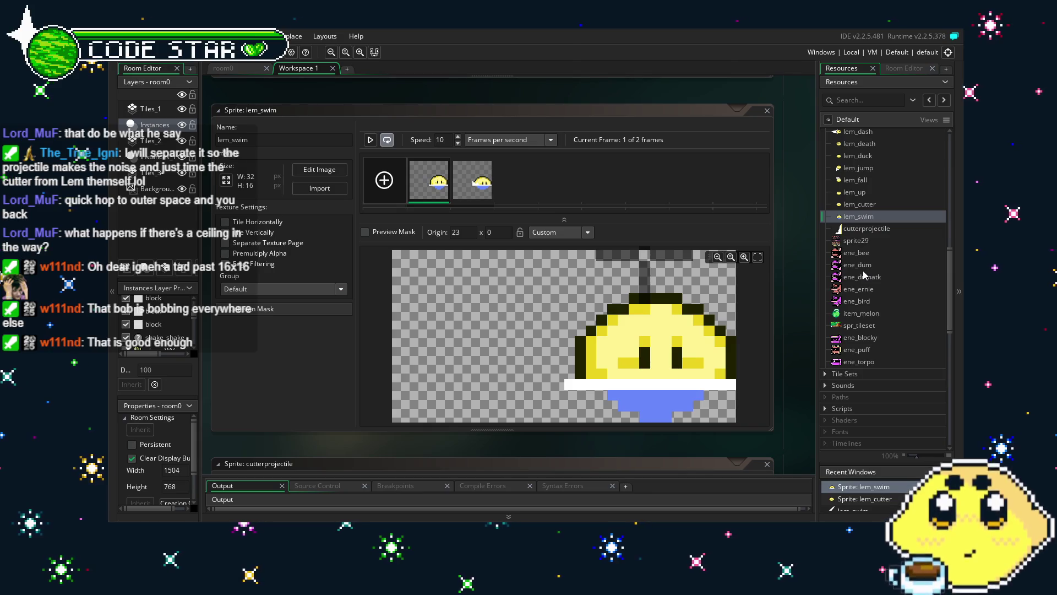
# - Nudge the lem_swim origin to 23 x 3 and run the game with F5
pyautogui.scroll(-3, 864, 270)
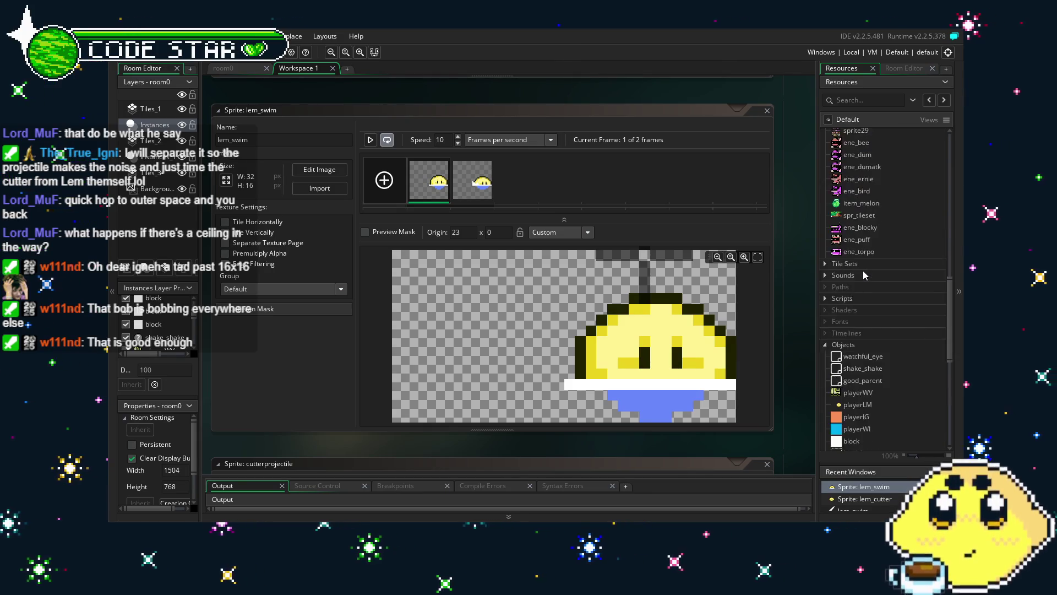
pyautogui.scroll(-6, 863, 270)
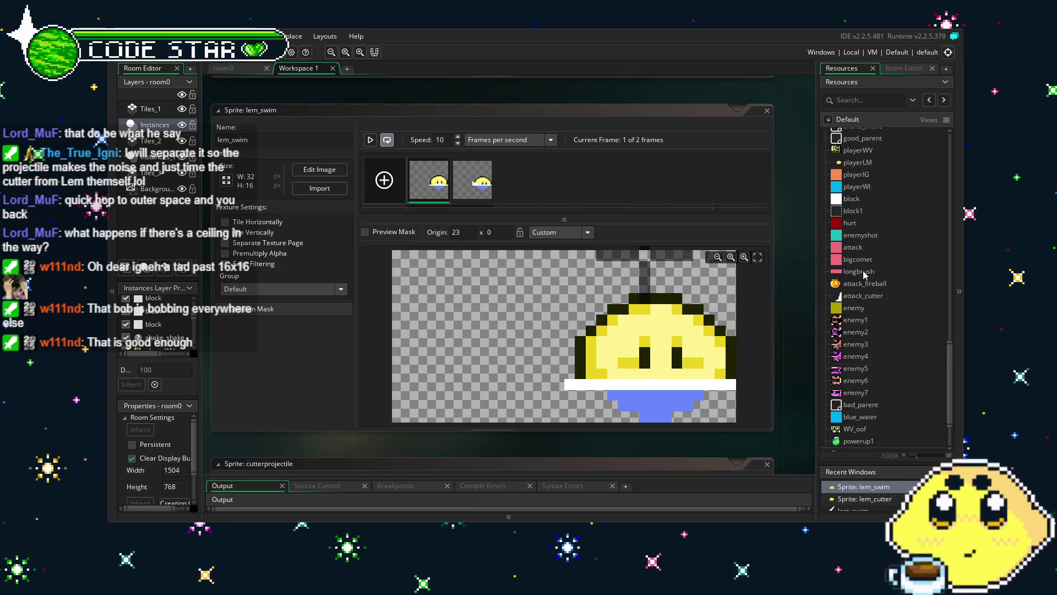
pyautogui.scroll(2, 864, 270)
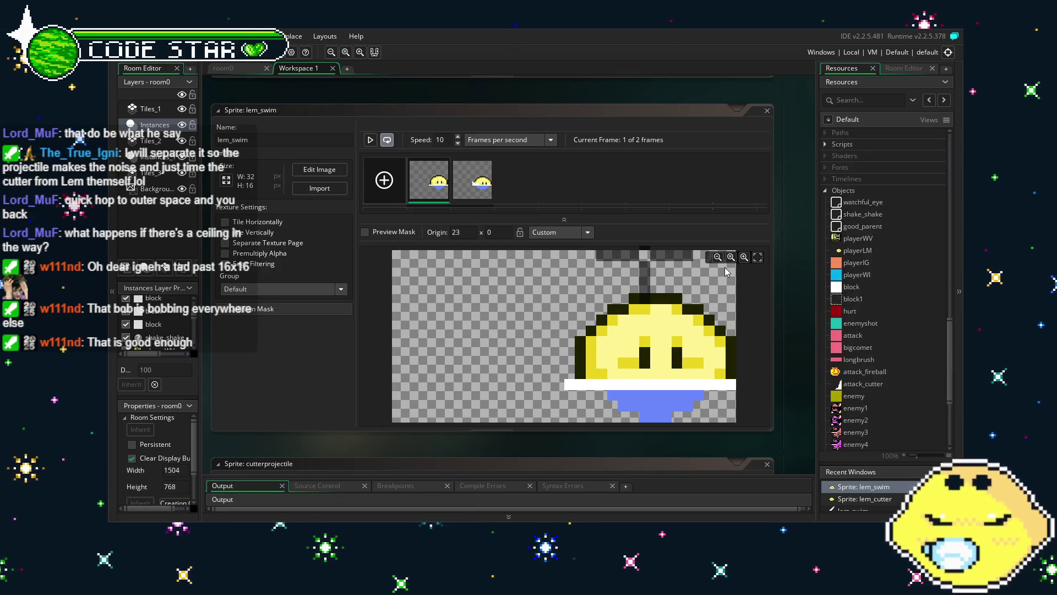
pyautogui.click(649, 266)
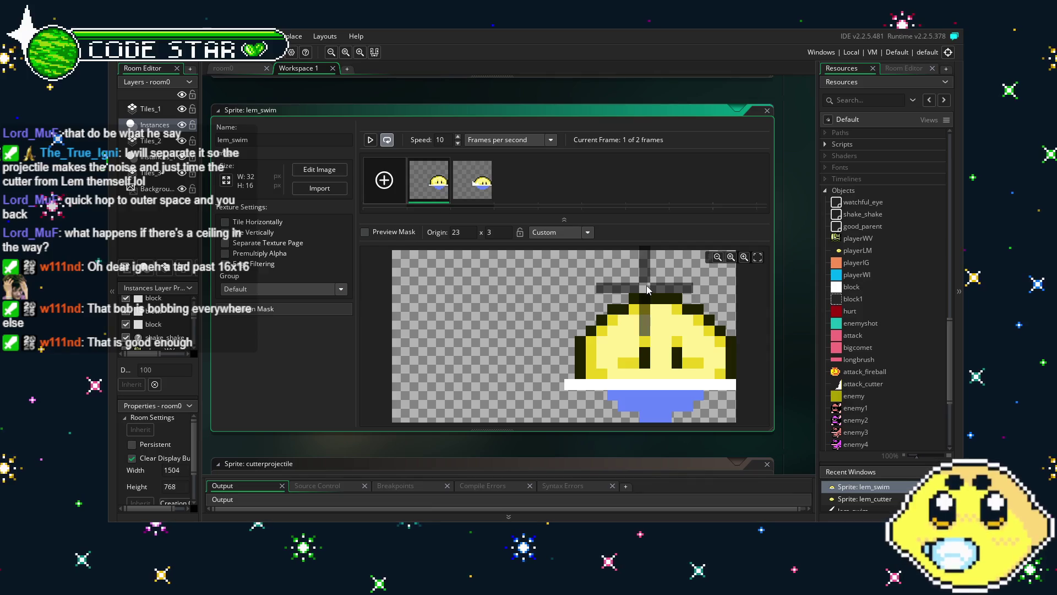
pyautogui.click(651, 302)
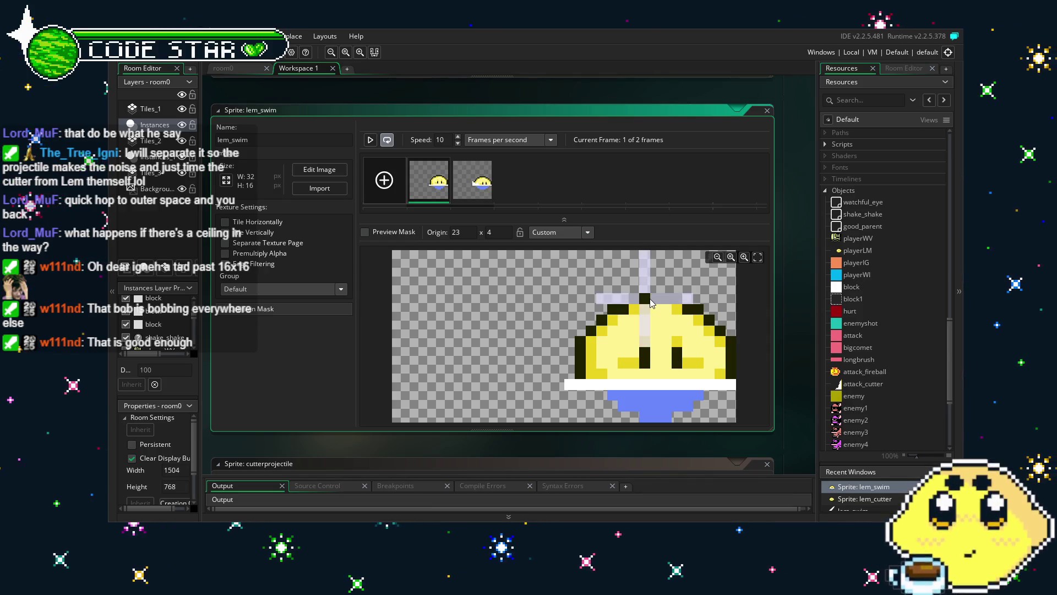
pyautogui.moveTo(651, 300); pyautogui.dragTo(650, 294)
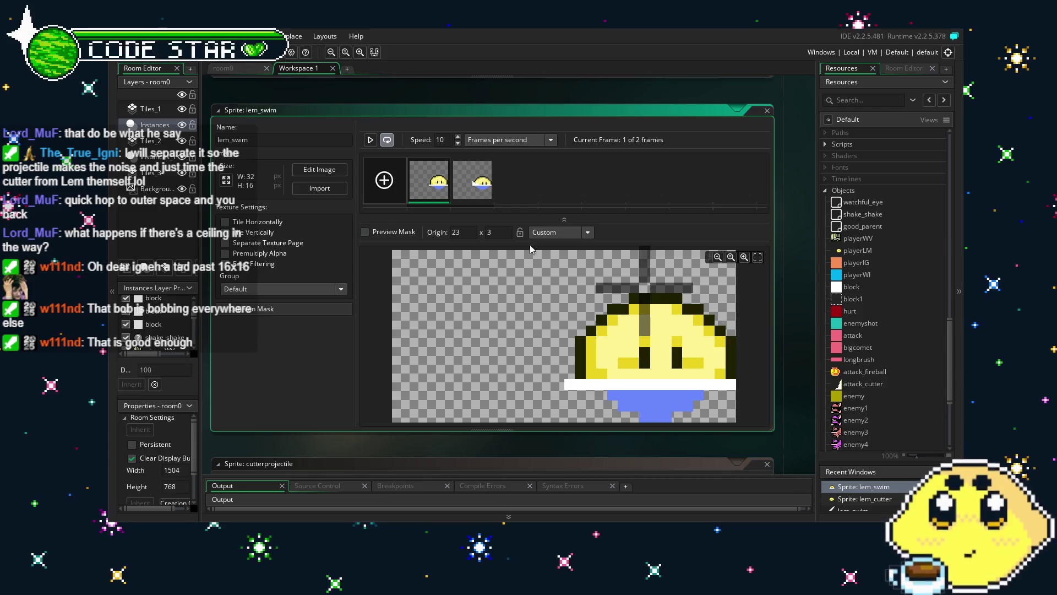
pyautogui.press('F5')
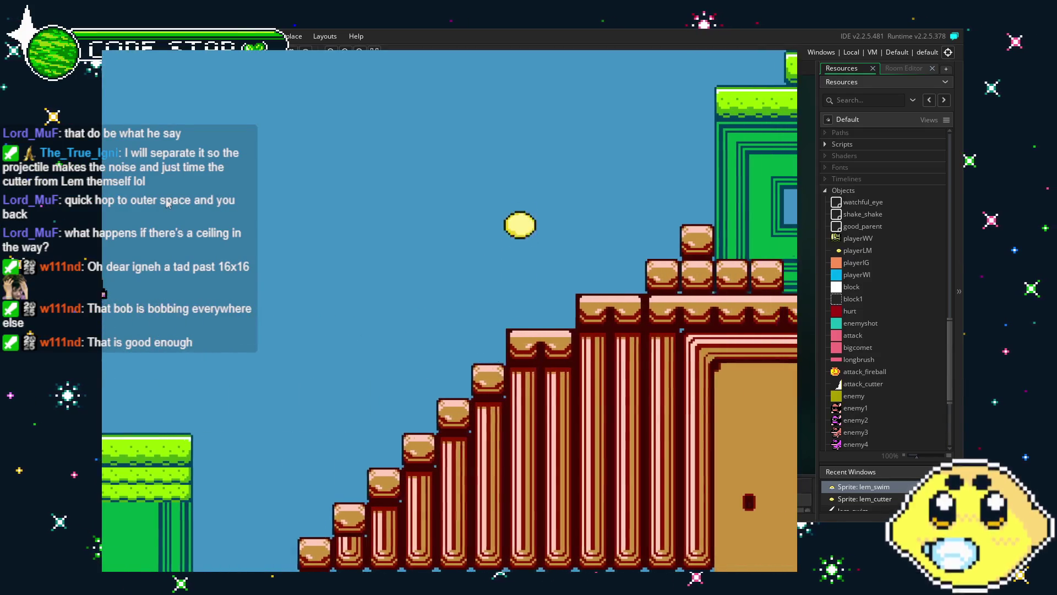
pyautogui.press('Right')
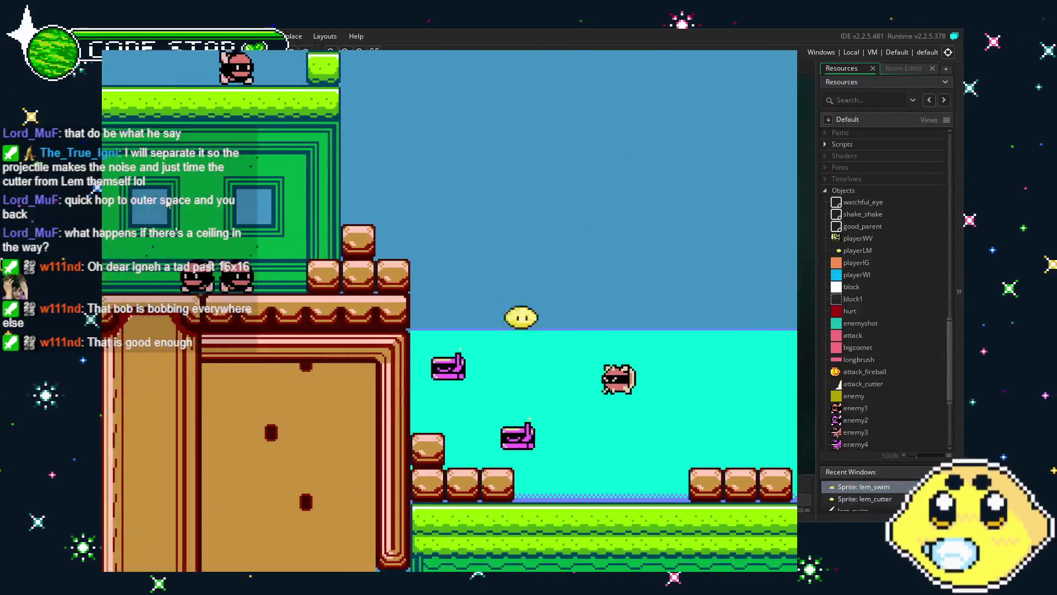
pyautogui.press('Right')
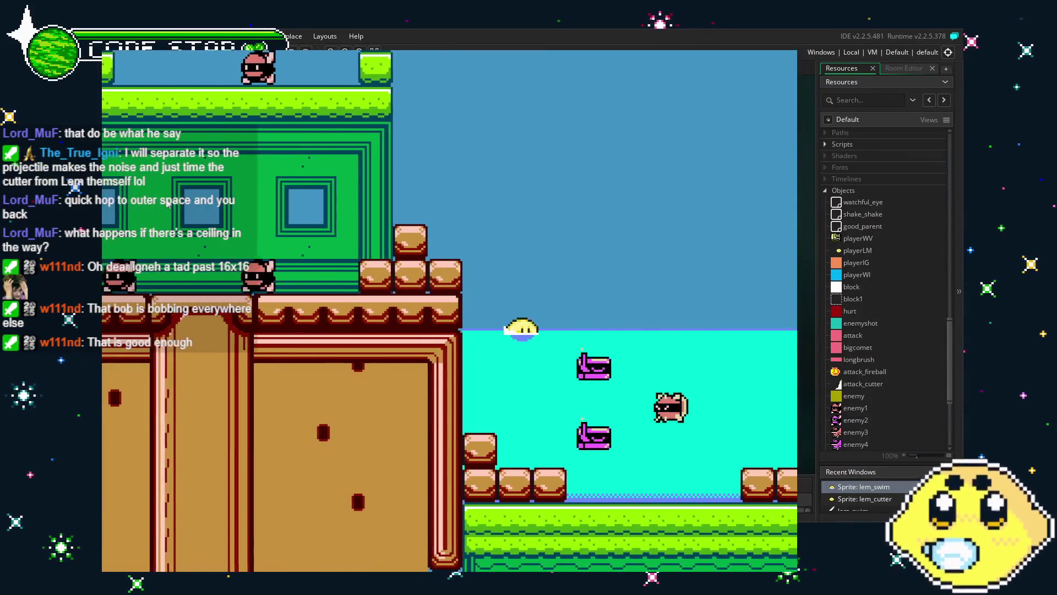
pyautogui.press('Right')
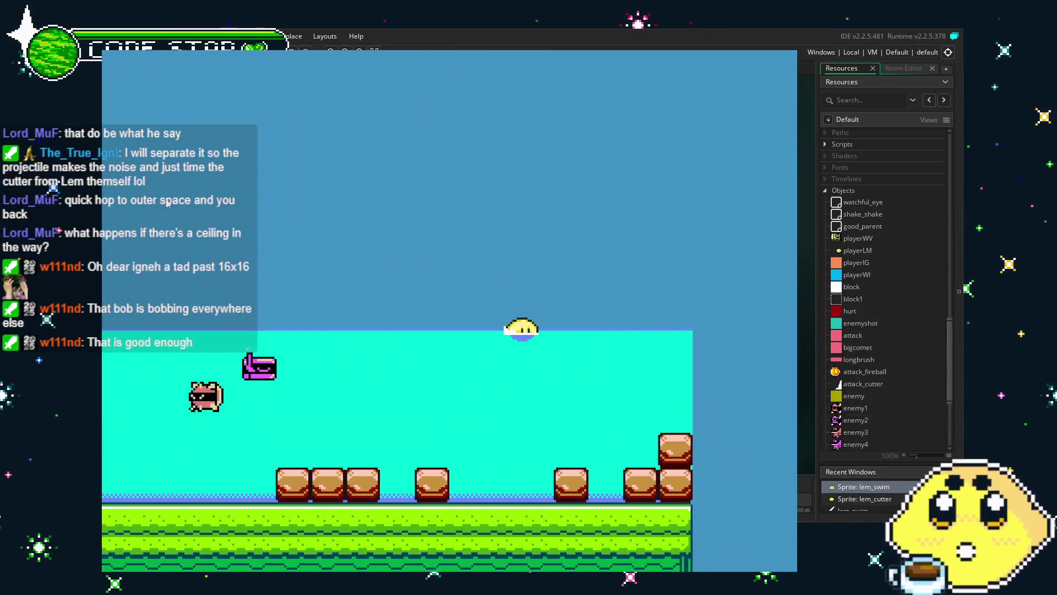
pyautogui.press('Left')
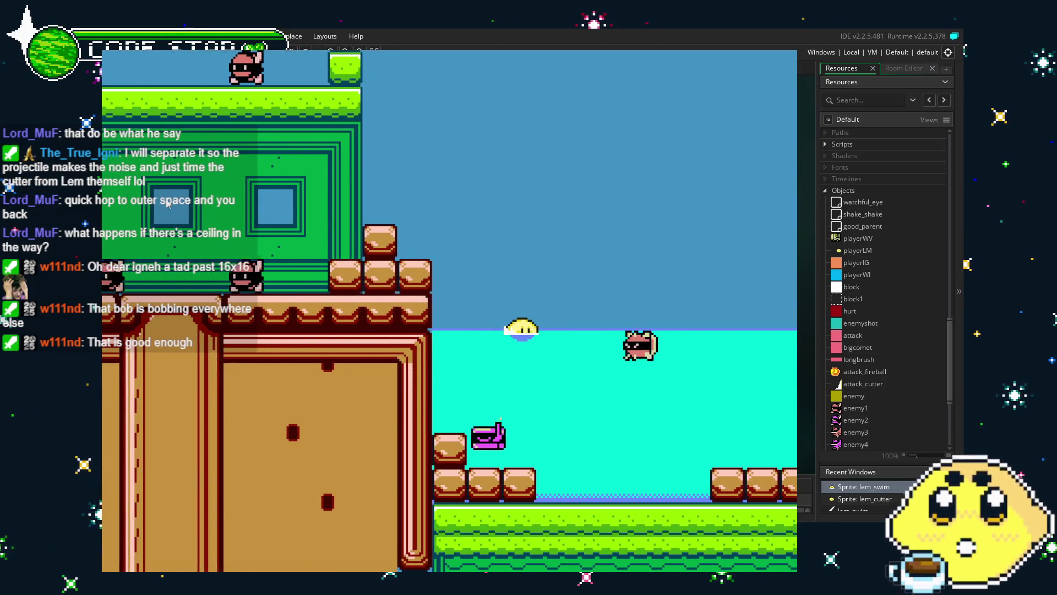
pyautogui.press('Left')
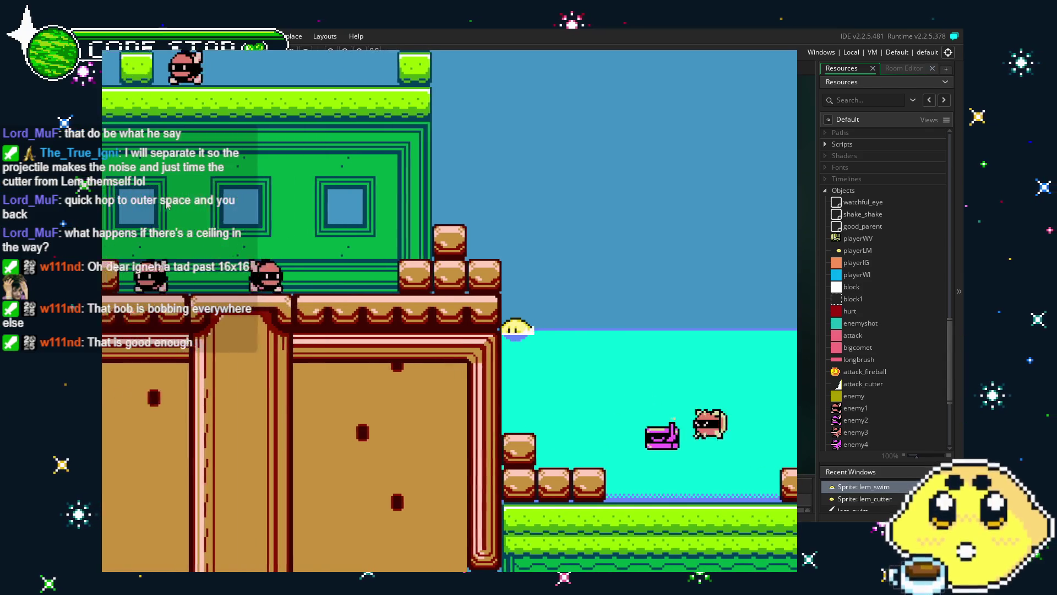
pyautogui.press('Right')
pyautogui.press('Left')
pyautogui.press('Right')
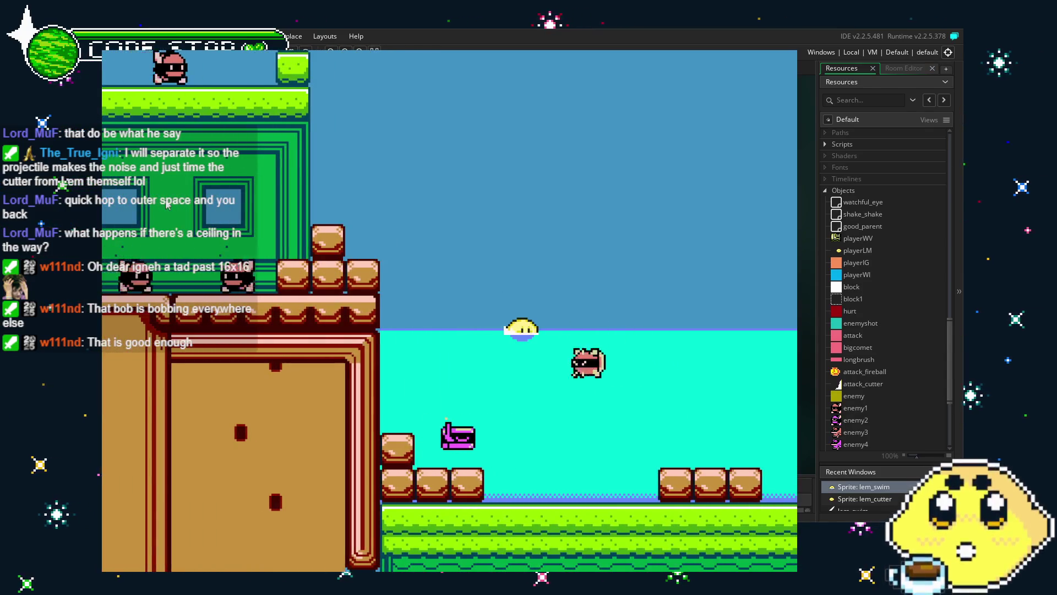
pyautogui.press('Left')
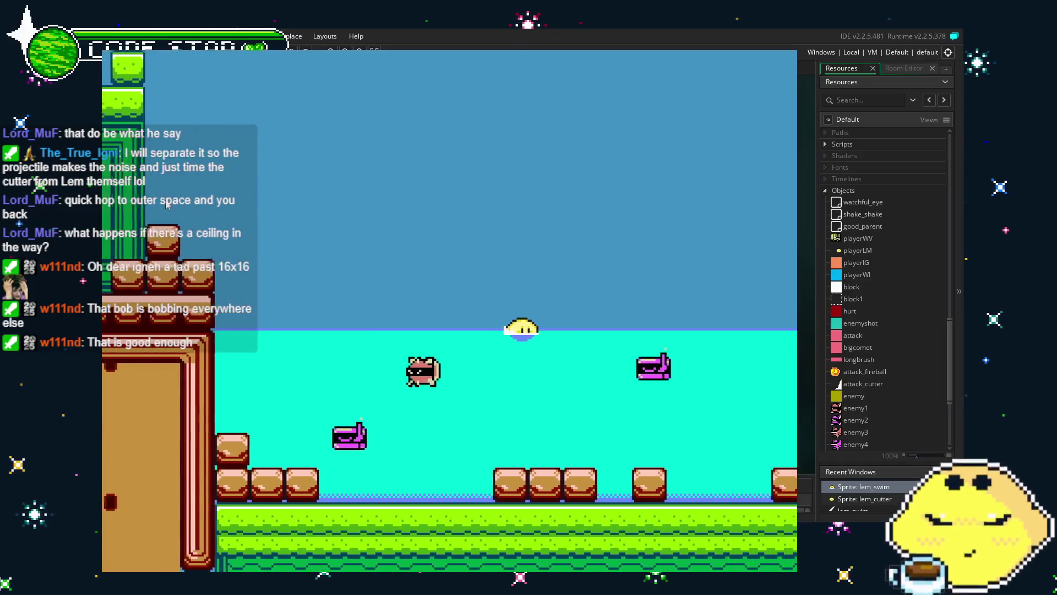
pyautogui.press('Right')
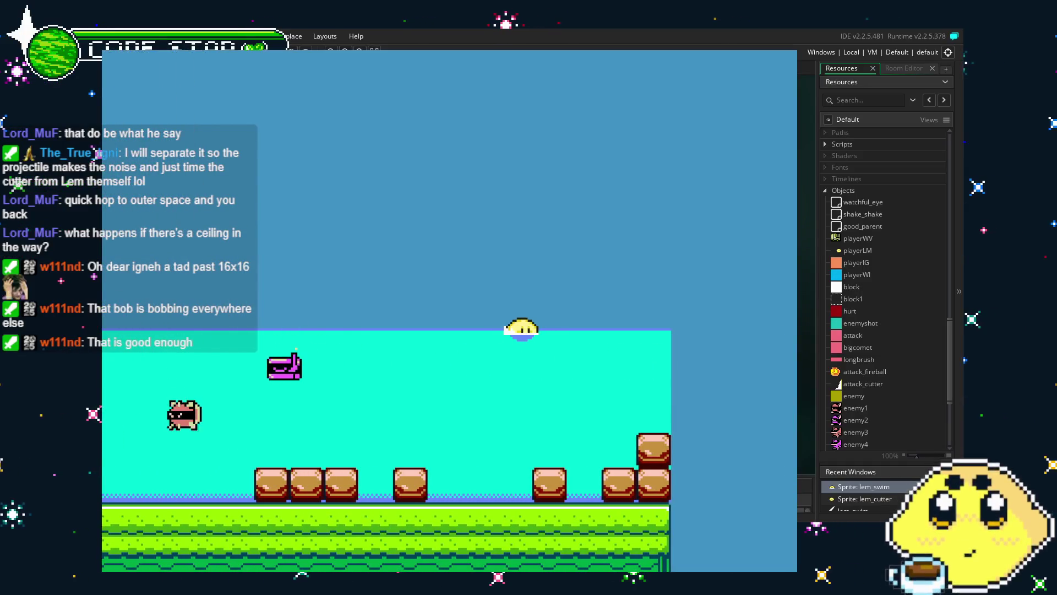
pyautogui.press('Escape')
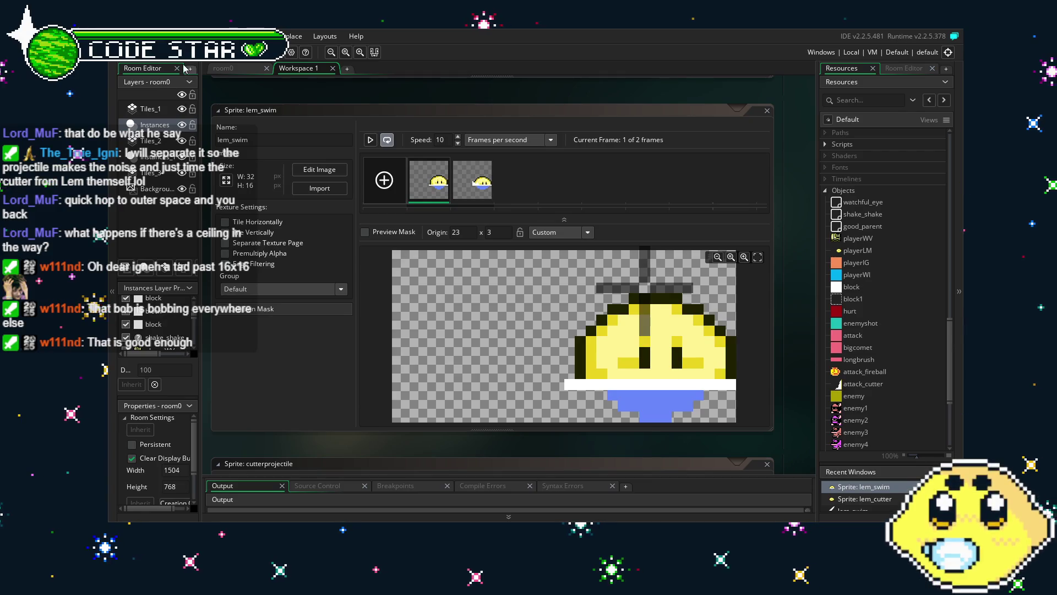
# - Place the lem_swim origin at 23 x 6 on the preview canvas, then scroll Resources up to Sprites
pyautogui.scroll(-5, 824, 333)
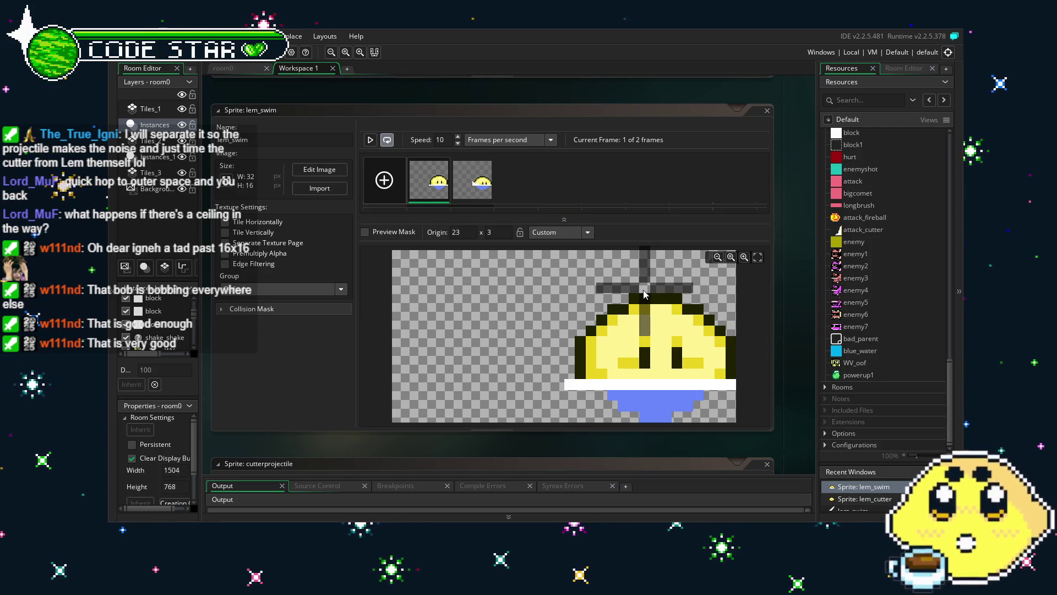
pyautogui.click(647, 323)
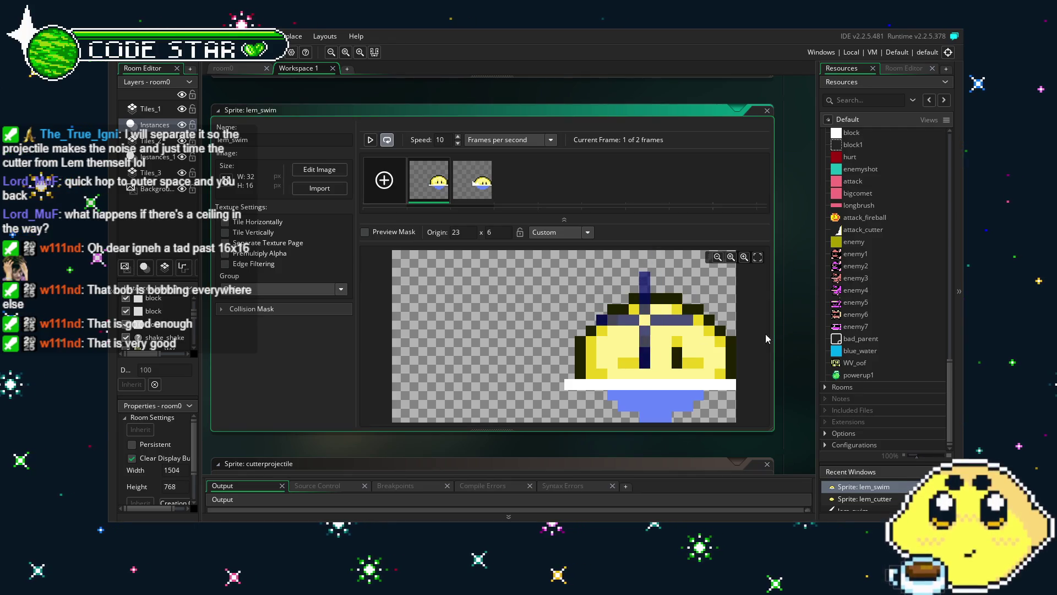
pyautogui.scroll(4, 879, 298)
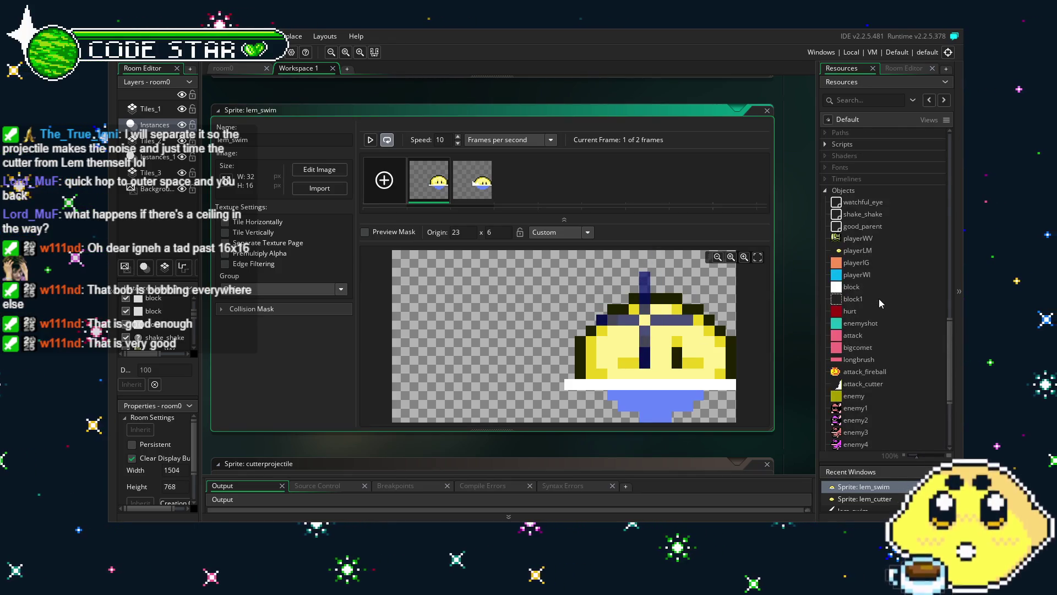
pyautogui.scroll(1, 879, 299)
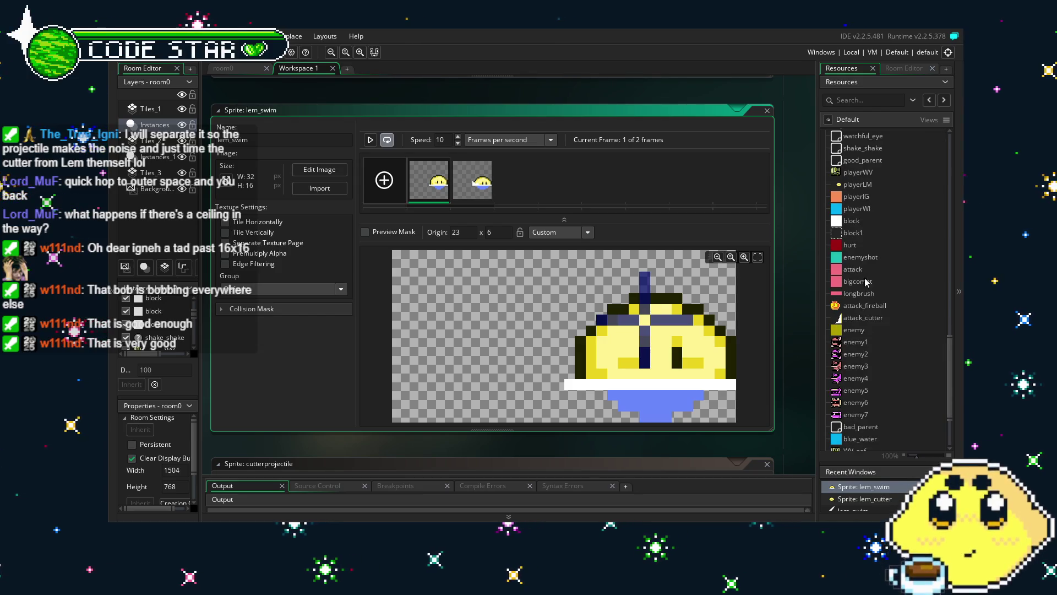
pyautogui.scroll(9, 866, 376)
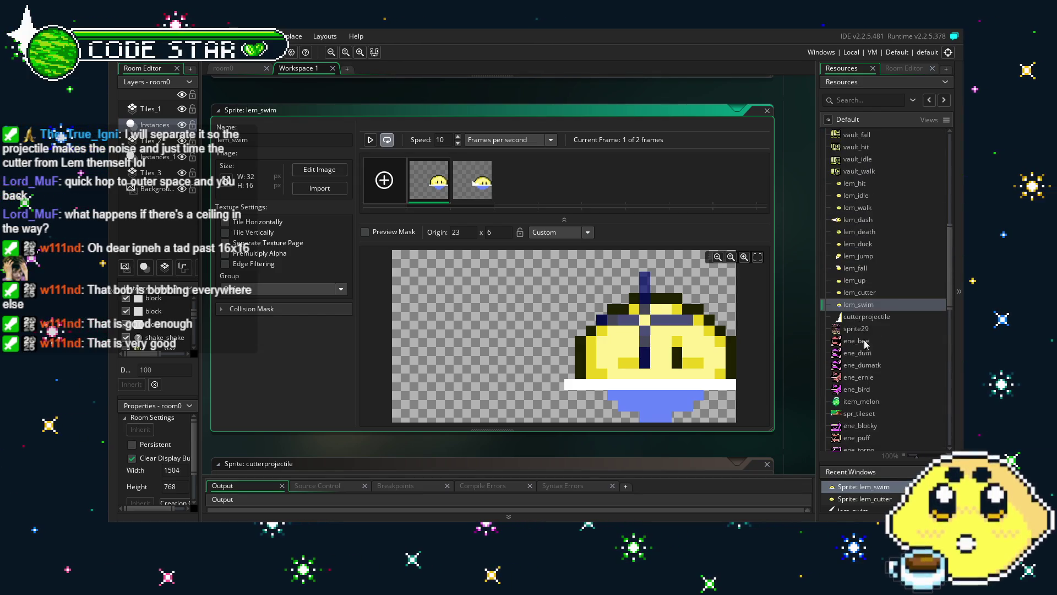
# - Compare lem_cutter with lem_up and set lem_cutter's origin to 23 x 8
pyautogui.doubleClick(860, 292)
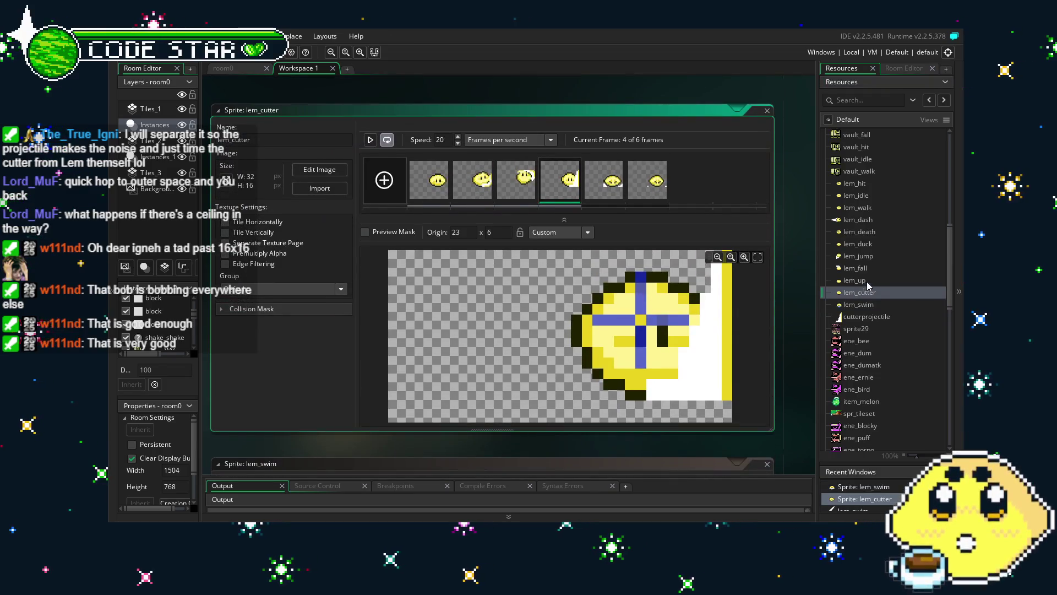
pyautogui.doubleClick(868, 280)
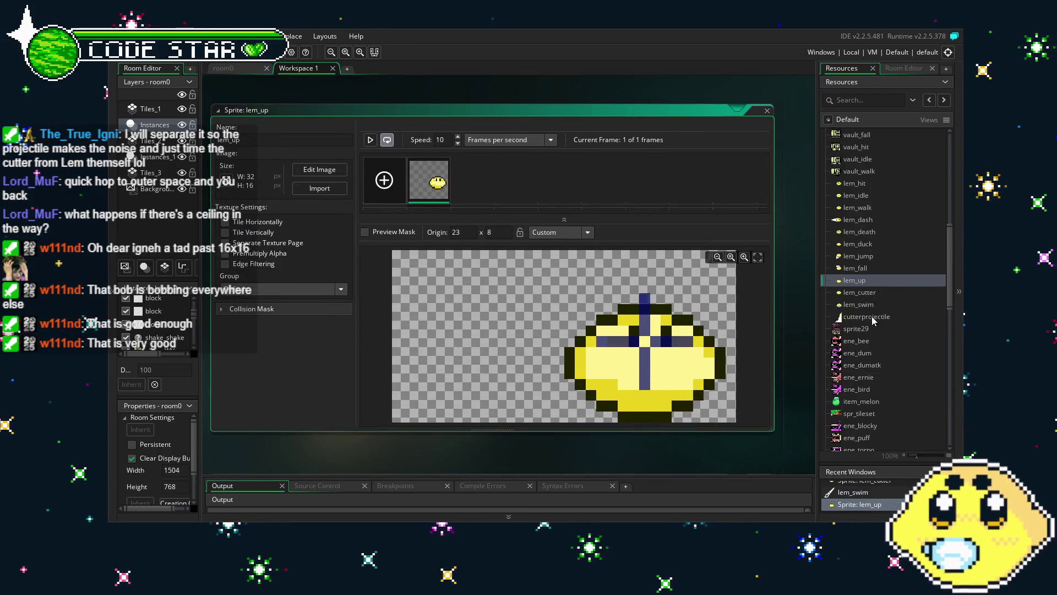
pyautogui.doubleClick(850, 293)
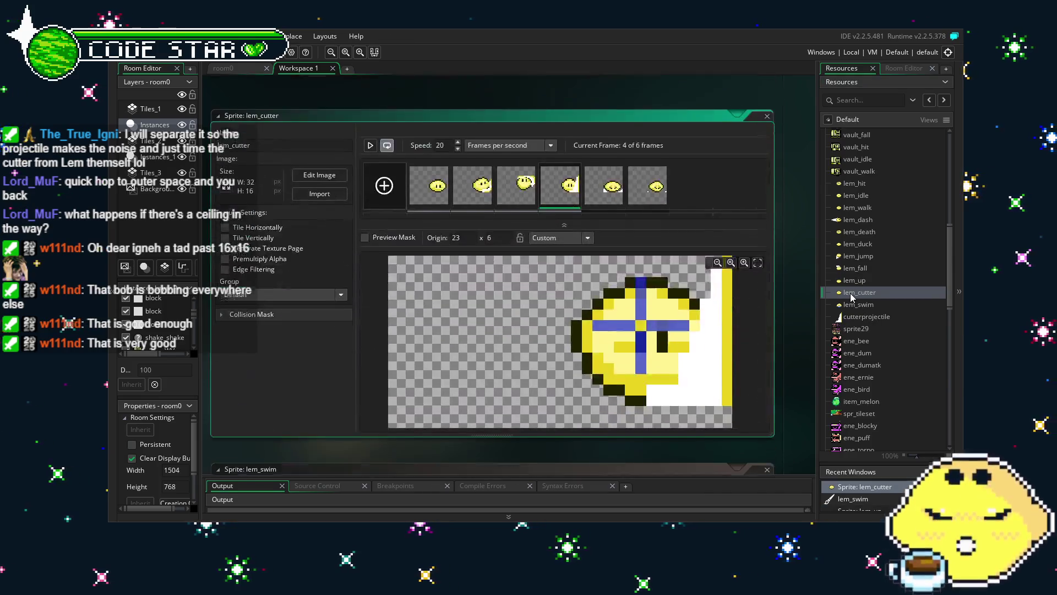
pyautogui.click(645, 312)
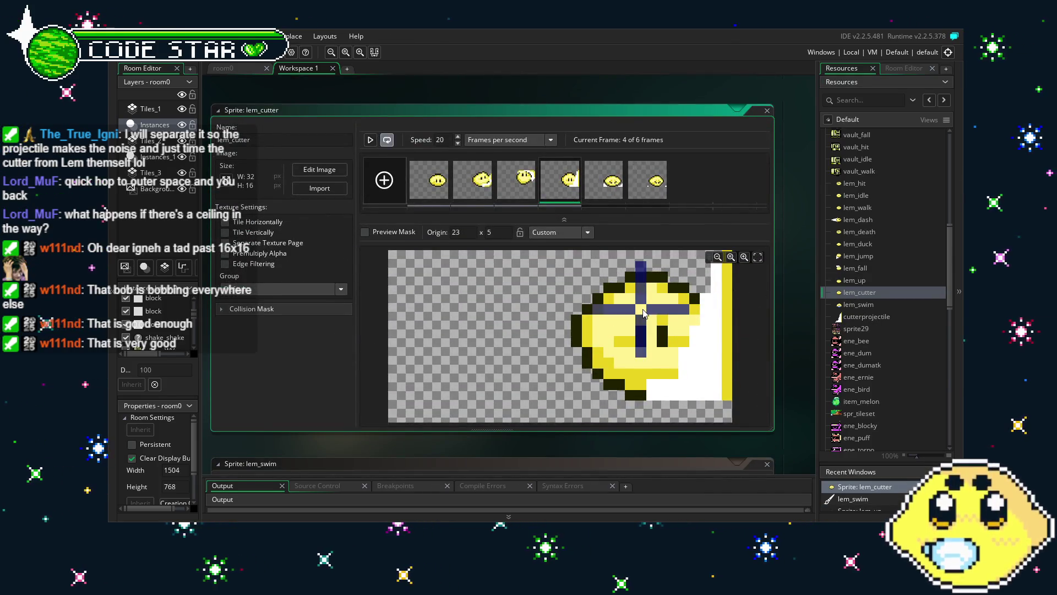
pyautogui.click(641, 342)
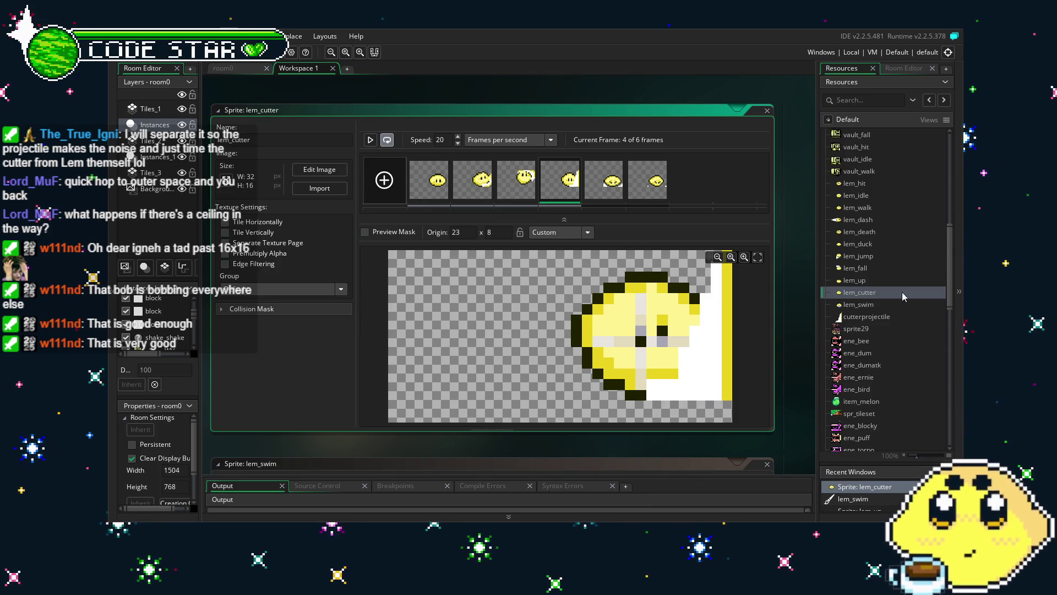
pyautogui.doubleClick(429, 180)
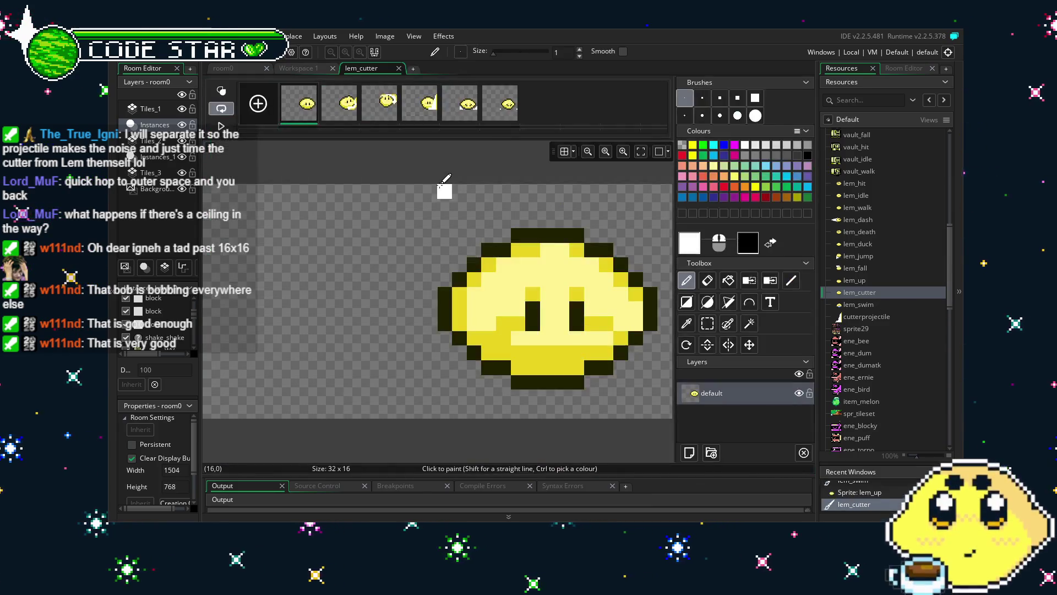
pyautogui.click(399, 69)
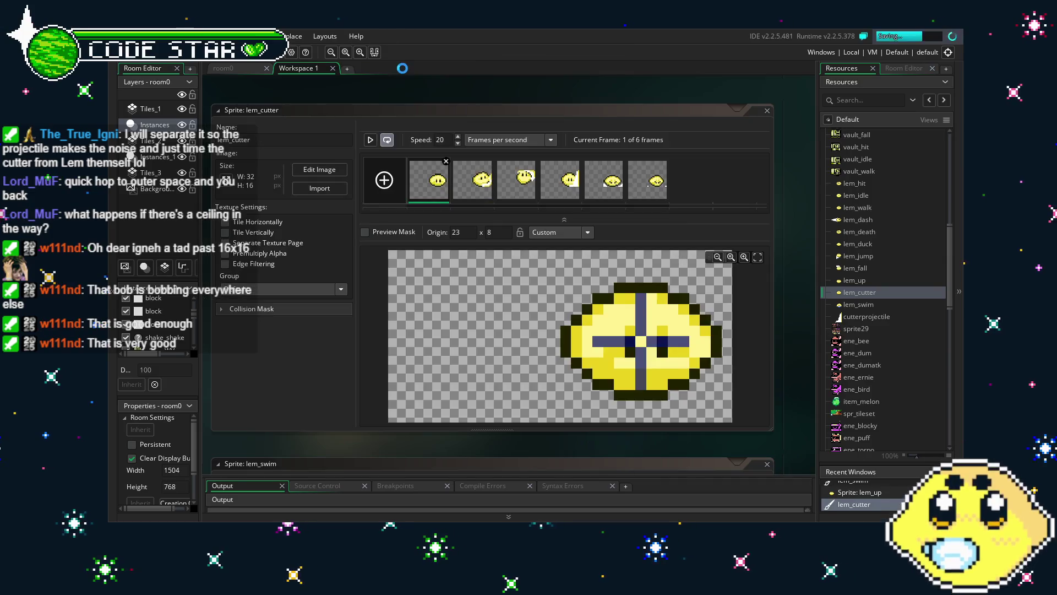
# - Set lem_swim's origin Y to 8, recheck lem_cutter and lem_up, and open lem_fall
pyautogui.doubleClick(859, 304)
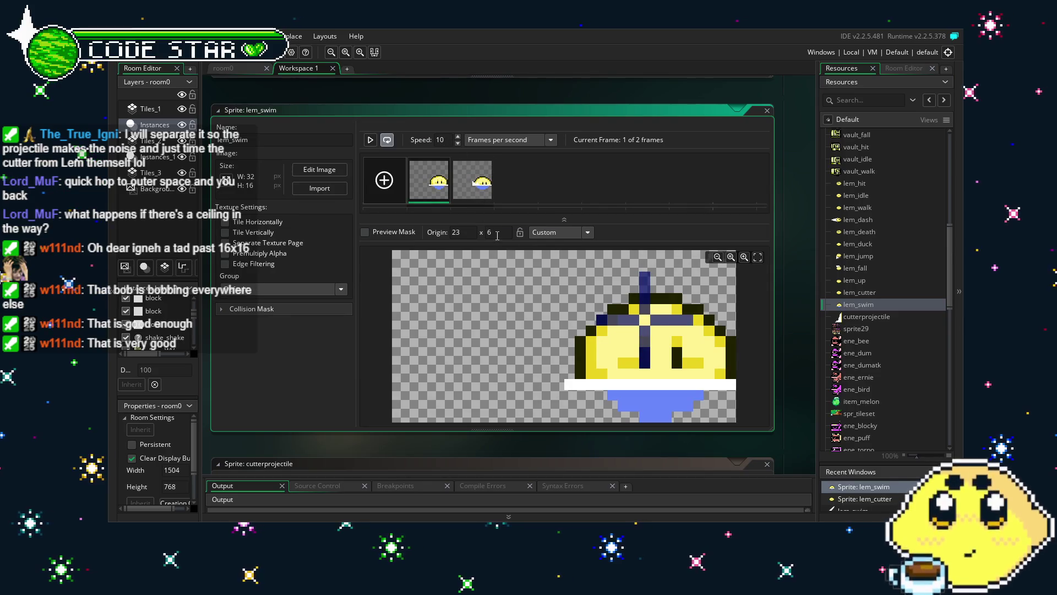
pyautogui.write('8')
pyautogui.press('Return')
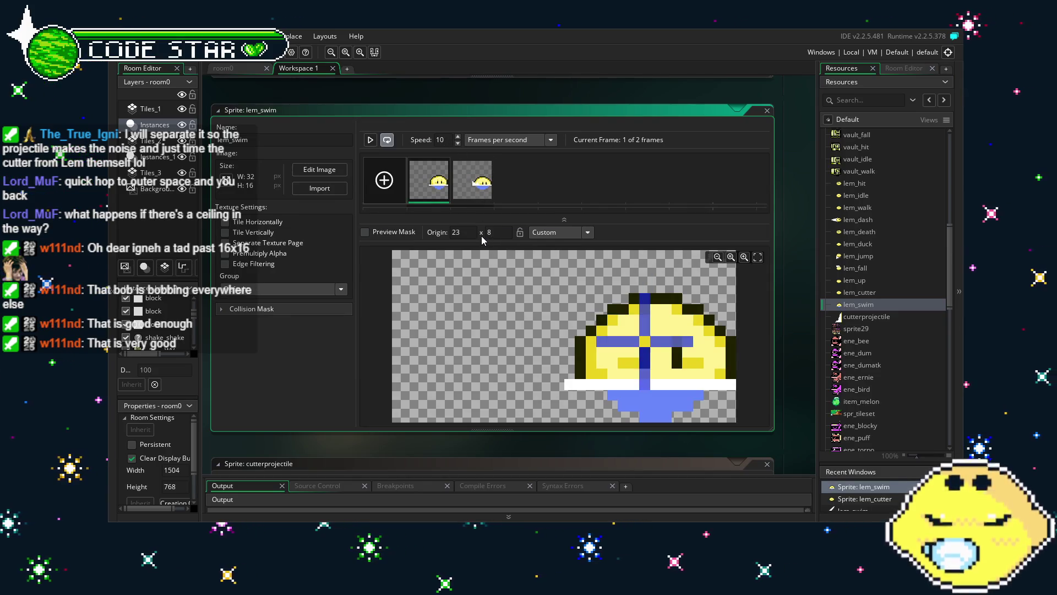
pyautogui.doubleClick(859, 292)
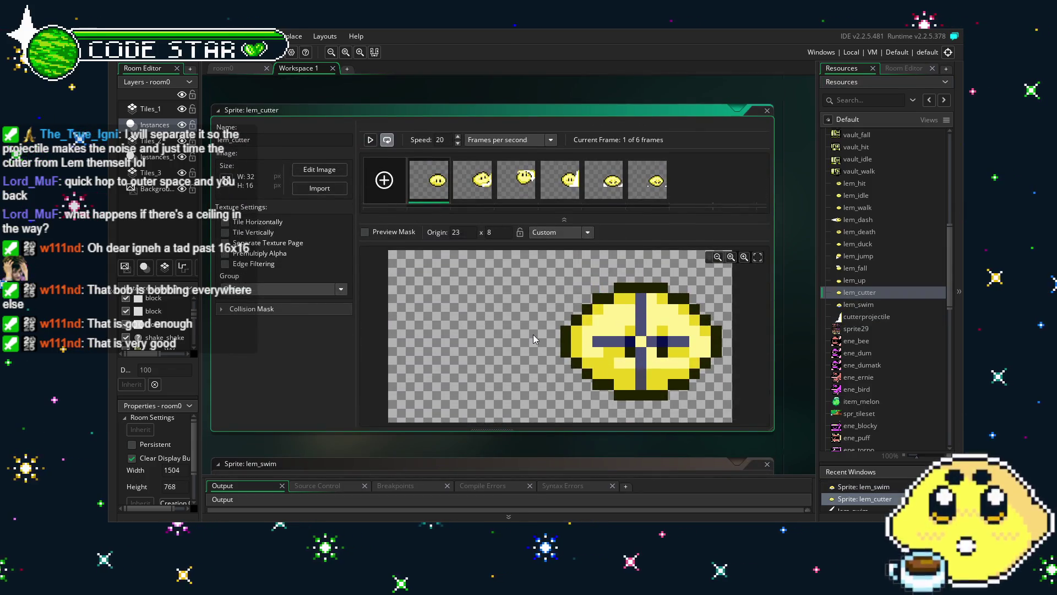
pyautogui.doubleClick(854, 280)
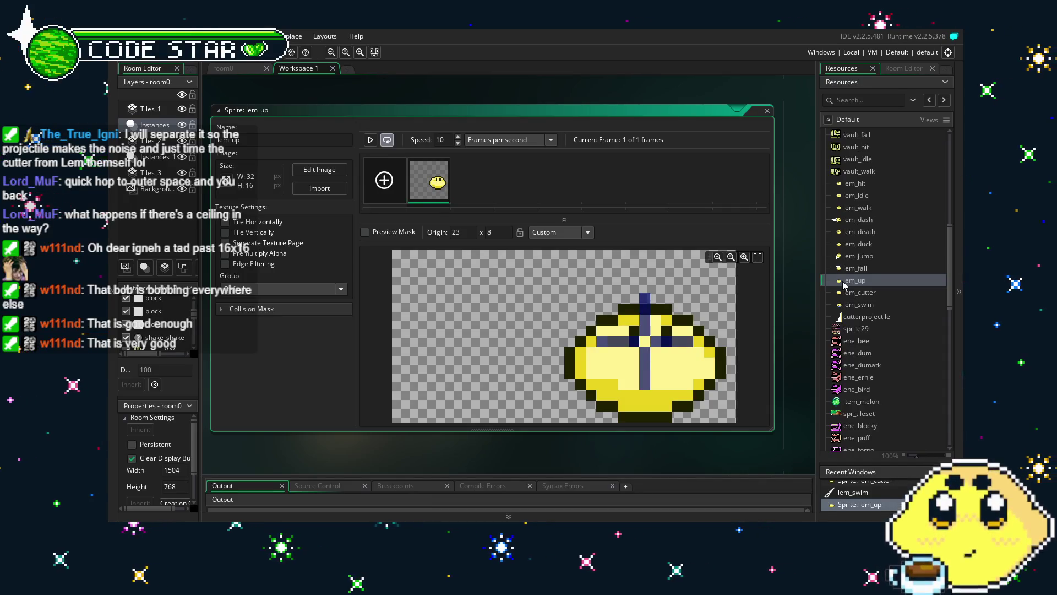
pyautogui.click(855, 269)
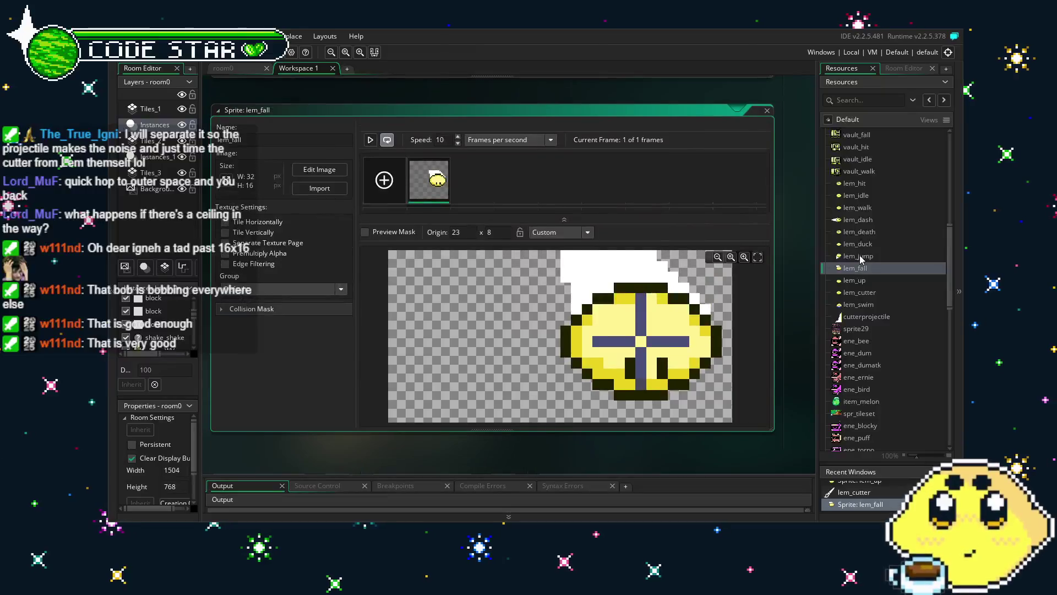
# - Check the origins of lem_duck, lem_death, lem_dash and lem_walk
pyautogui.doubleClick(862, 249)
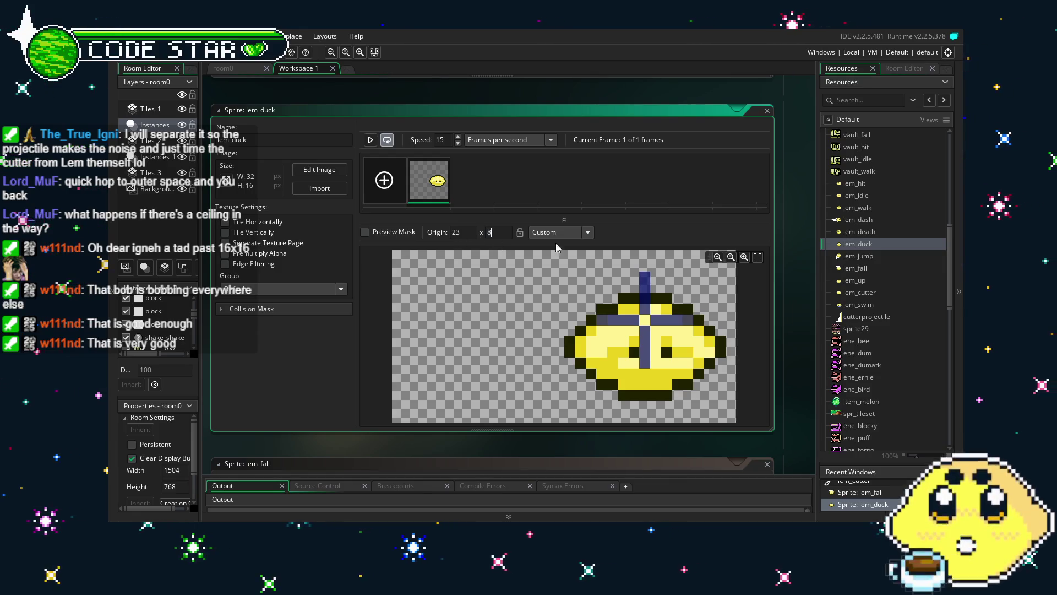
pyautogui.doubleClick(868, 233)
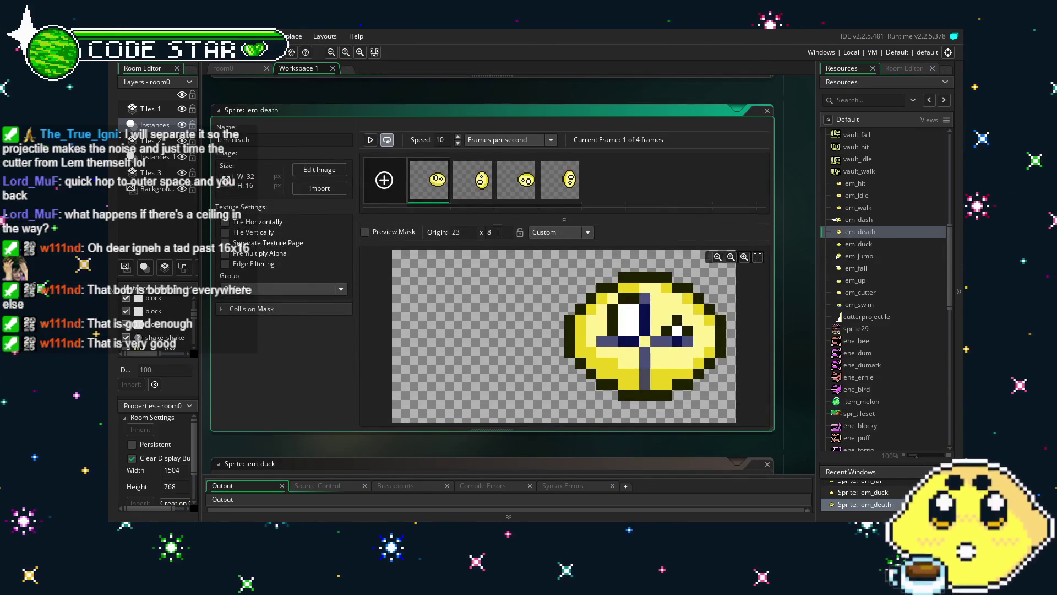
pyautogui.doubleClick(857, 220)
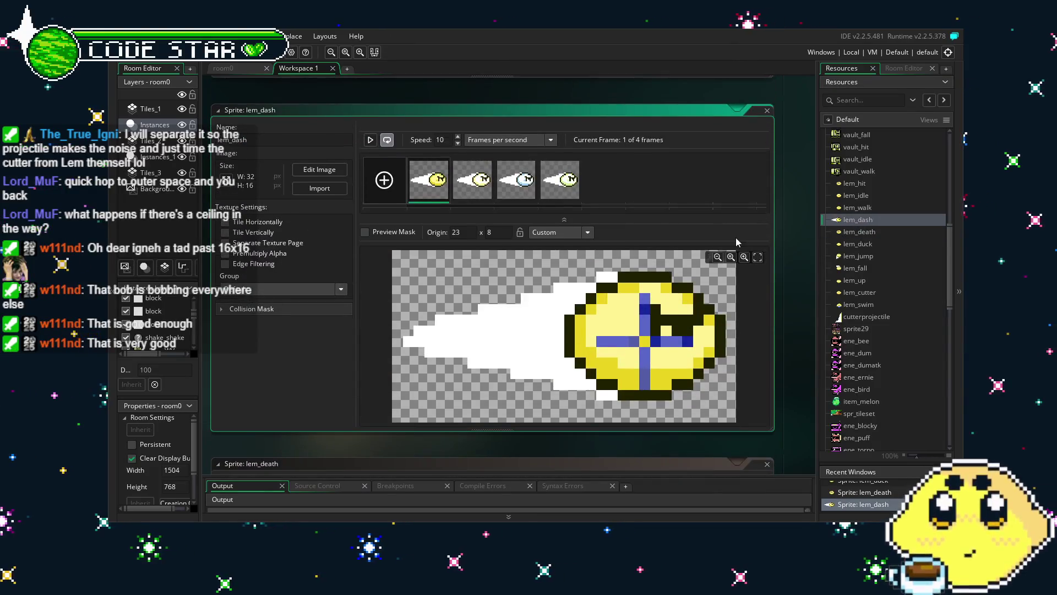
pyautogui.doubleClick(863, 208)
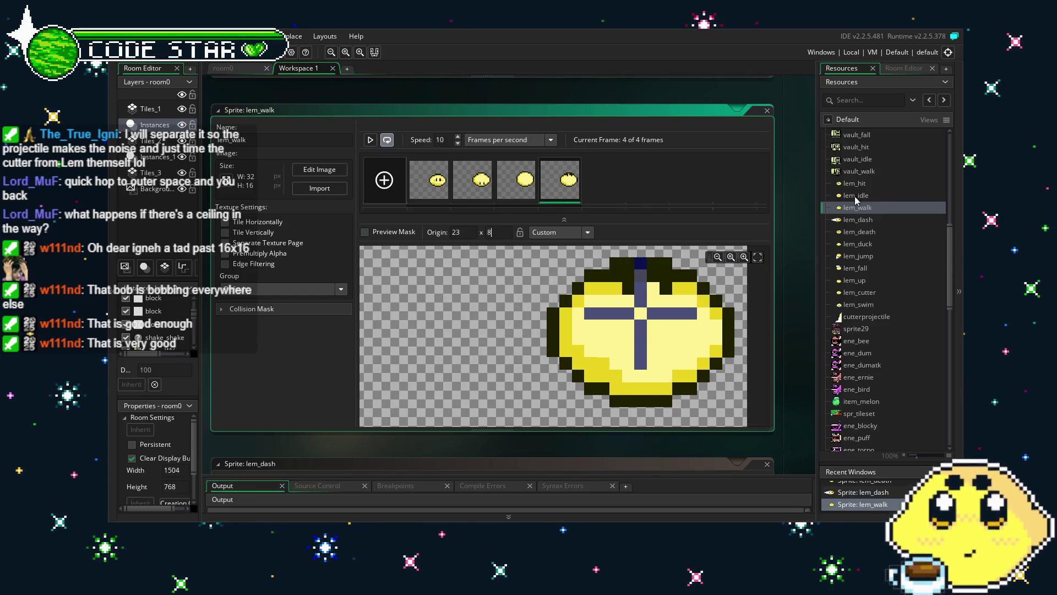
# - Set lem_idle's origin Y to 8, compare with lem_hit, and open lem_idle's frames
pyautogui.doubleClick(857, 196)
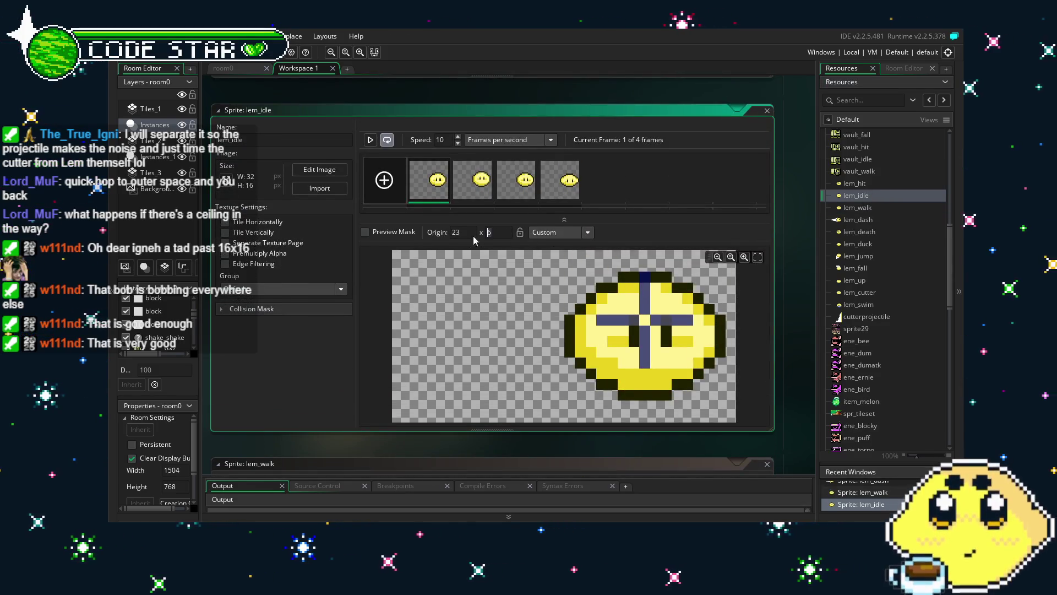
pyautogui.write('8')
pyautogui.doubleClick(842, 184)
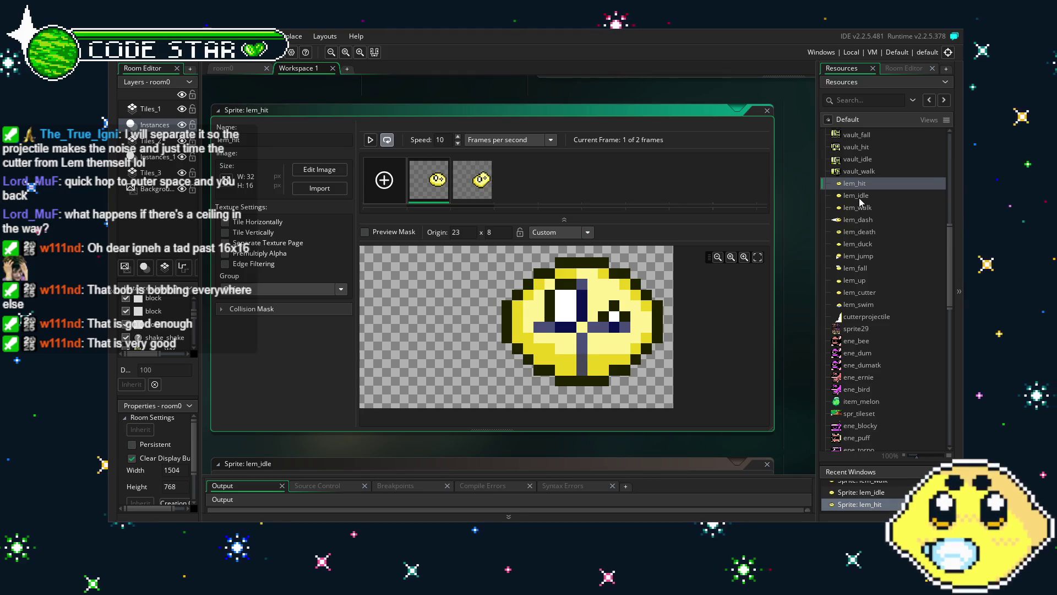
pyautogui.doubleClick(859, 197)
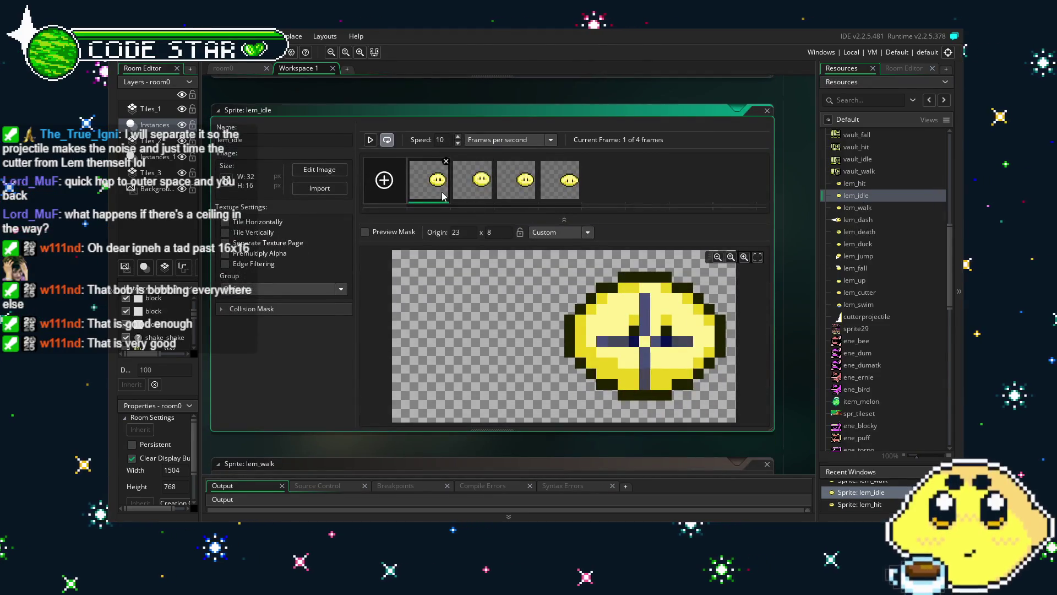
pyautogui.doubleClick(442, 190)
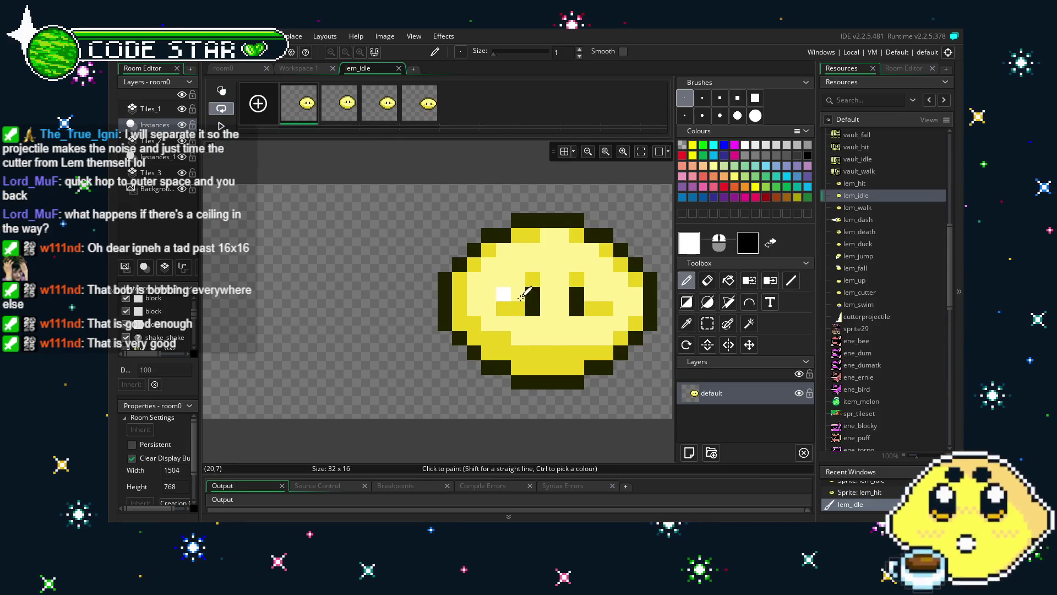
# - Shift lem_idle frames 1 and 2 down by 2 pixels
pyautogui.hotkey('ctrl', 'a')
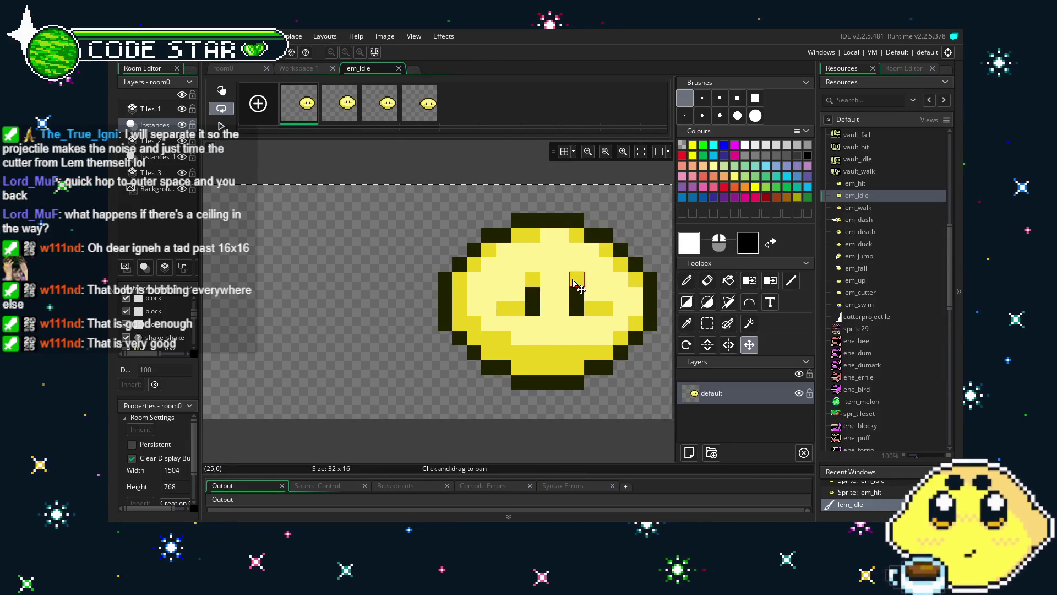
pyautogui.press('Down')
pyautogui.press('Down')
pyautogui.click(349, 112)
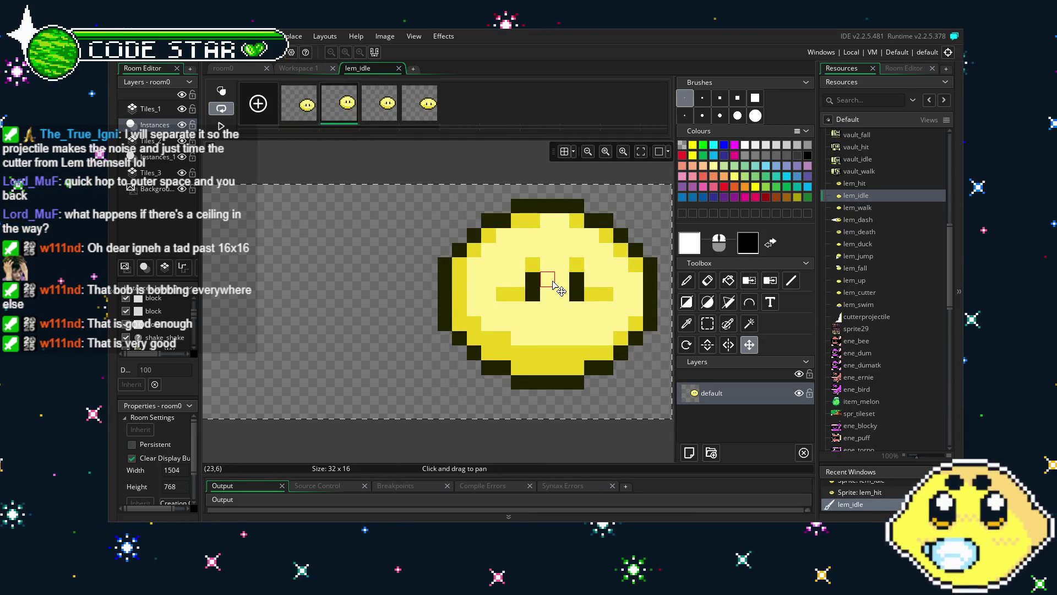
pyautogui.moveTo(552, 287); pyautogui.dragTo(547, 310)
# - Shift lem_idle frames 3 and 4 down 2 pixels, close the editor, and open lem_walk
pyautogui.press('.')
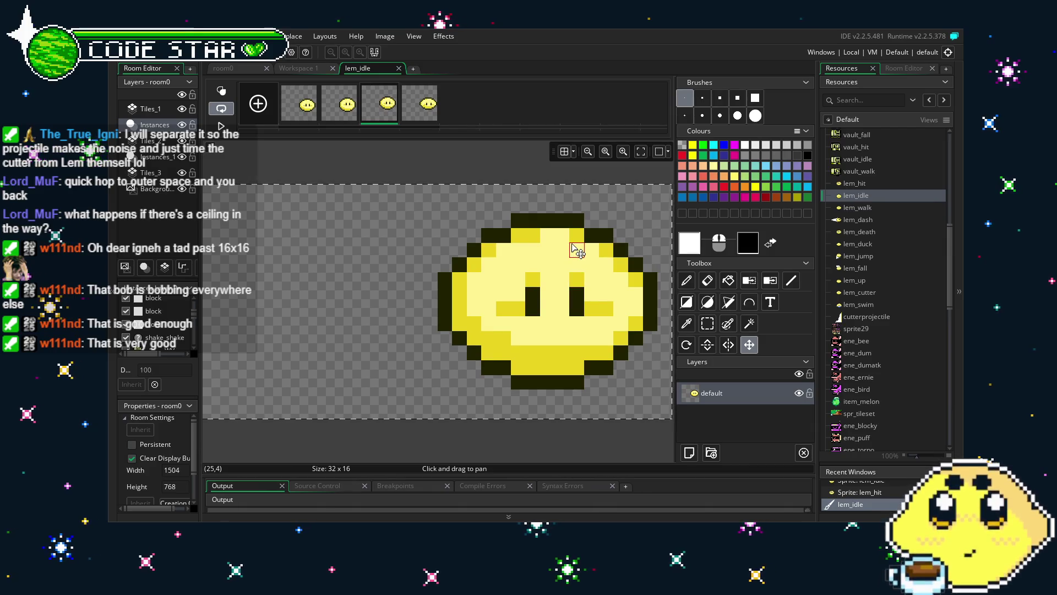
pyautogui.moveTo(573, 243); pyautogui.dragTo(571, 277)
pyautogui.press('.')
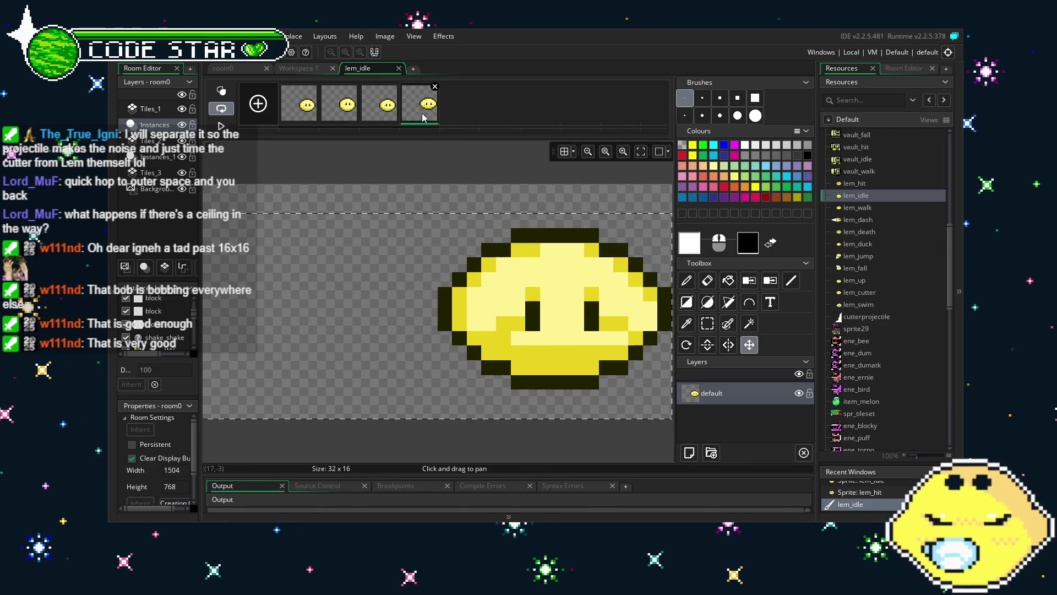
pyautogui.moveTo(565, 242); pyautogui.dragTo(560, 259)
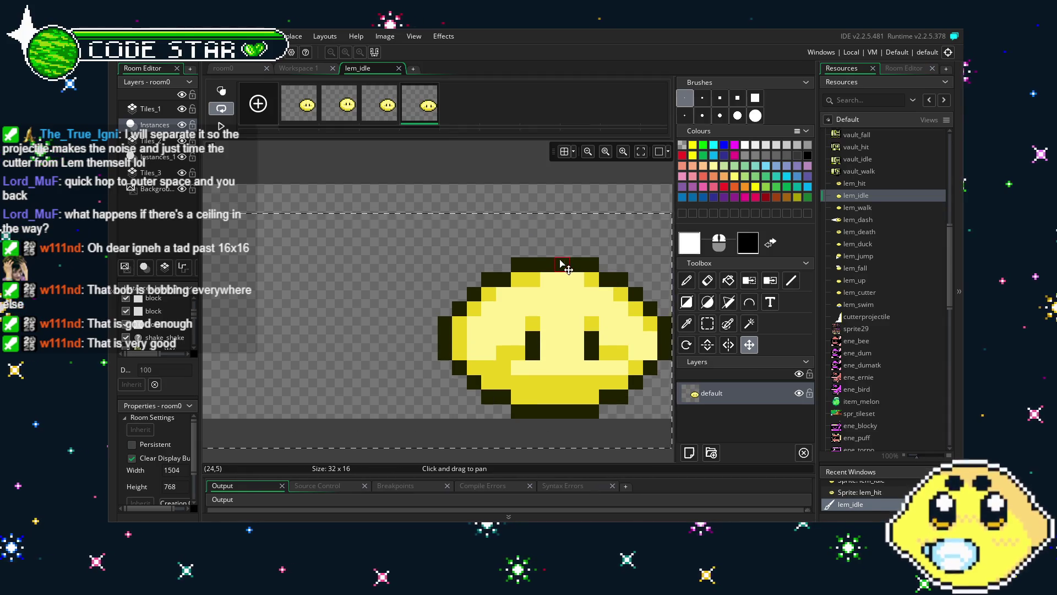
pyautogui.click(398, 67)
pyautogui.doubleClick(844, 208)
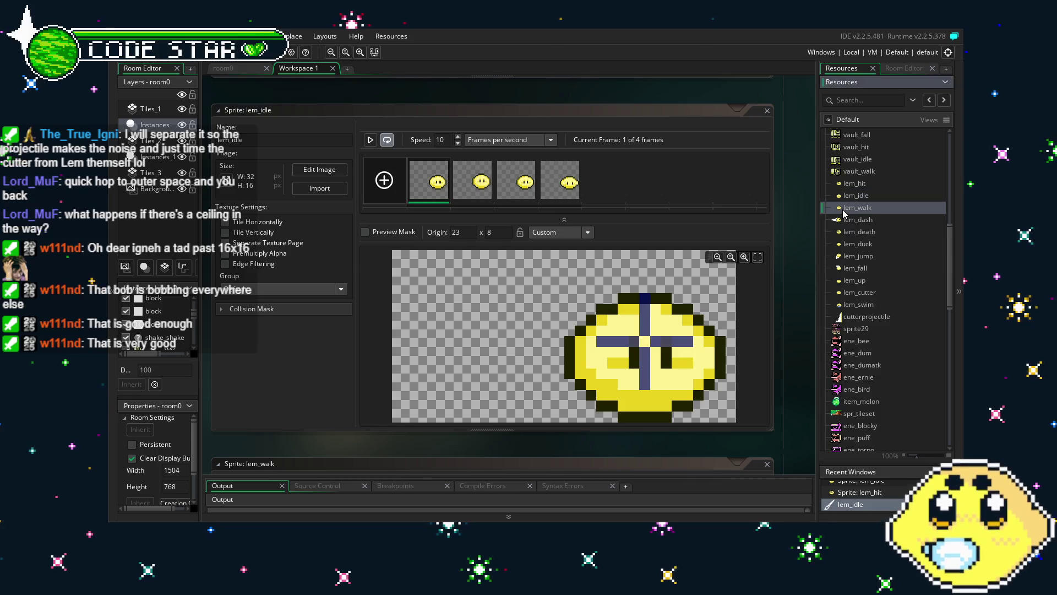
# - Open lem_walk in the image editor and lower frames 1 and 2 by 2 pixels
pyautogui.doubleClick(451, 177)
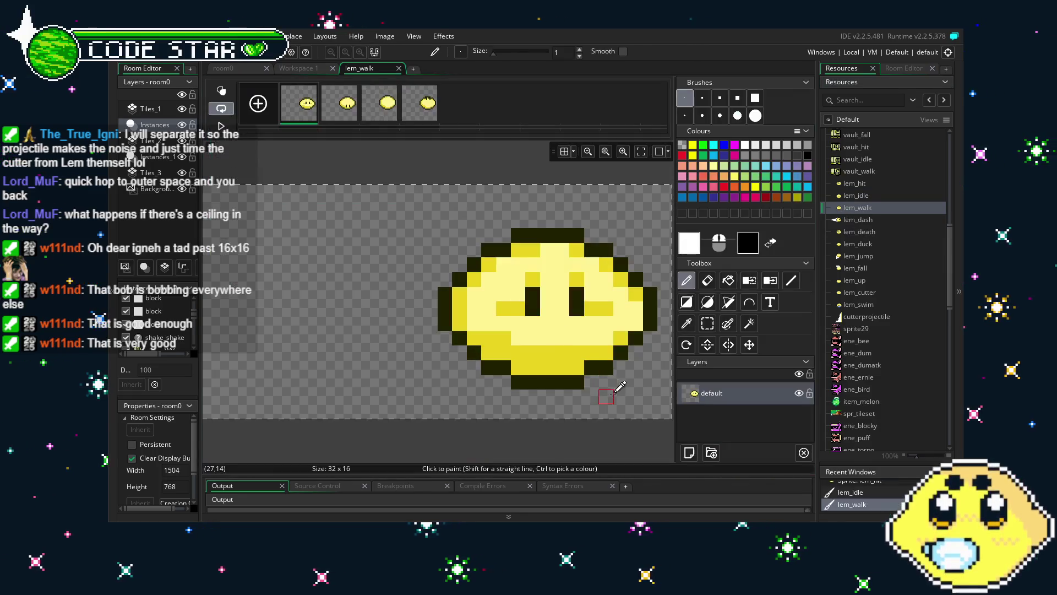
pyautogui.press('space')
pyautogui.scroll(1, 574, 289)
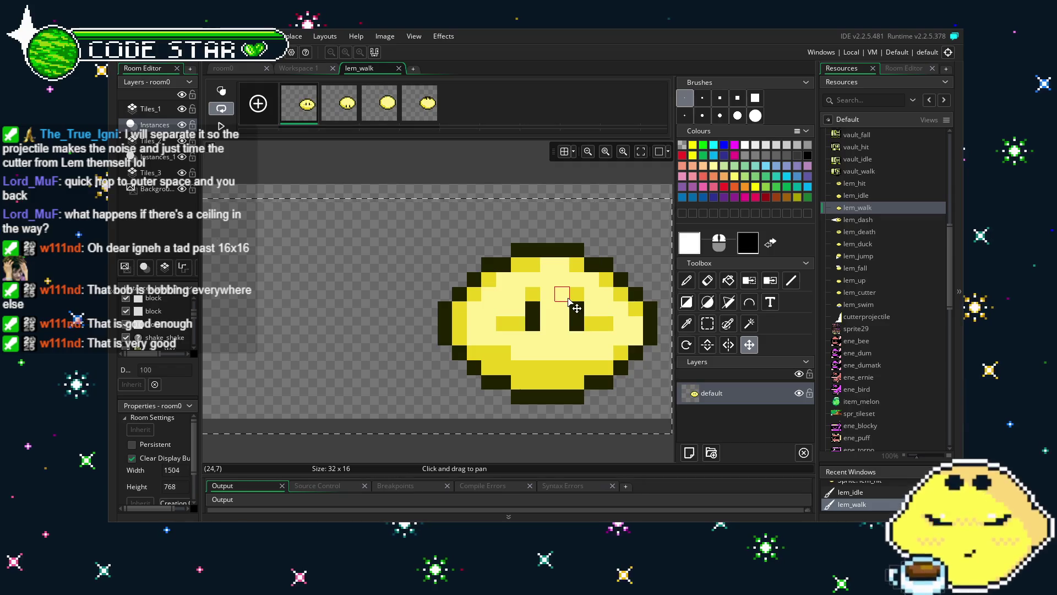
pyautogui.scroll(1, 559, 283)
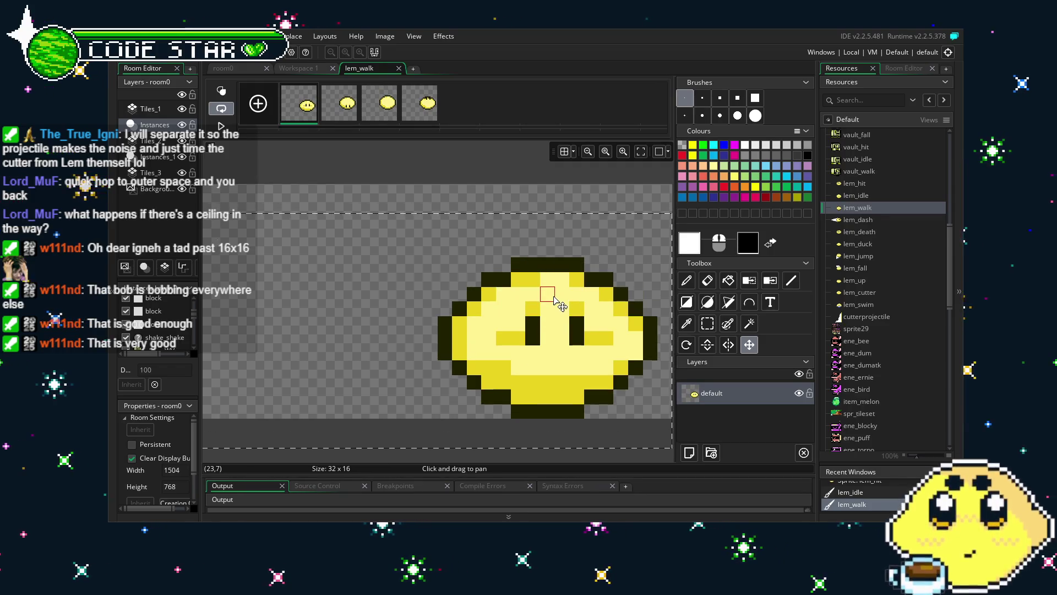
pyautogui.click(346, 99)
pyautogui.scroll(-2, 536, 302)
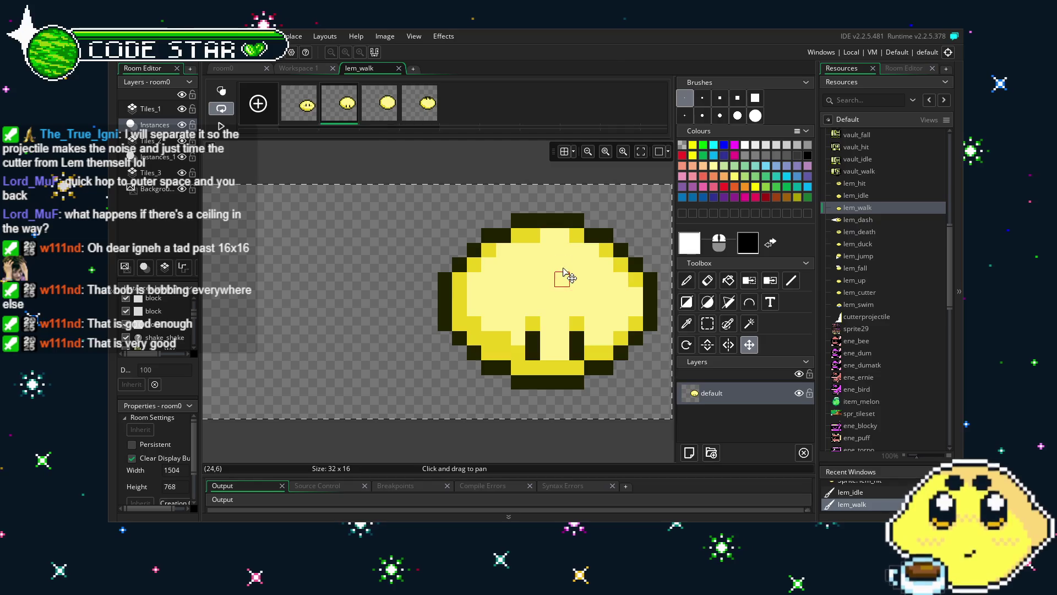
# - Lower lem_walk frames 3 and 4 to match, then close the lem_walk image editor
pyautogui.press('Right')
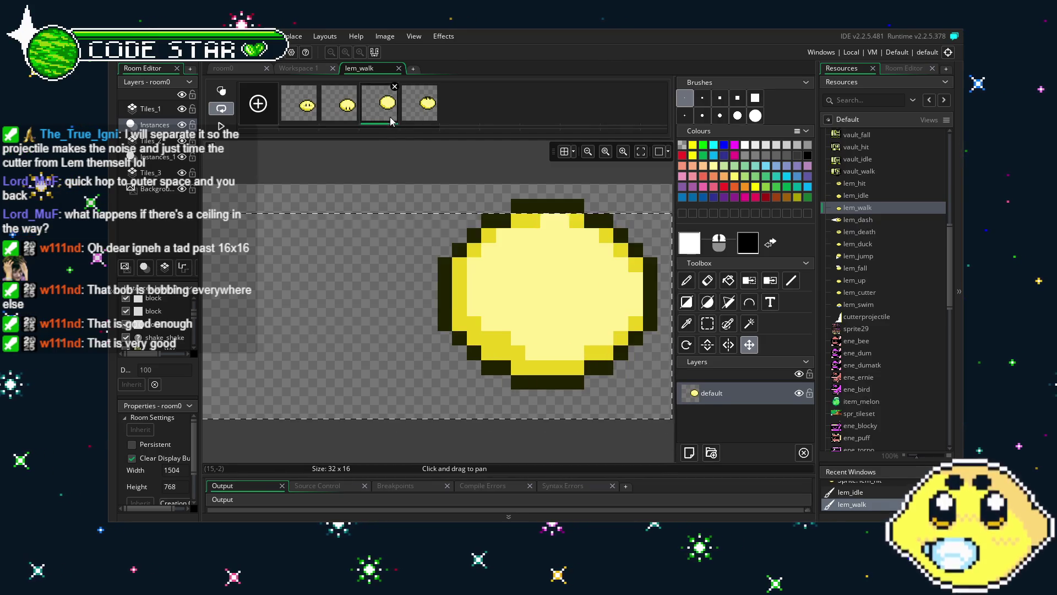
pyautogui.scroll(2, 565, 264)
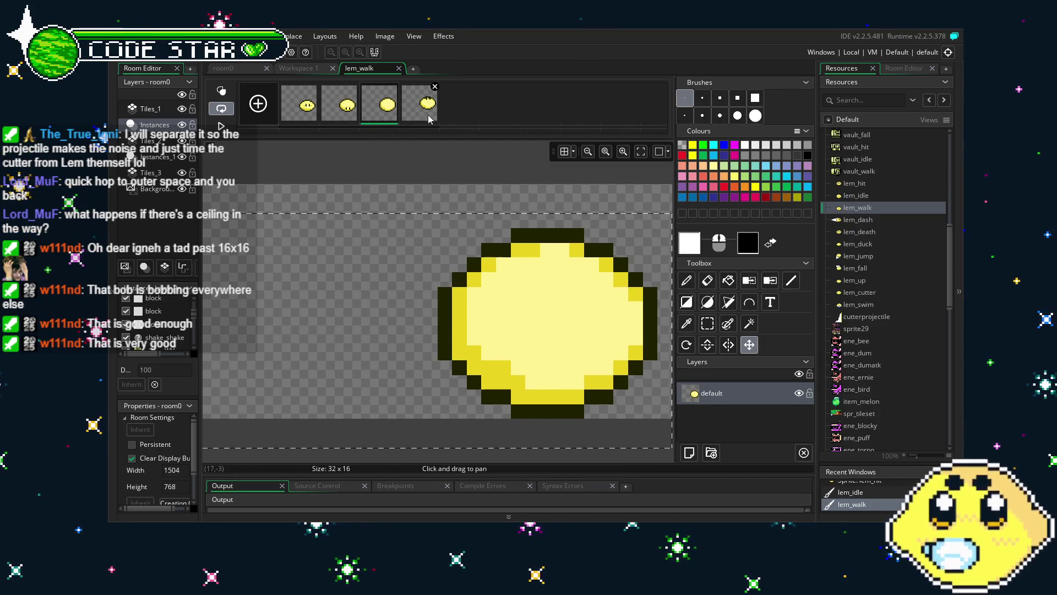
pyautogui.scroll(-2, 559, 232)
pyautogui.scroll(2, 574, 266)
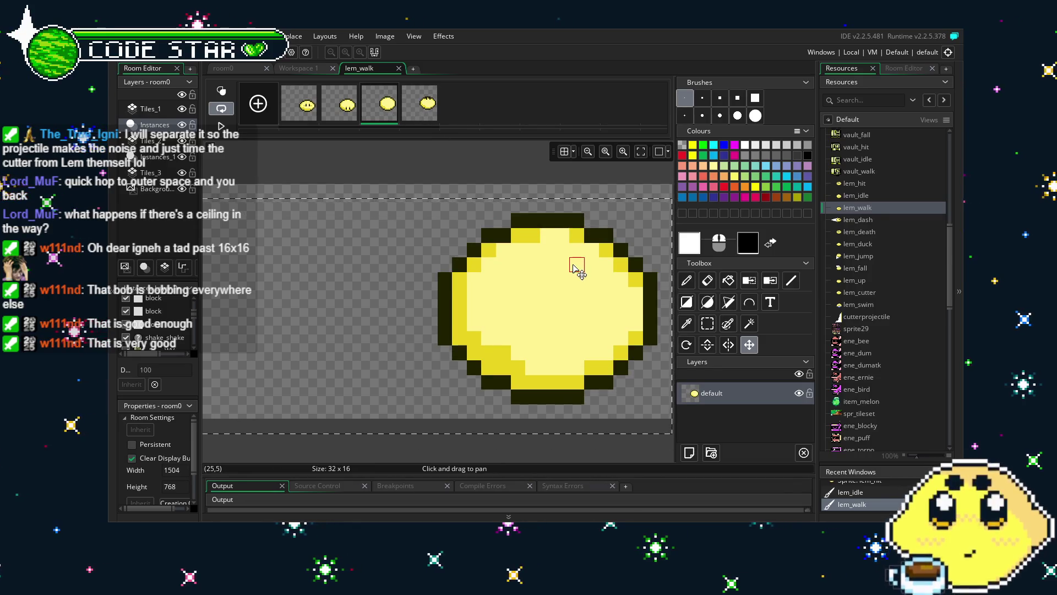
pyautogui.press('Right')
pyautogui.scroll(-2, 570, 274)
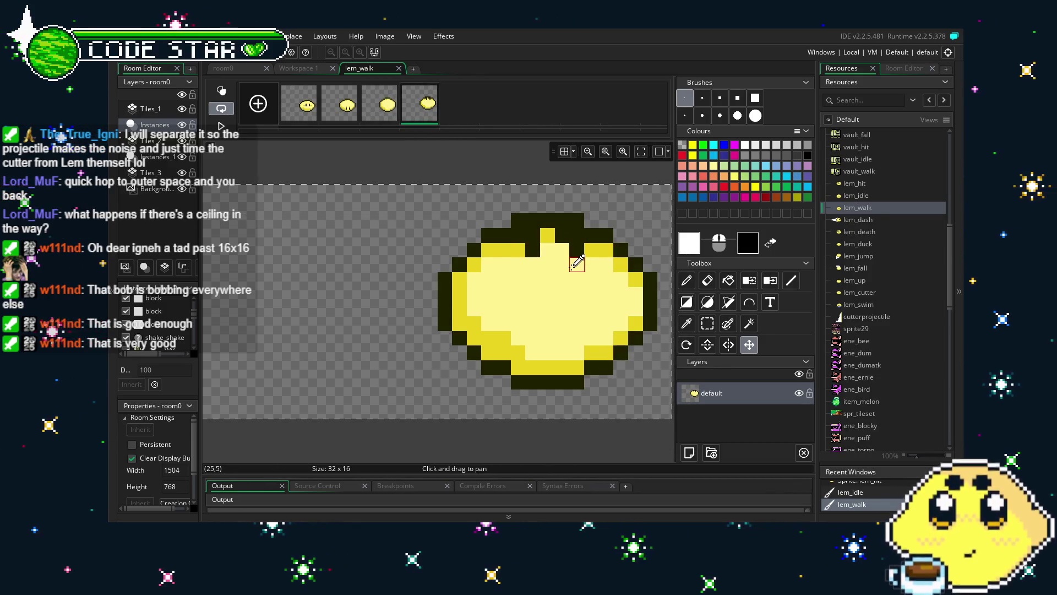
pyautogui.scroll(1, 566, 268)
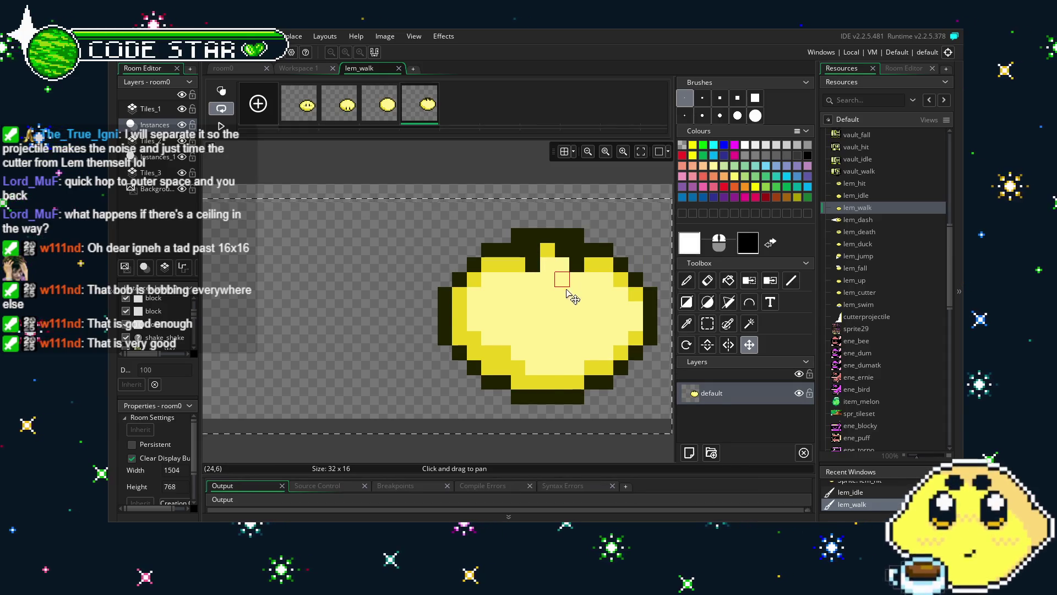
pyautogui.scroll(1, 564, 278)
pyautogui.hotkey('ctrl', 'w')
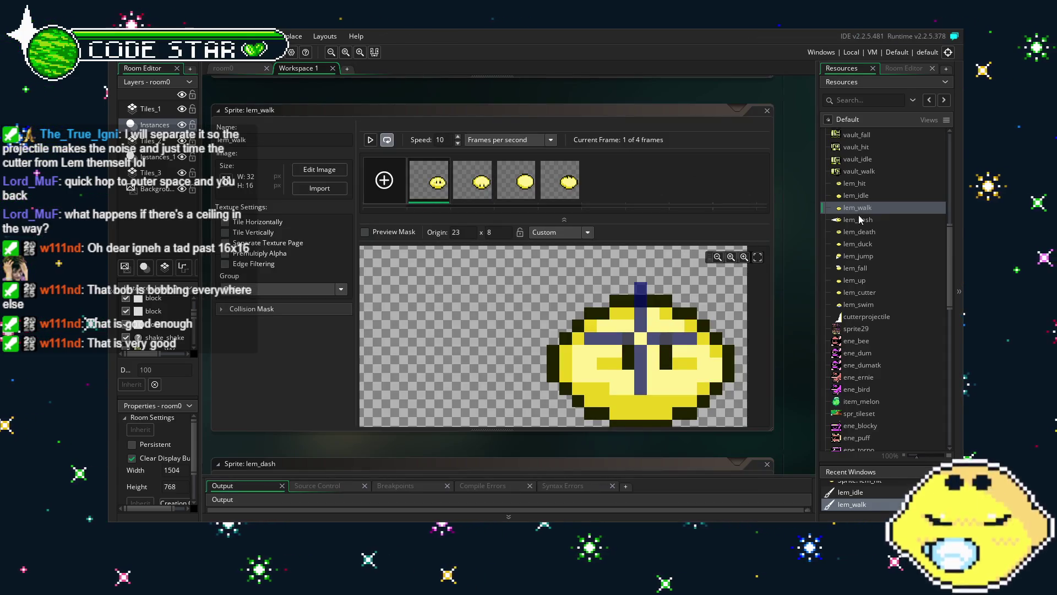
# - Check lem_dash's frame alignment in the image editor and close it
pyautogui.doubleClick(859, 219)
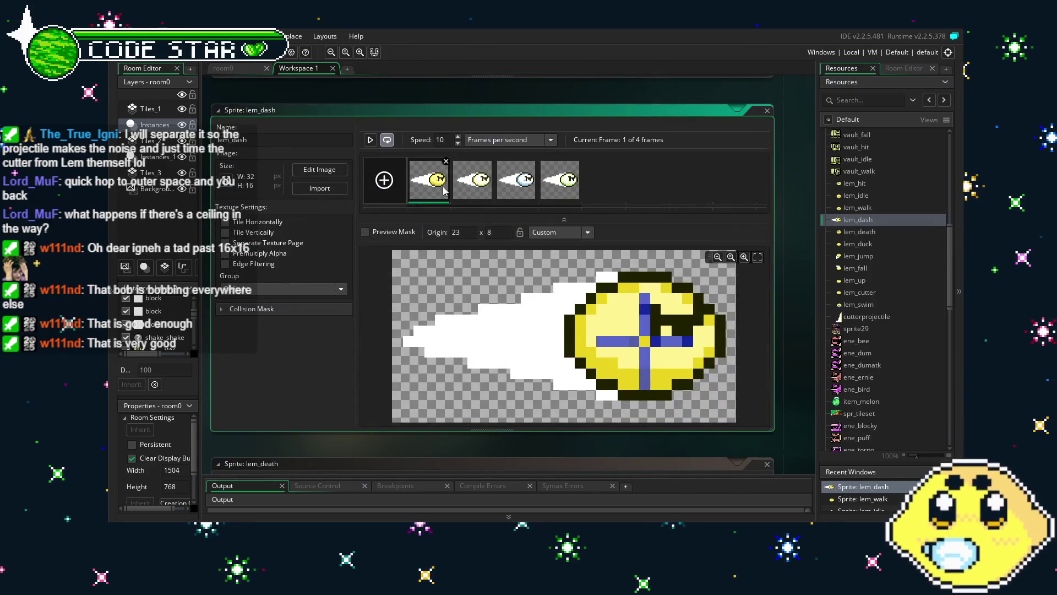
pyautogui.doubleClick(443, 187)
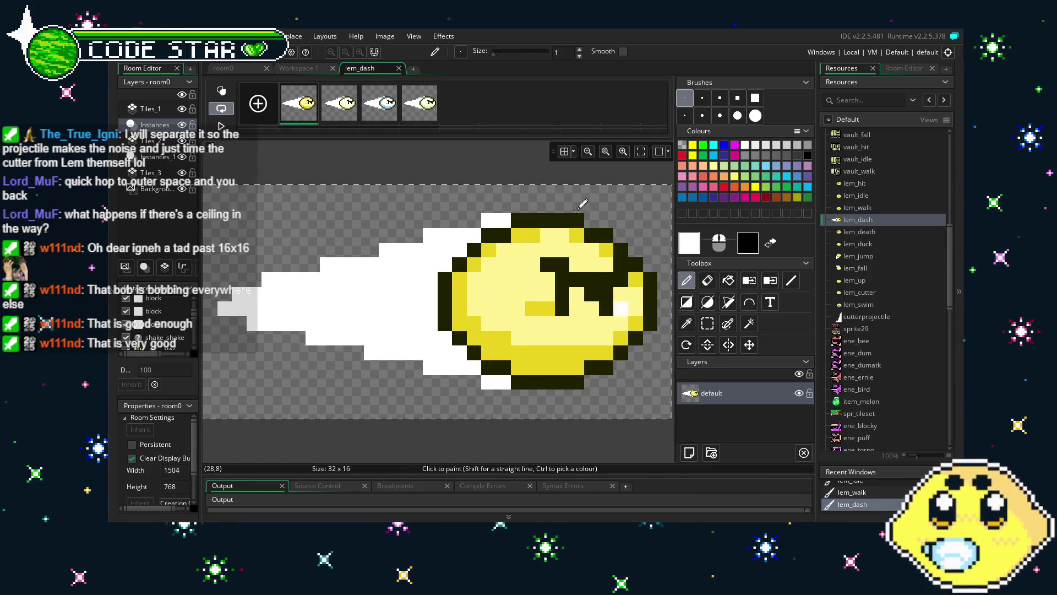
pyautogui.hotkey('ctrl', 'w')
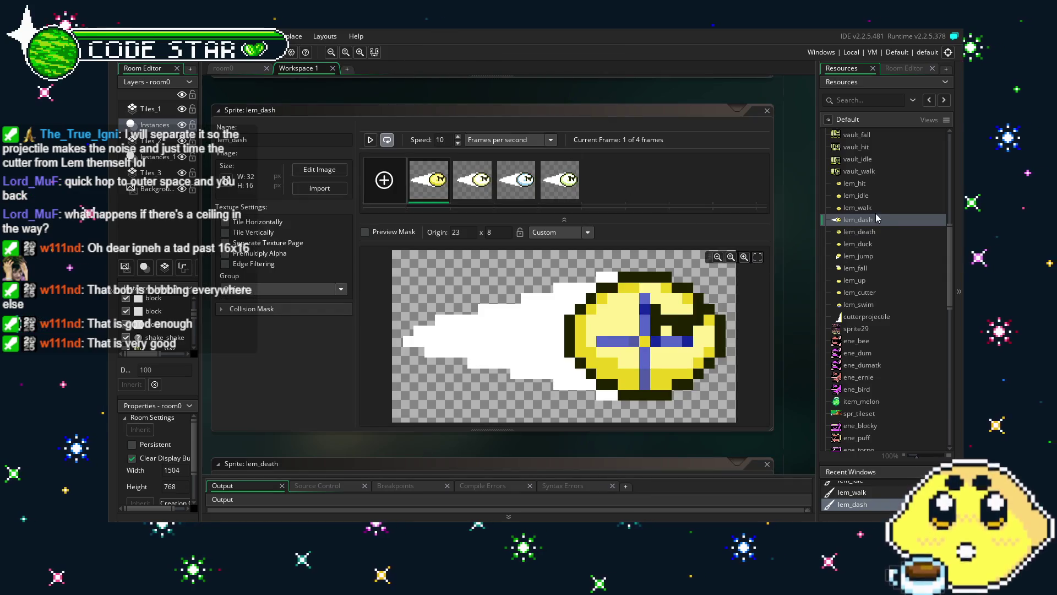
# - After viewing lem_death, shift lem_duck's single frame lower and close its editor
pyautogui.click(859, 232)
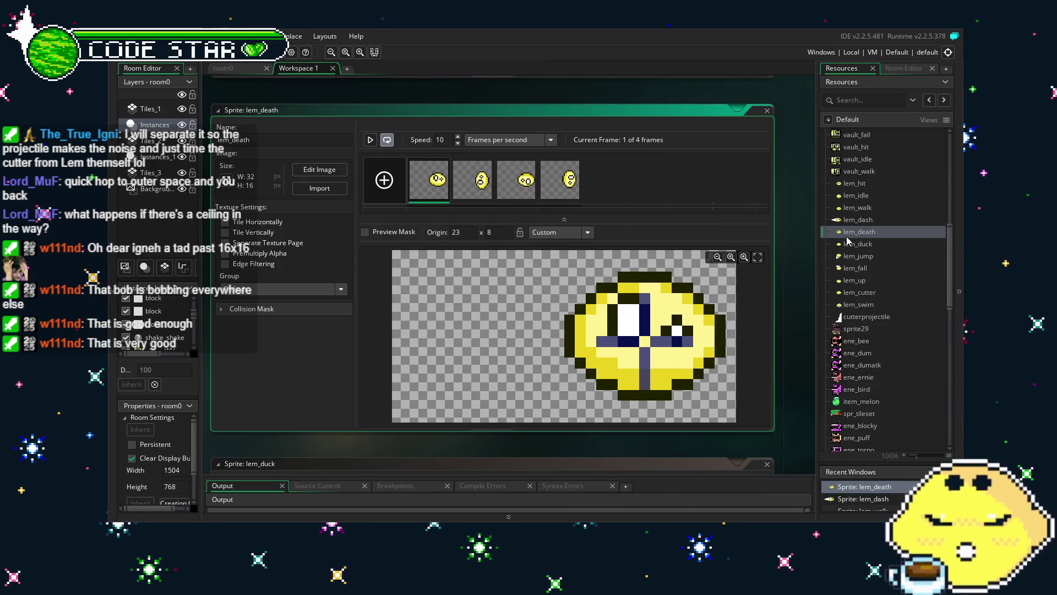
pyautogui.doubleClick(851, 244)
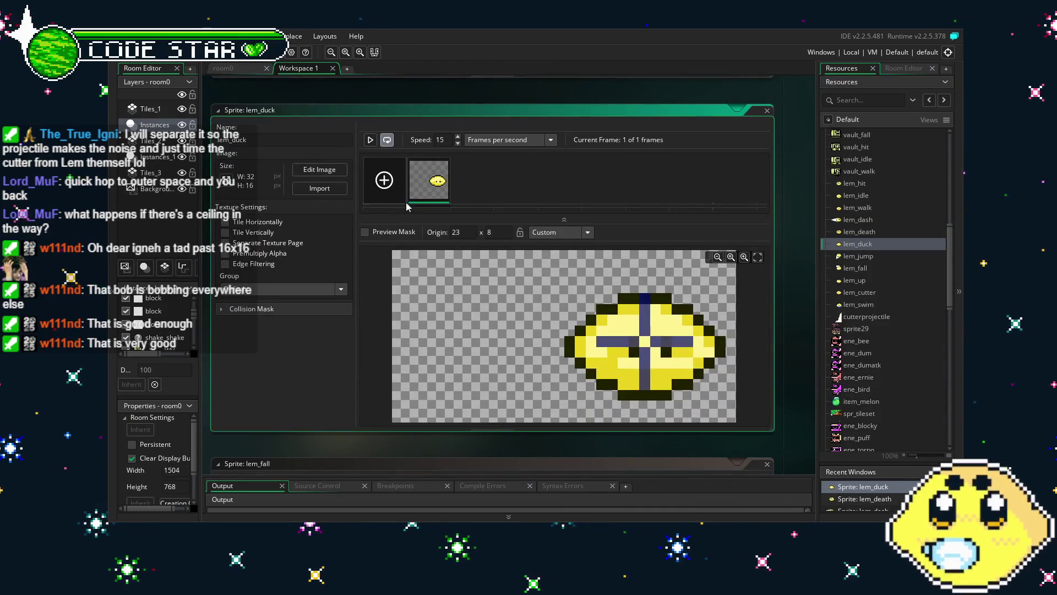
pyautogui.doubleClick(445, 190)
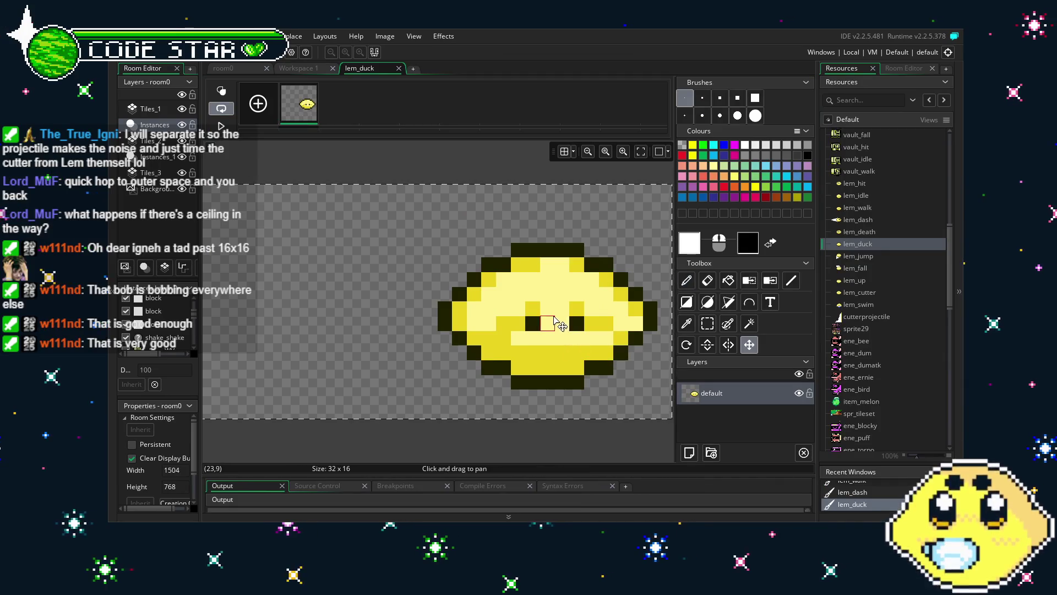
pyautogui.scroll(1, 563, 330)
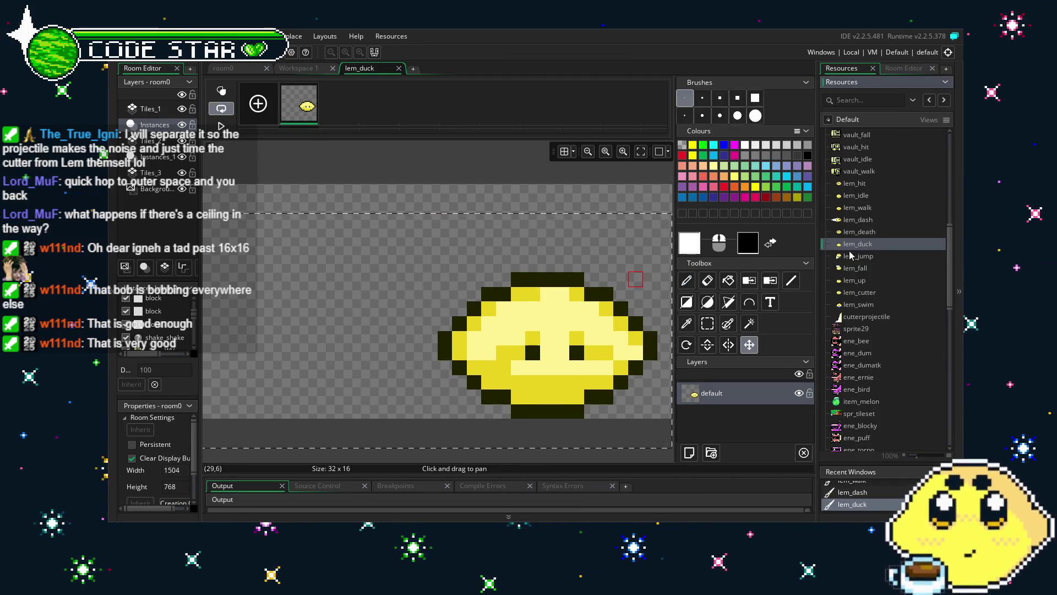
pyautogui.click(399, 69)
# - Pass over lem_jump and check lem_up's single frame in the image editor
pyautogui.doubleClick(859, 257)
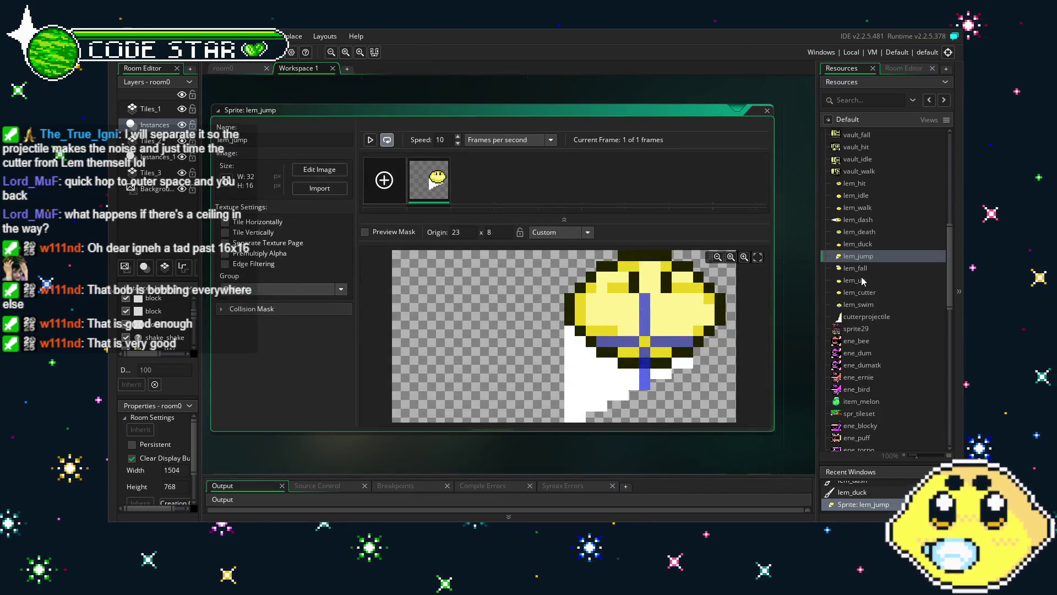
pyautogui.doubleClick(856, 281)
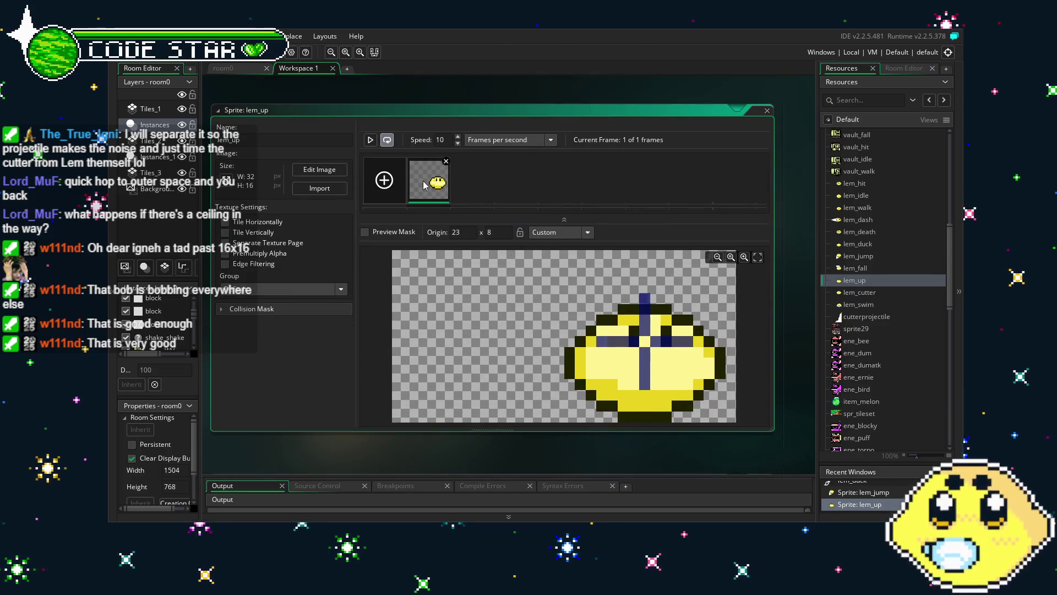
pyautogui.doubleClick(424, 185)
pyautogui.click(399, 69)
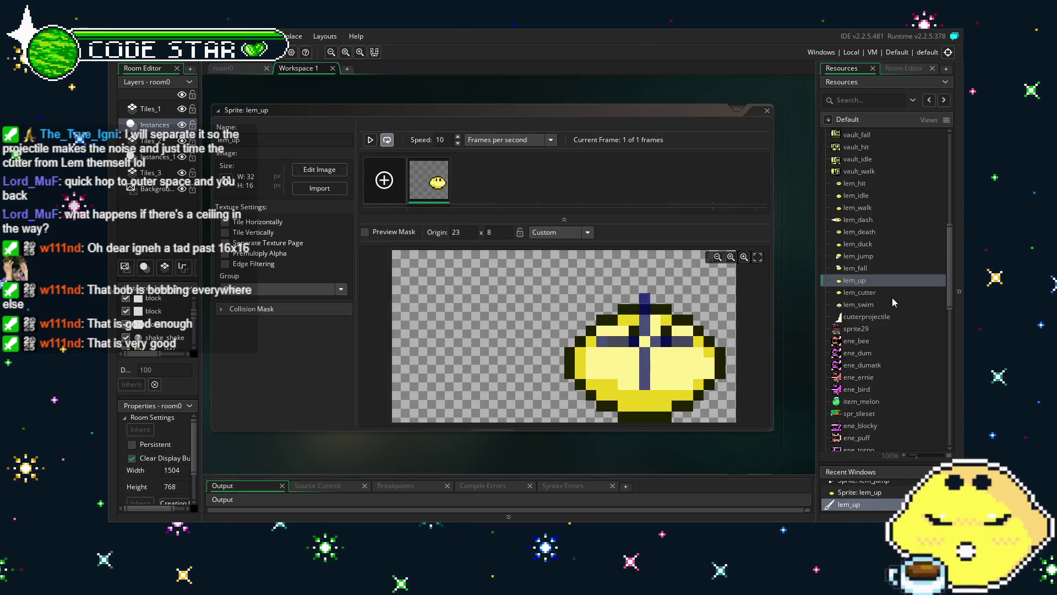
# - Open lem_cutter's six frames in the image editor and align frames 1–3 lower
pyautogui.doubleClick(864, 293)
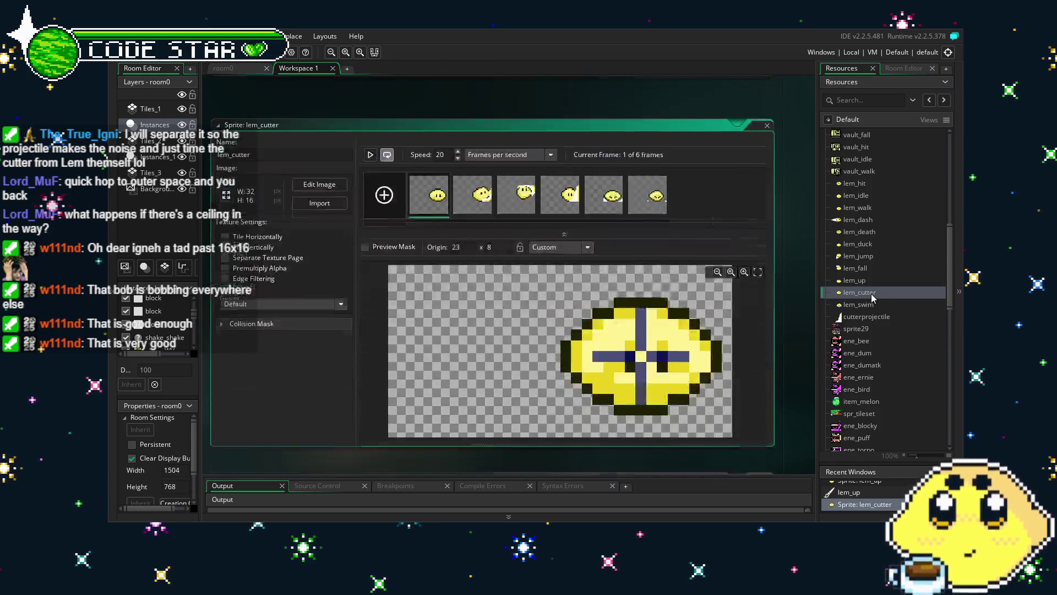
pyautogui.doubleClick(443, 196)
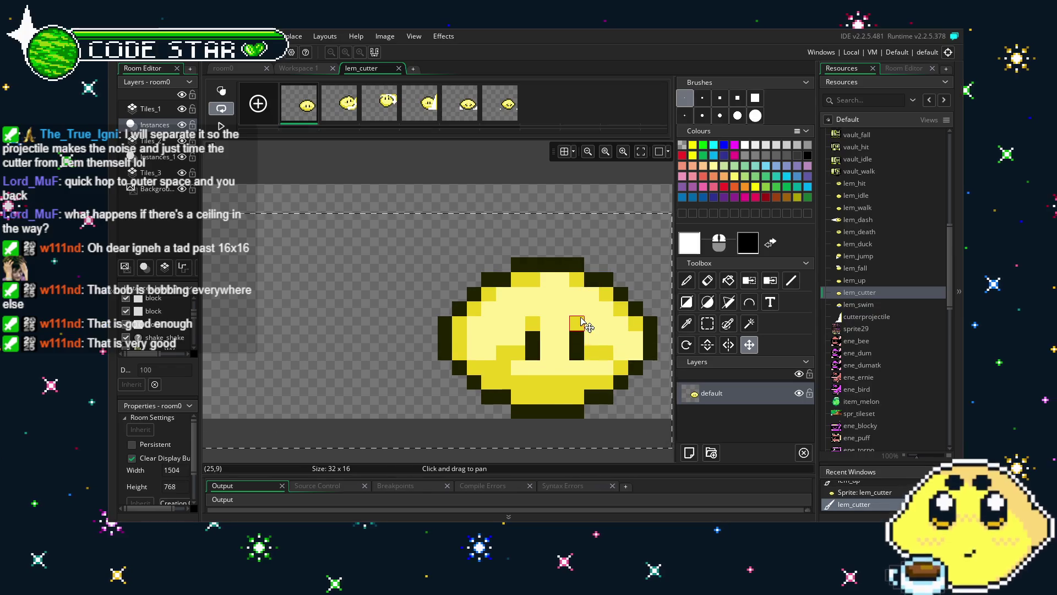
pyautogui.click(341, 110)
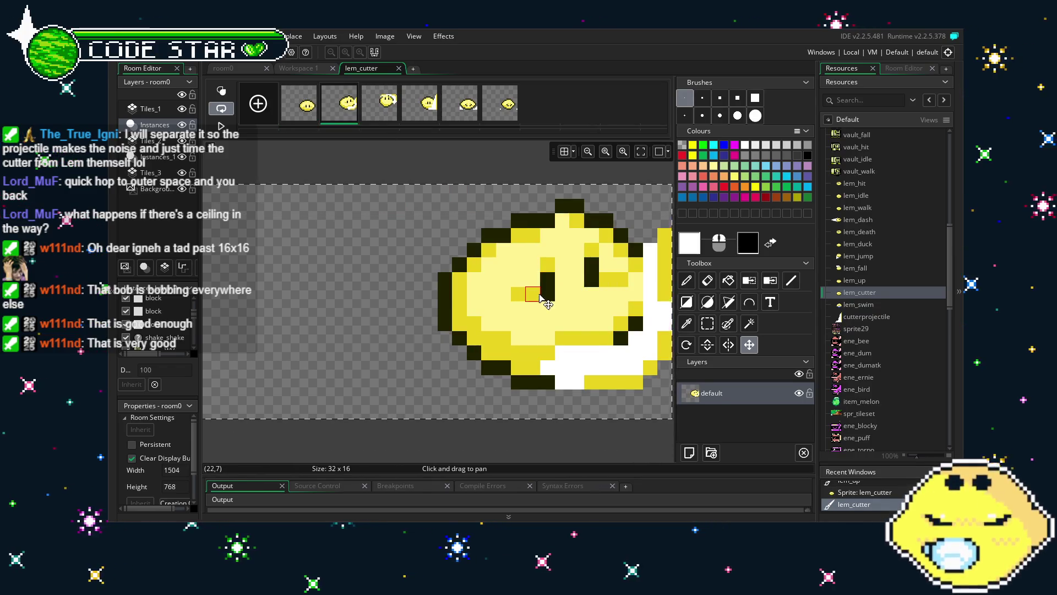
pyautogui.moveTo(540, 297); pyautogui.dragTo(540, 311)
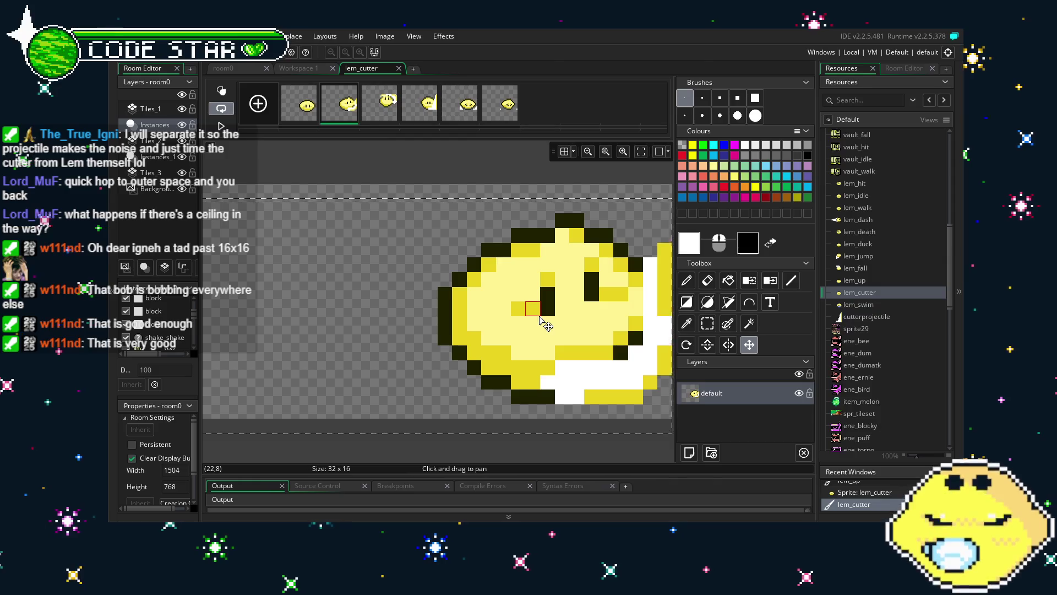
pyautogui.scroll(1, 540, 318)
pyautogui.click(376, 119)
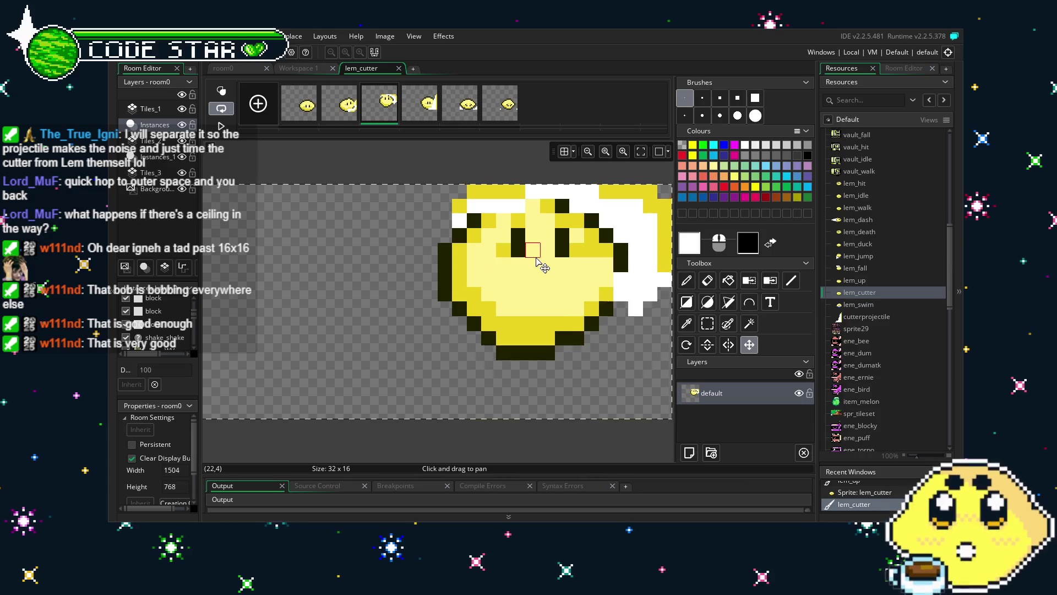
pyautogui.scroll(1, 537, 258)
pyautogui.scroll(1, 537, 278)
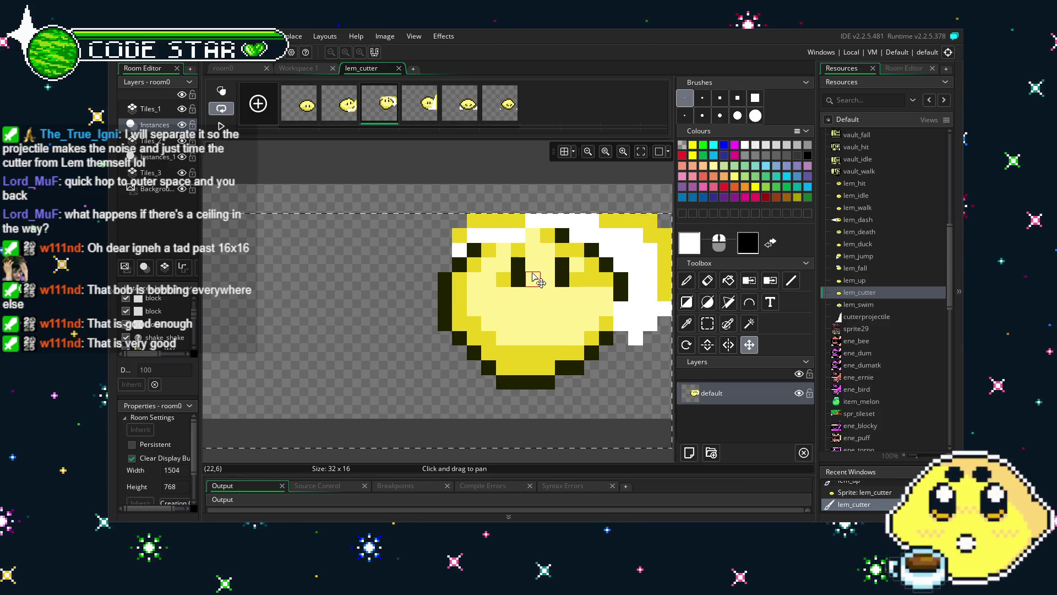
# - Review lem_cutter frames 4–6, close the editor, and pause the preview on frame 3
pyautogui.click(429, 118)
pyautogui.scroll(-2, 553, 308)
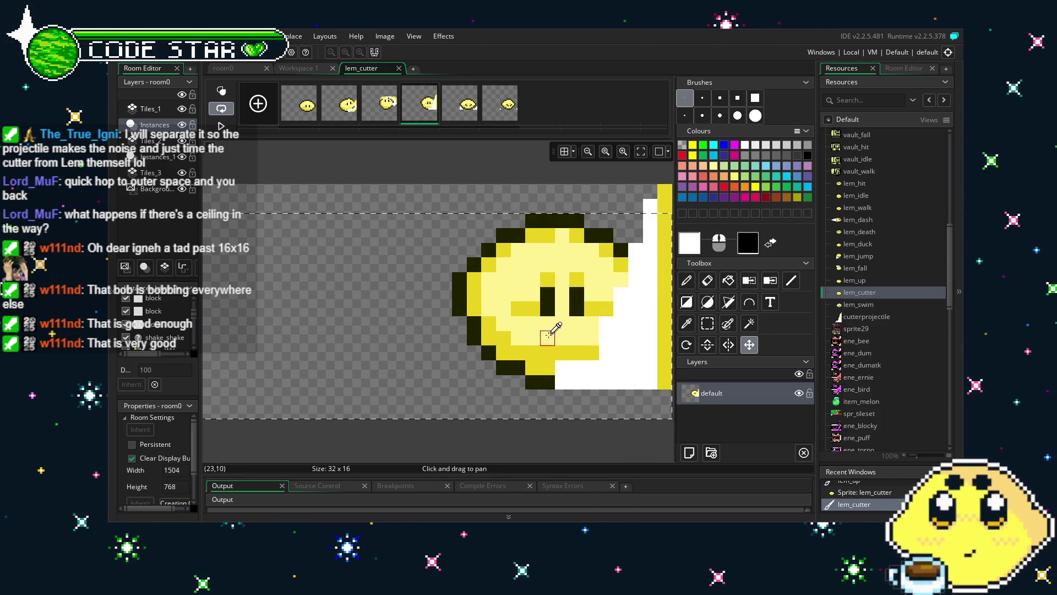
pyautogui.scroll(2, 562, 317)
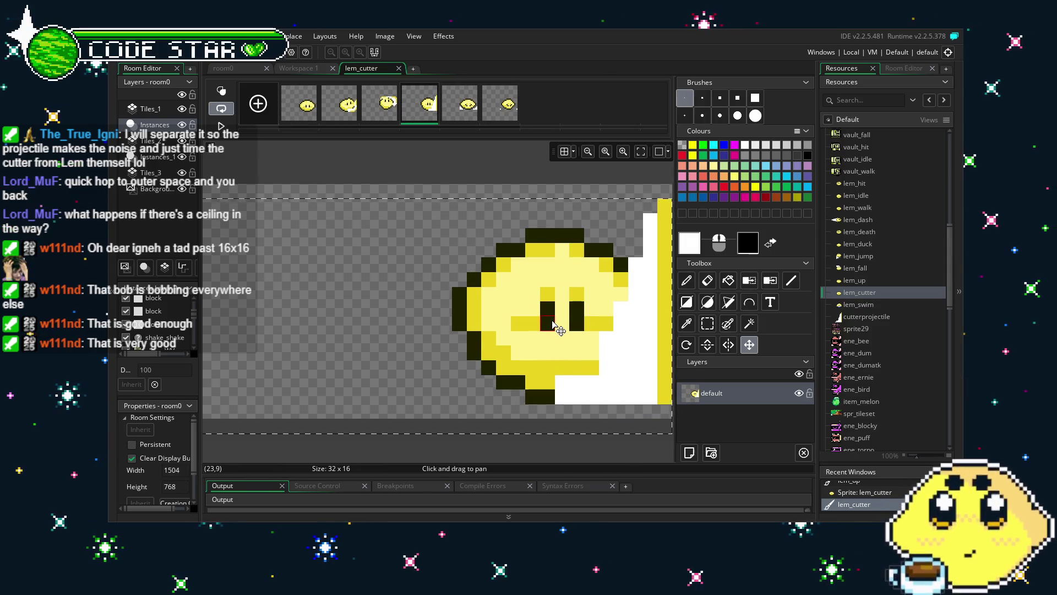
pyautogui.click(457, 117)
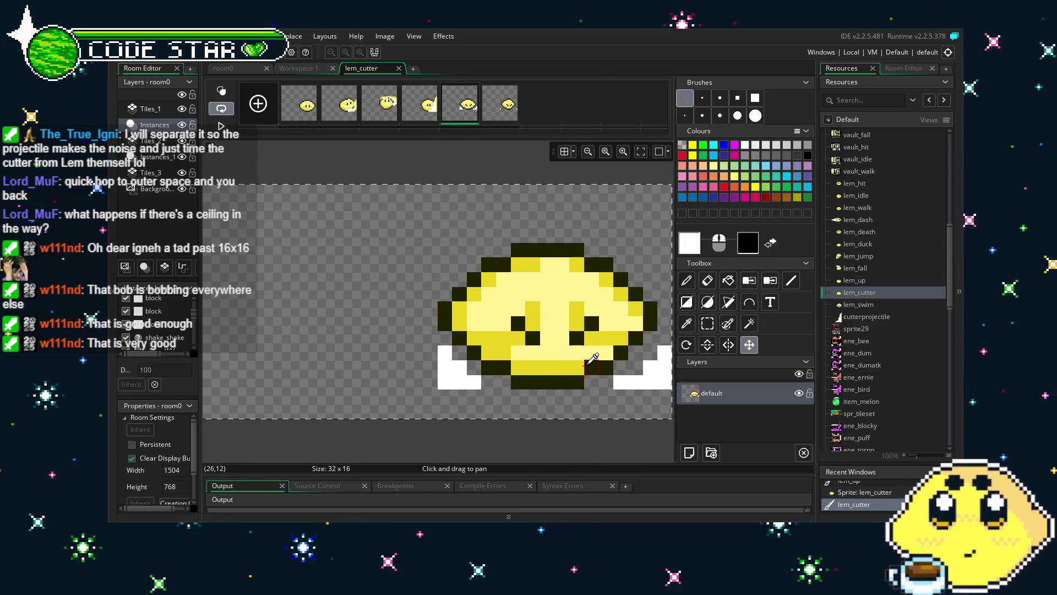
pyautogui.scroll(1, 562, 318)
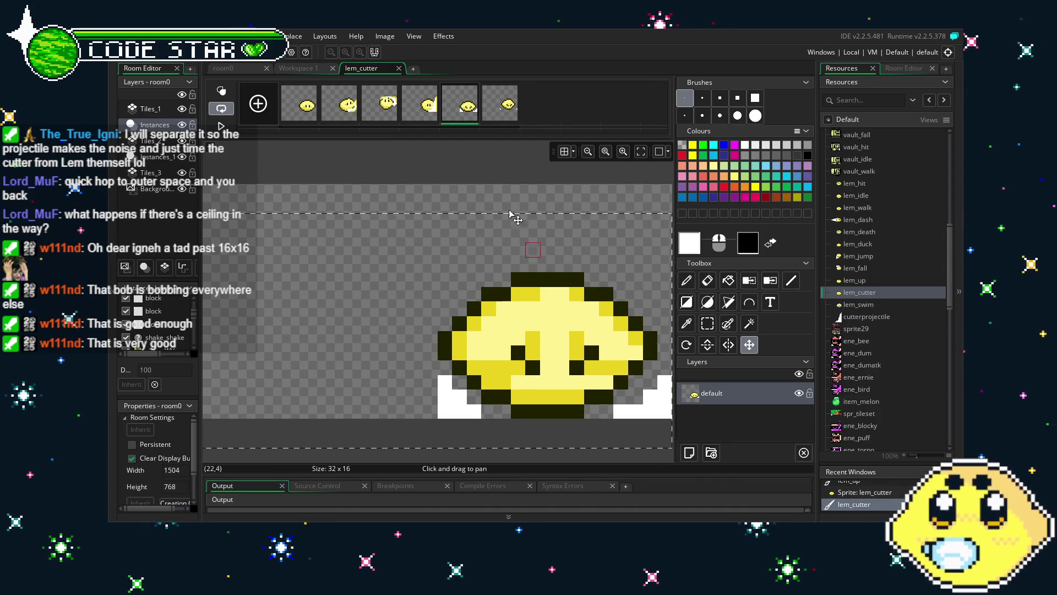
pyautogui.press('Right')
pyautogui.scroll(-1, 563, 321)
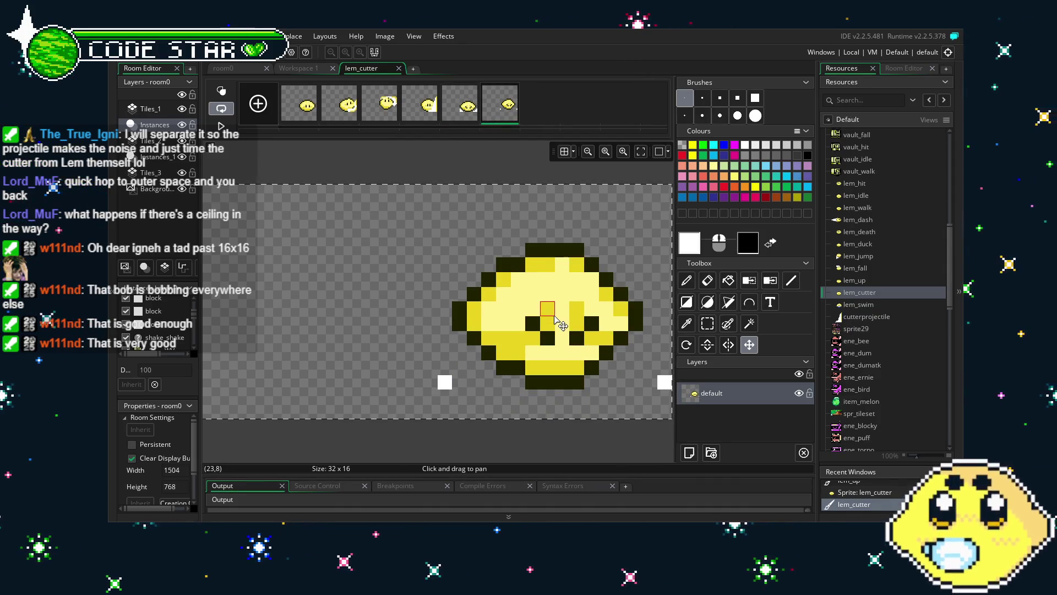
pyautogui.scroll(2, 555, 319)
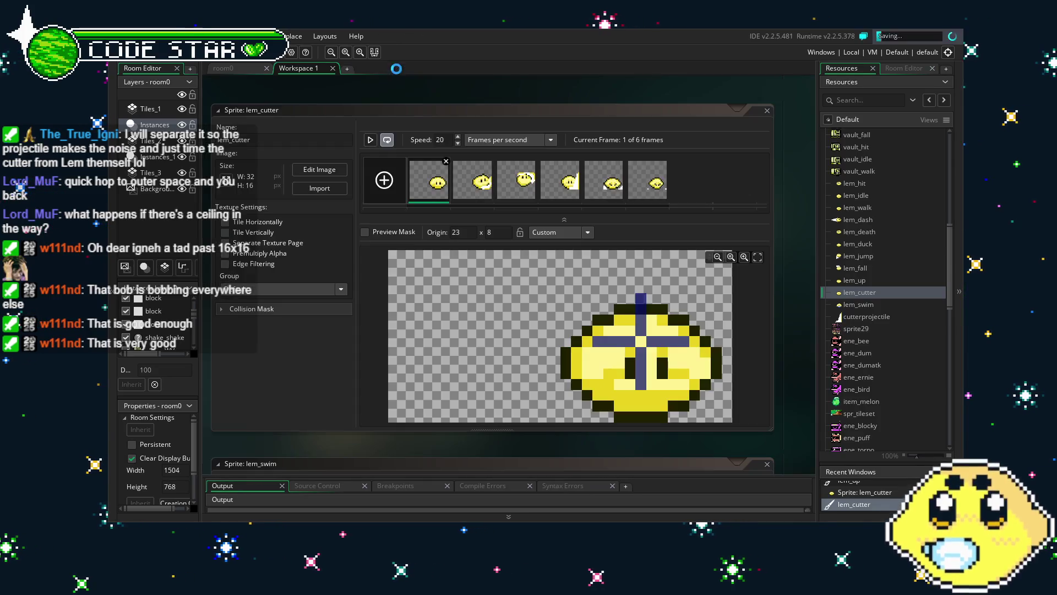
pyautogui.click(399, 68)
pyautogui.click(371, 139)
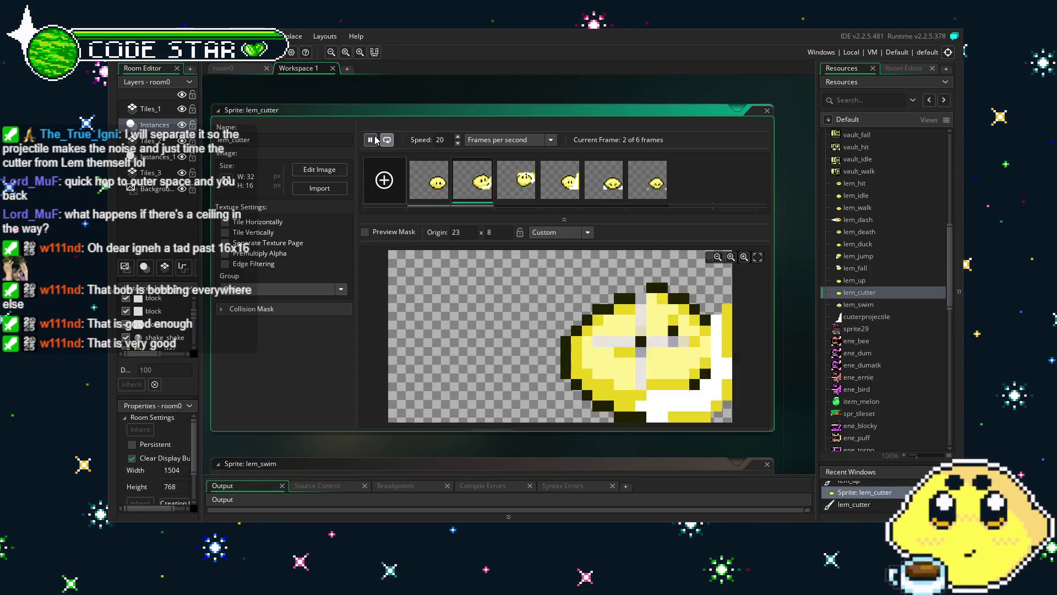
pyautogui.click(372, 139)
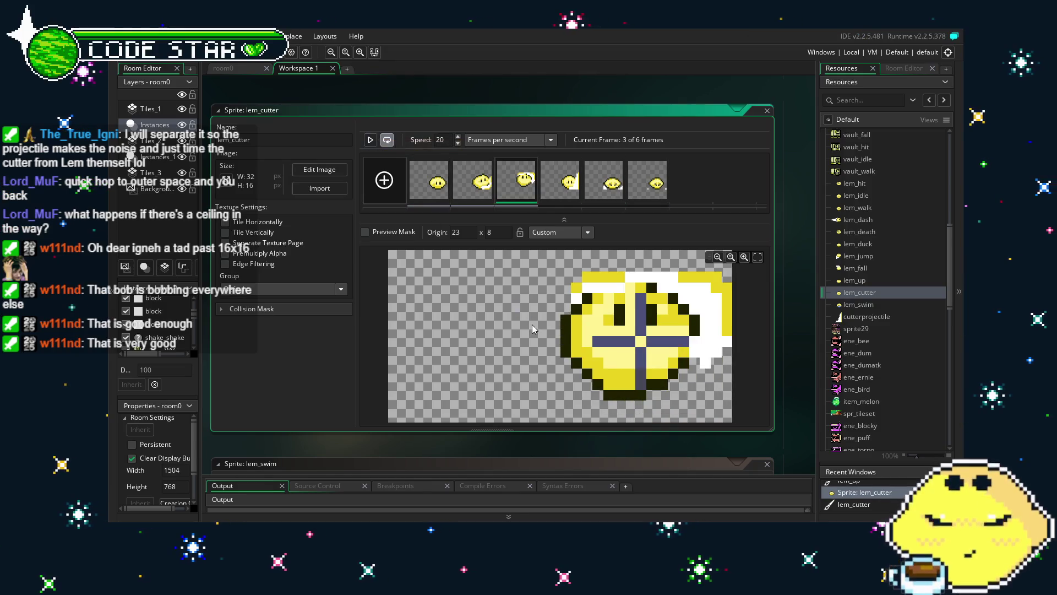
# - Paint yellow pixels along the top edge of lem_cutter's frame 3, then close the editor
pyautogui.doubleClick(526, 194)
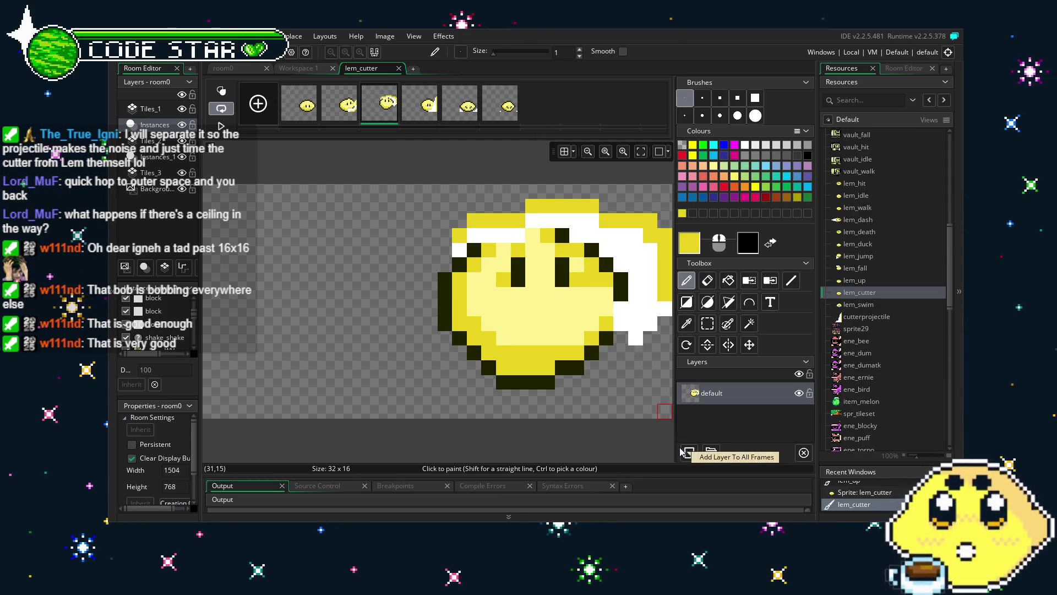
pyautogui.hotkey('ctrl', 'z')
pyautogui.moveTo(562, 205); pyautogui.dragTo(592, 205)
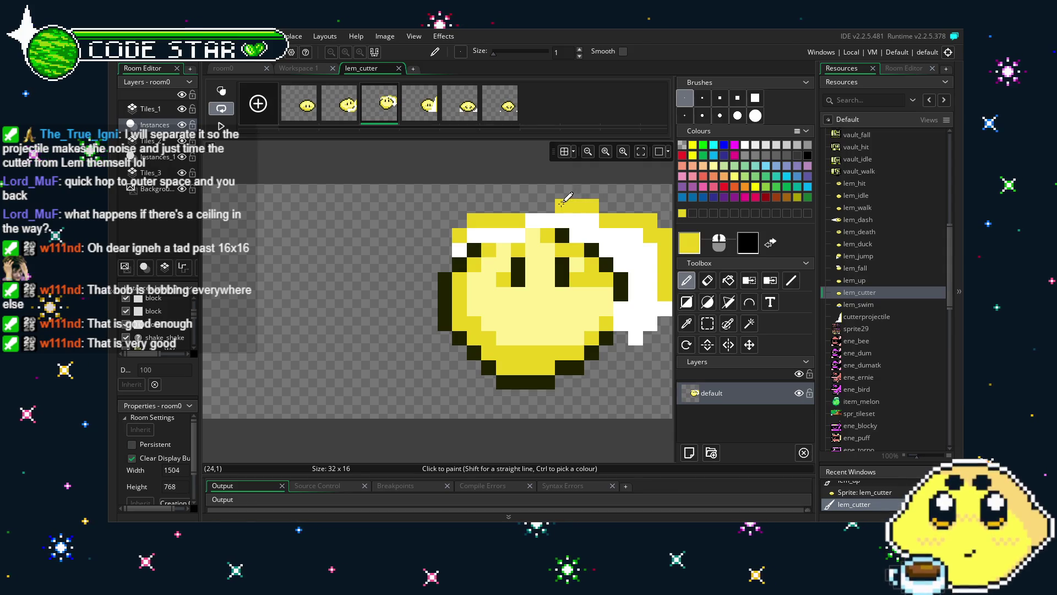
pyautogui.click(533, 206)
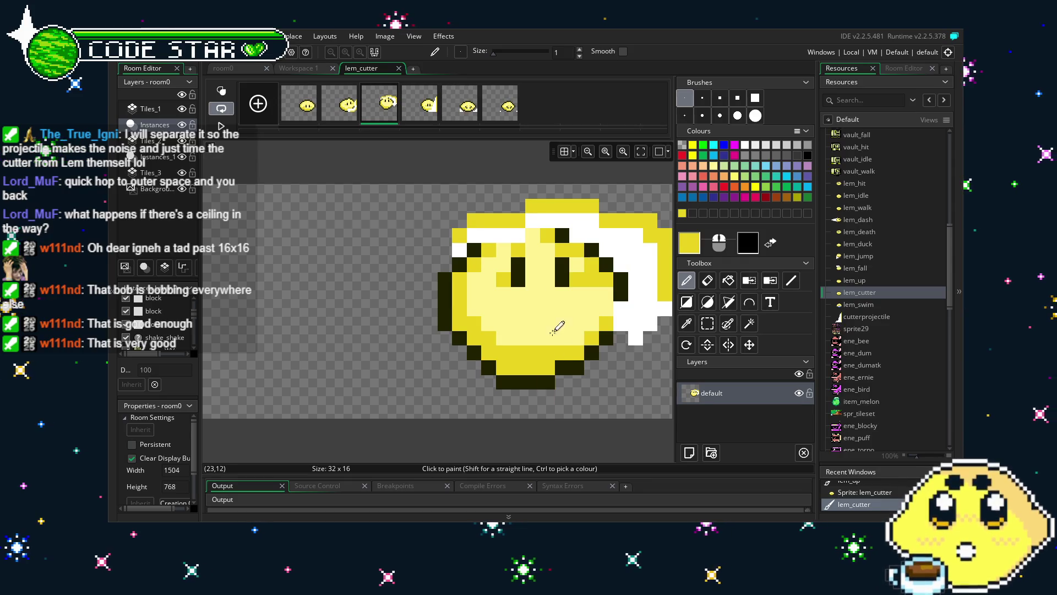
pyautogui.click(563, 191)
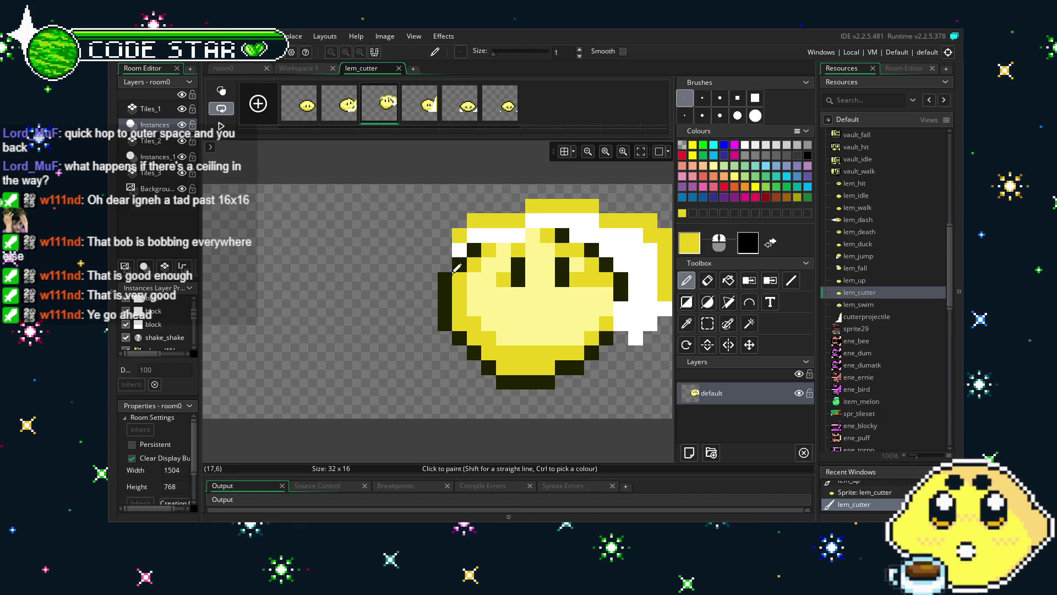
pyautogui.click(398, 68)
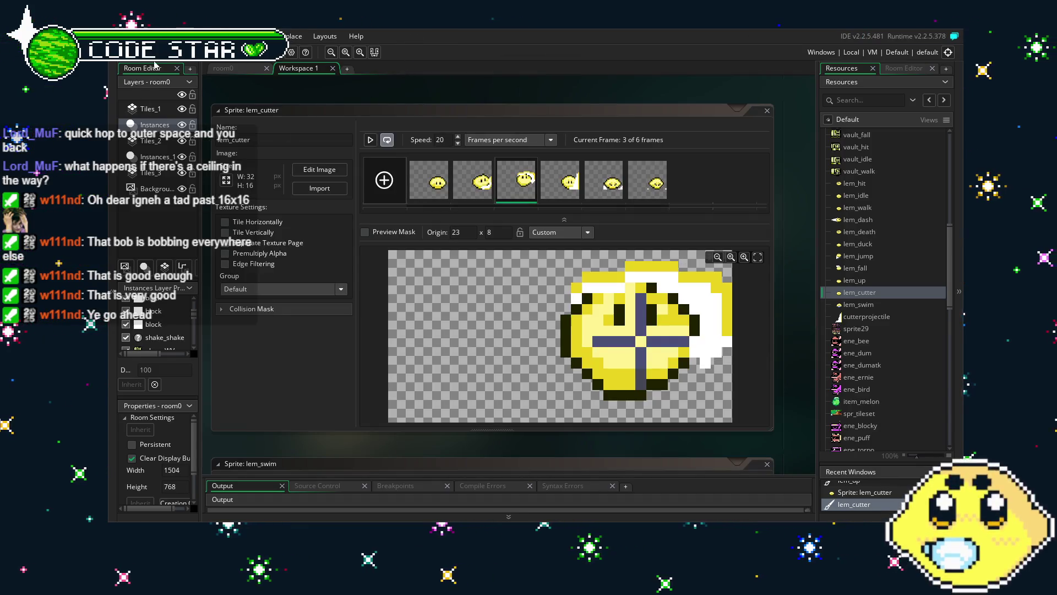
# - Open lem_swim and compare its first and second frames
pyautogui.doubleClick(873, 309)
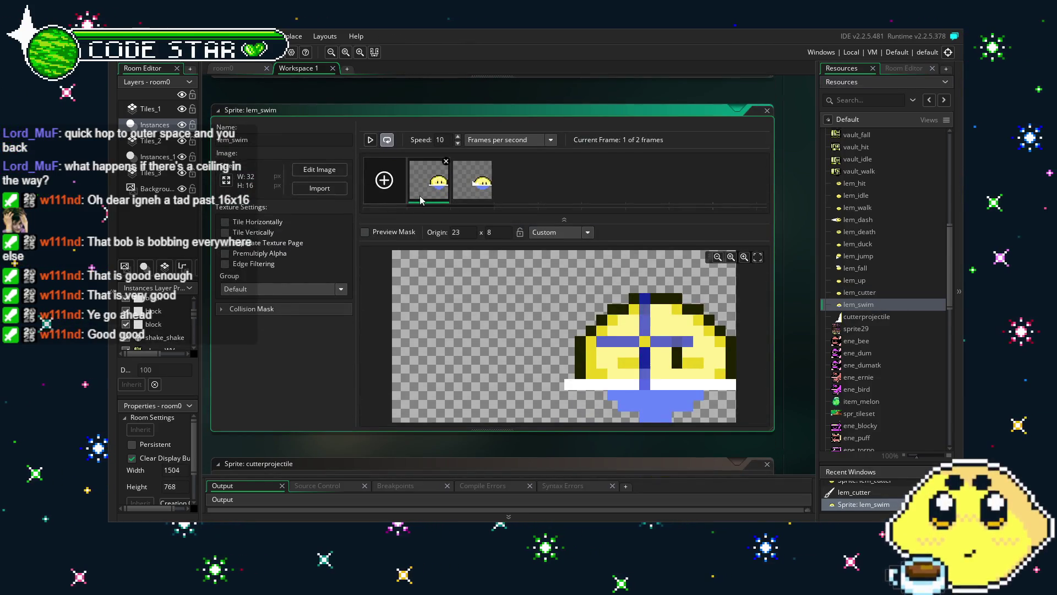
pyautogui.click(452, 193)
pyautogui.click(444, 190)
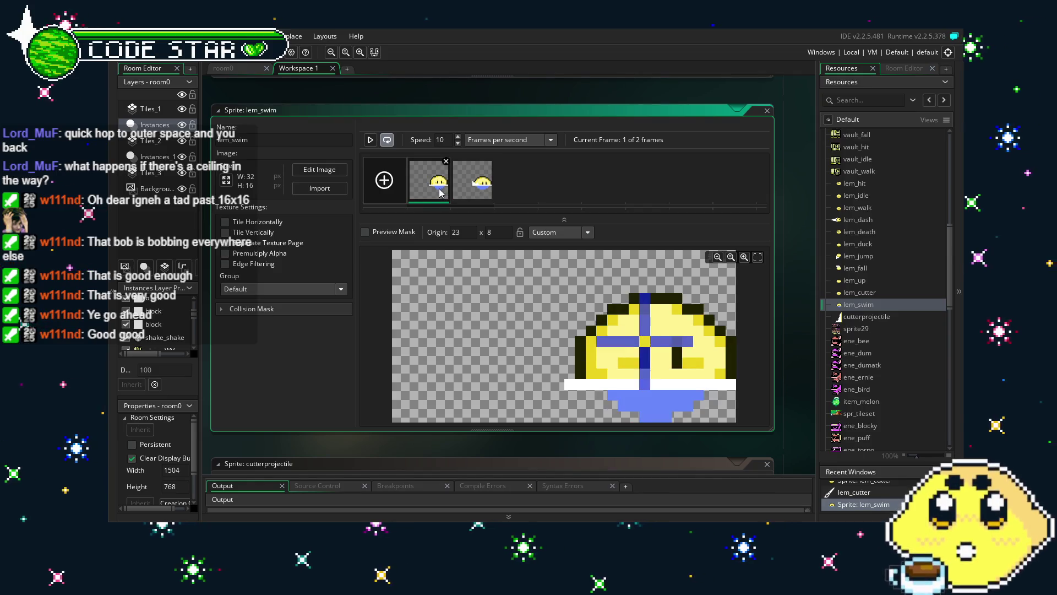
pyautogui.click(474, 192)
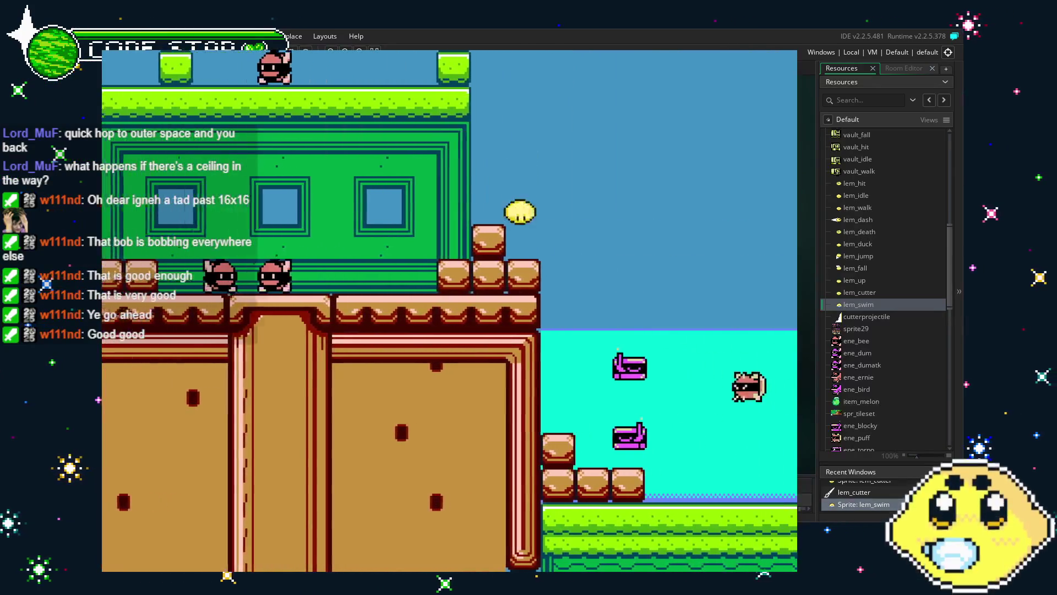
# - Jump Lemon out of the water, dash back in, and swim left and right
pyautogui.press('Left')
pyautogui.press('z')
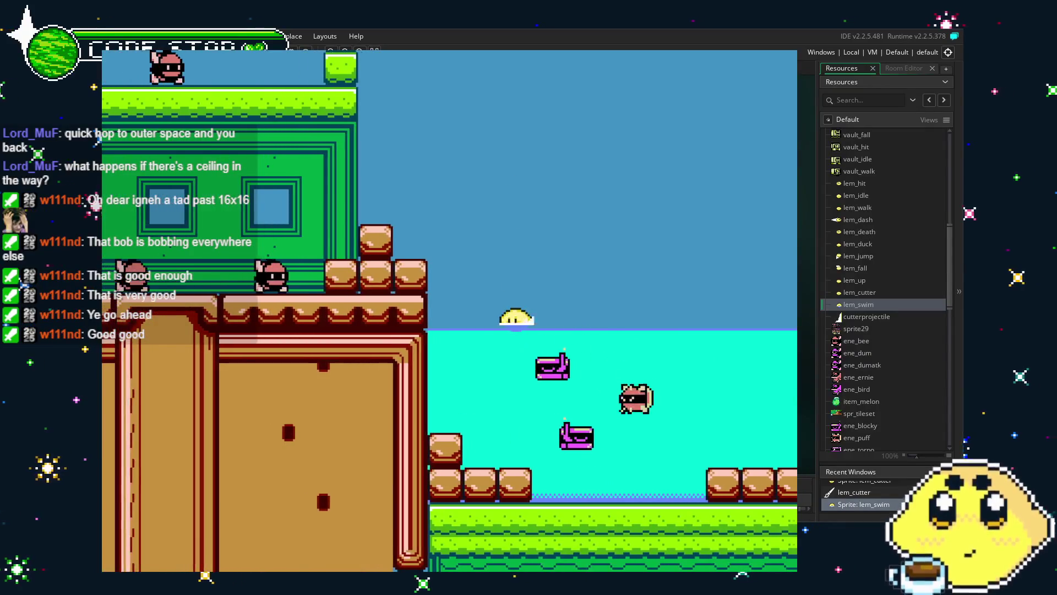
pyautogui.press('Right')
pyautogui.press('x')
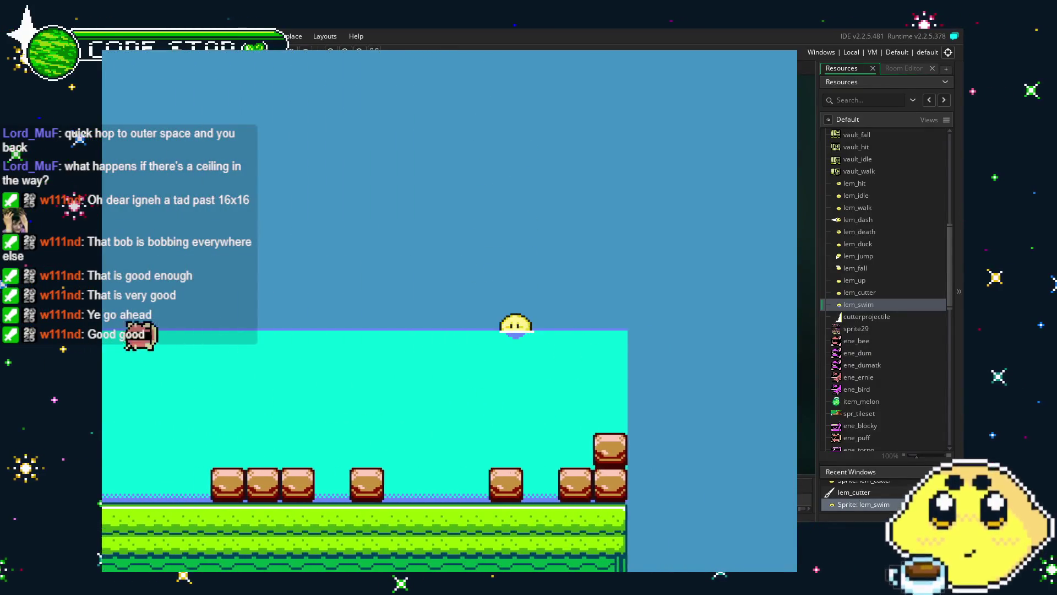
pyautogui.press('Left')
pyautogui.press('Right')
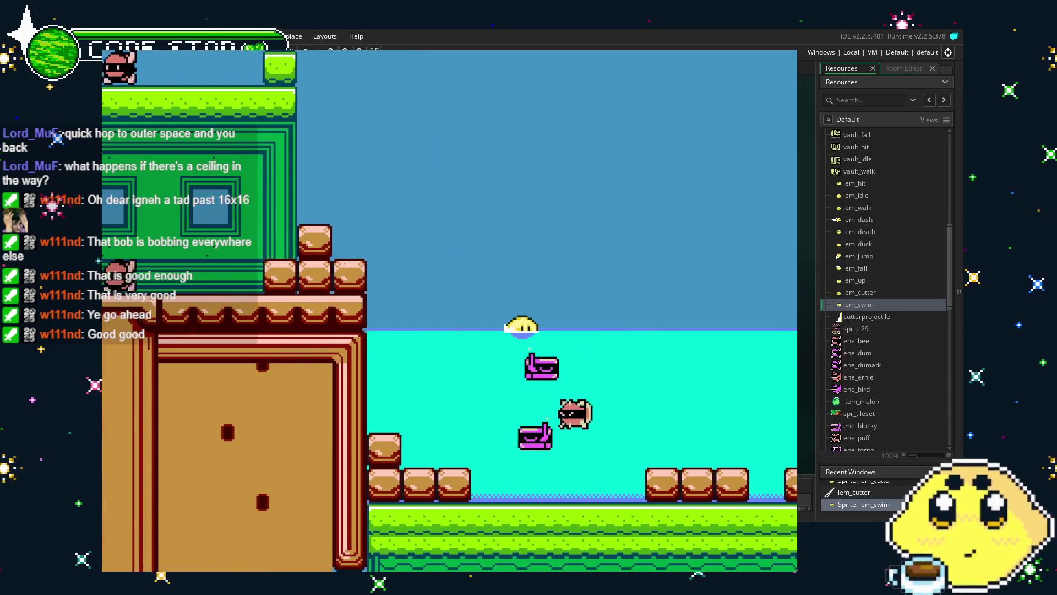
# - Jump high, dash left to the ledge, and bring Lemon back to the water surface
pyautogui.press('z')
pyautogui.press('Left')
pyautogui.press('x')
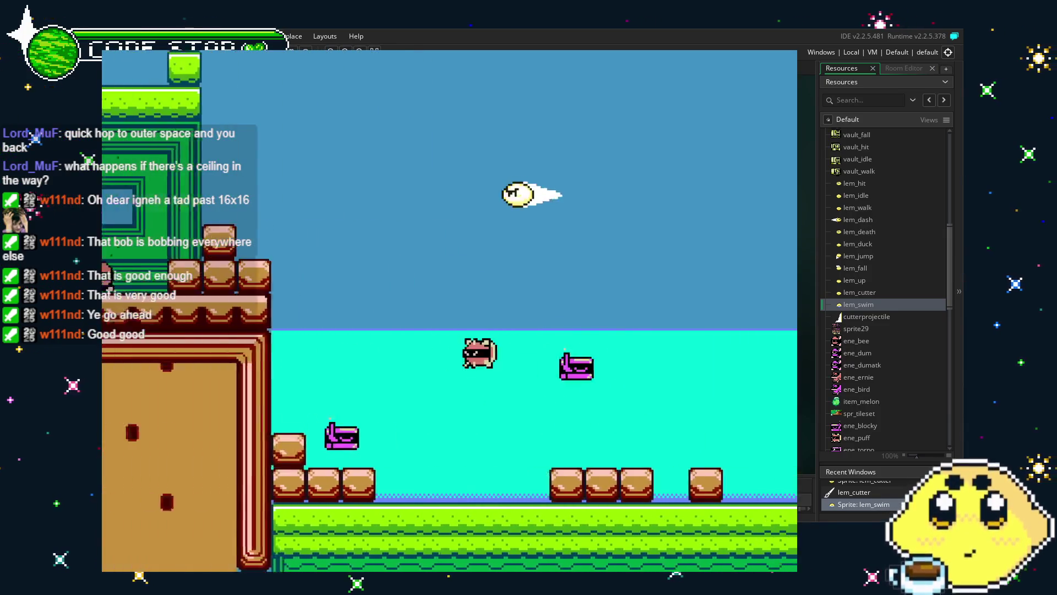
pyautogui.press('z')
pyautogui.press('Right')
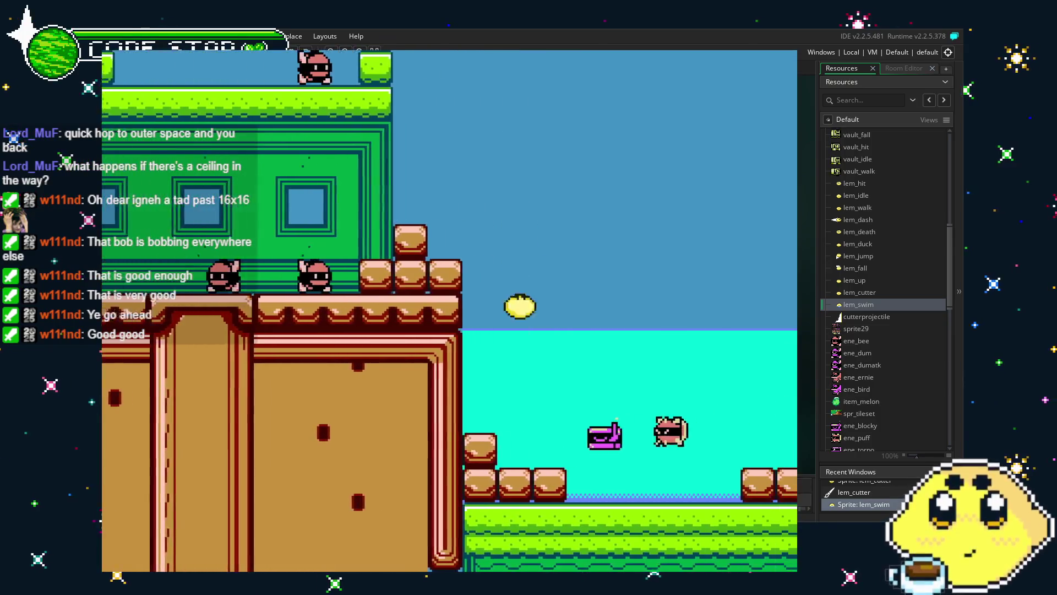
pyautogui.press('z')
pyautogui.press('Left')
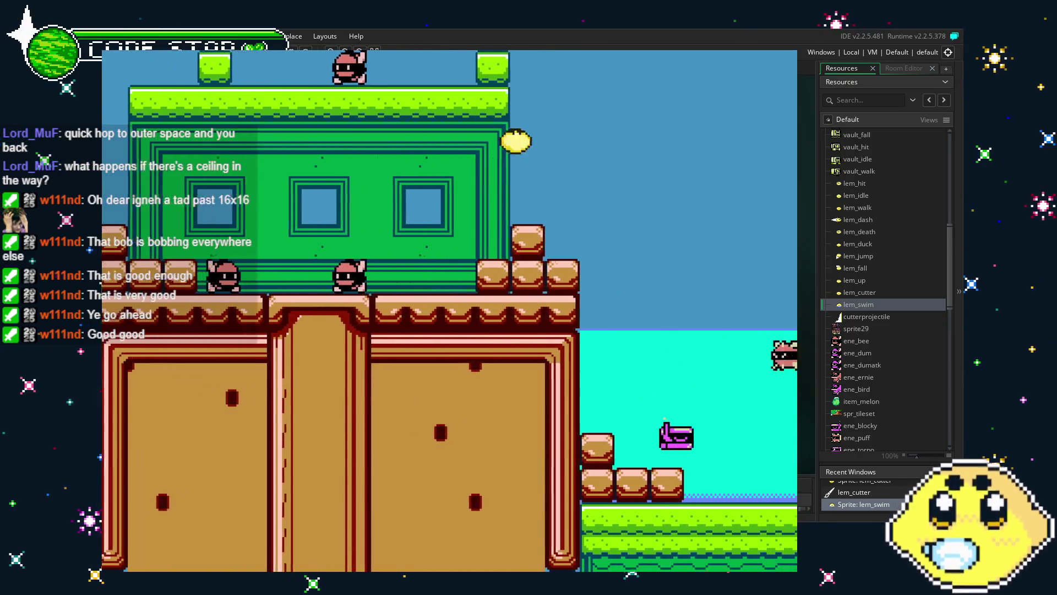